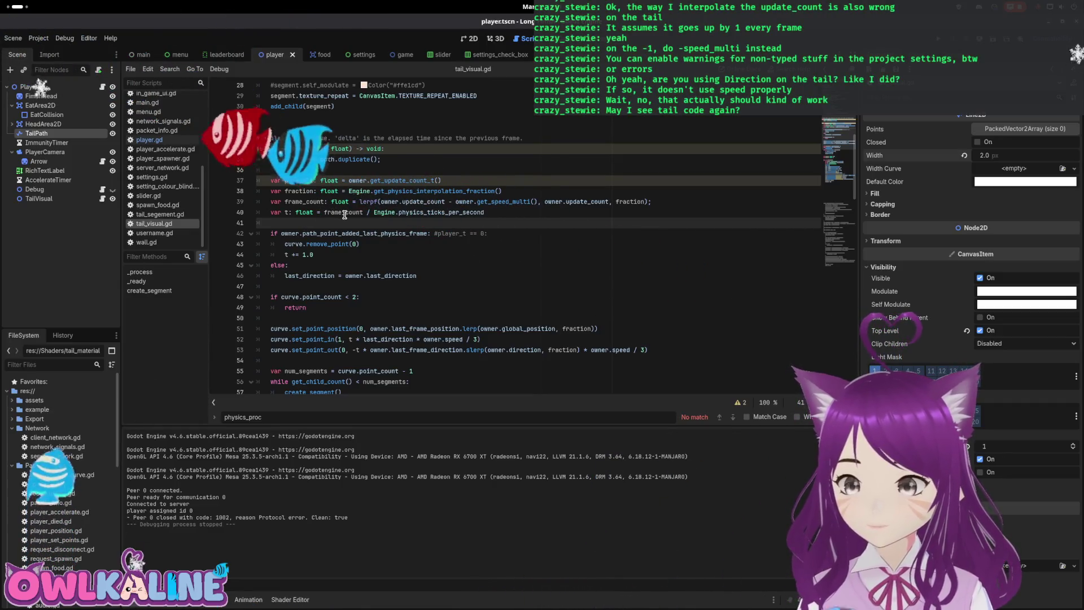
Step: Change owner.speed to owner.move_speed on lines 52 and 53 of tail_visual.gd, then run the game
scroll(350, 221, down, 2)
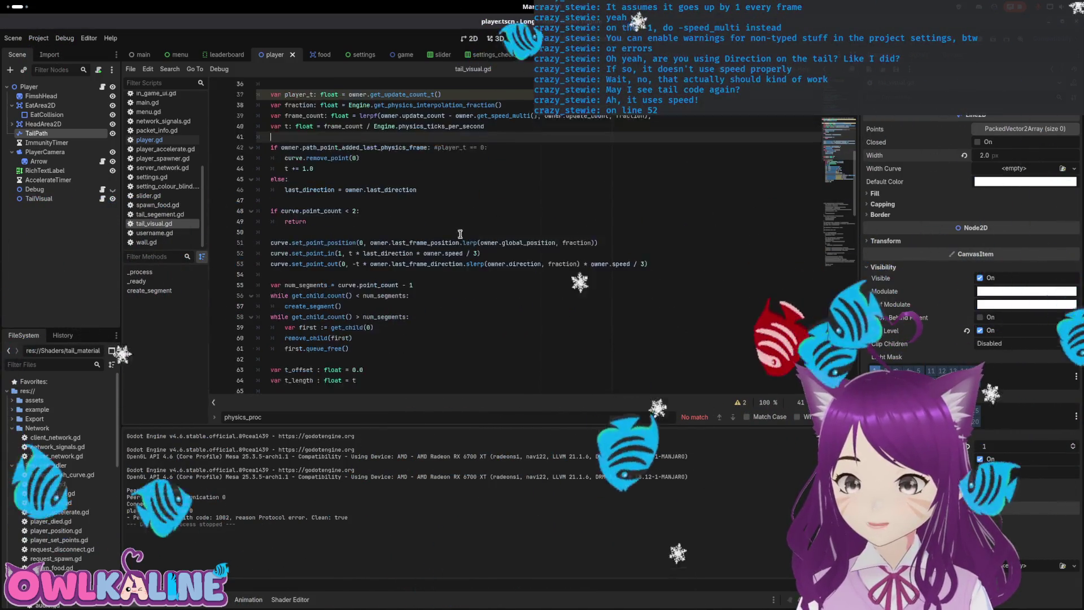
click(442, 274)
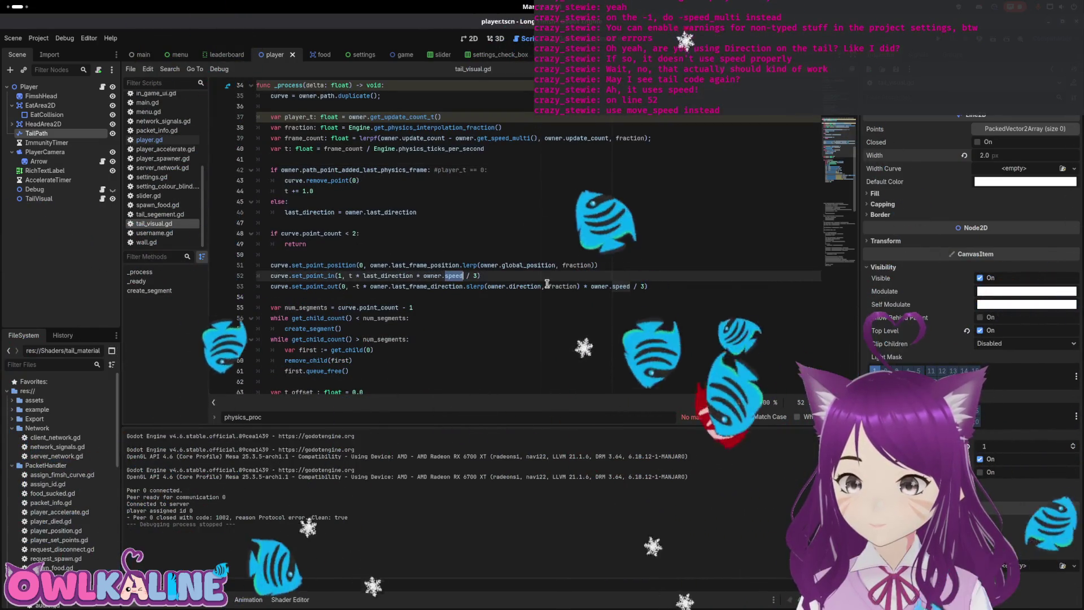
text(move)
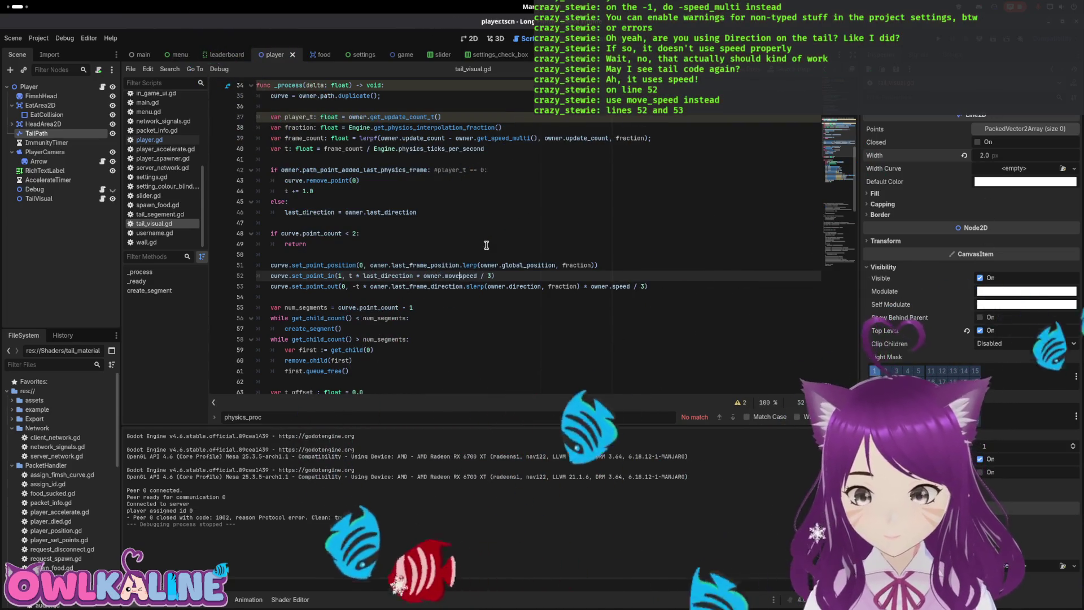
text(_)
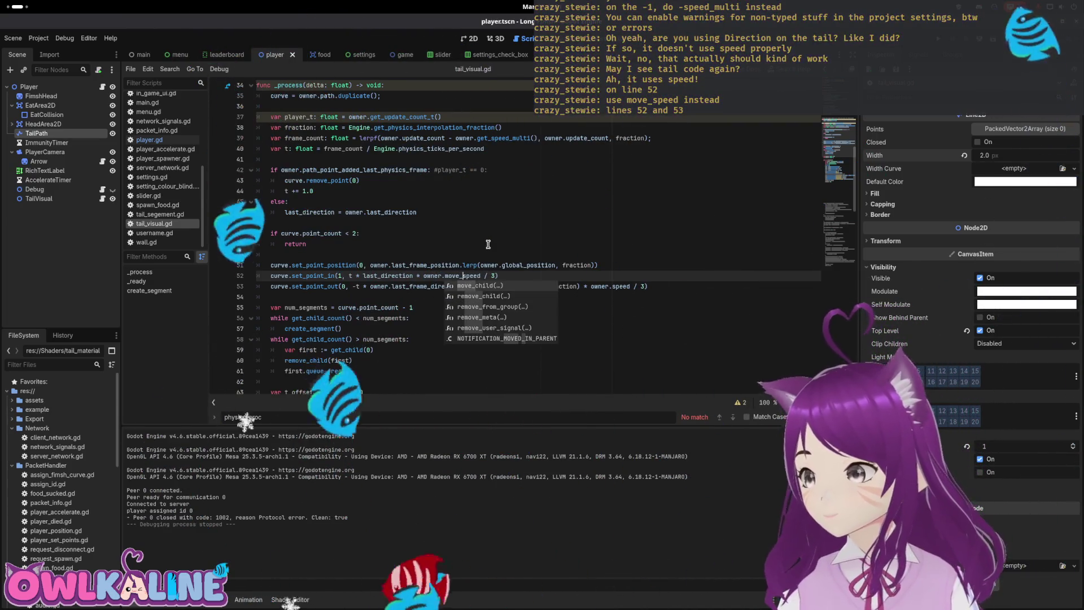
click(612, 286)
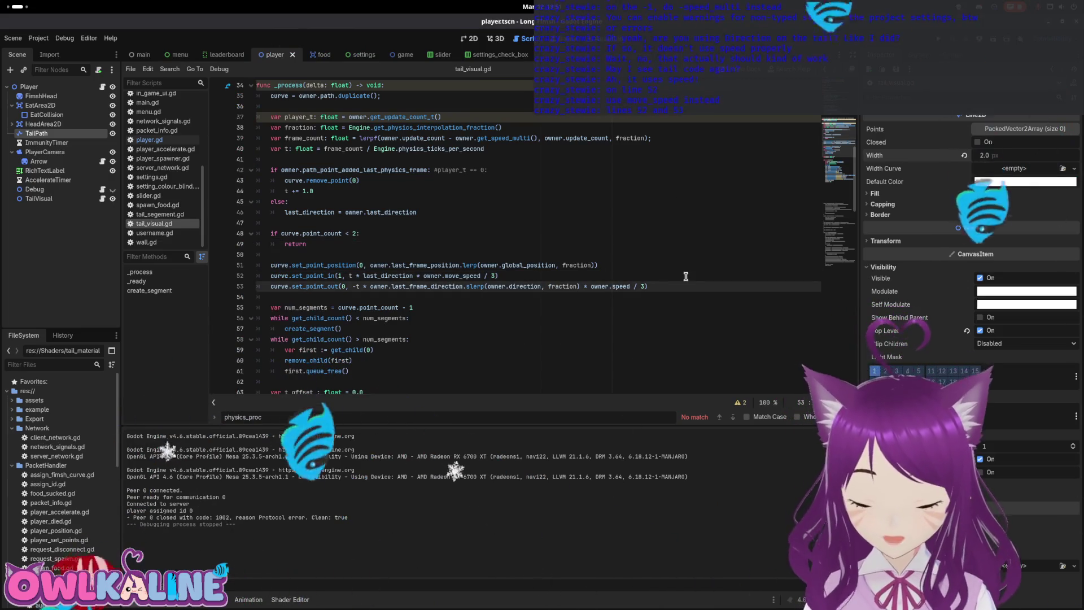
text(move_)
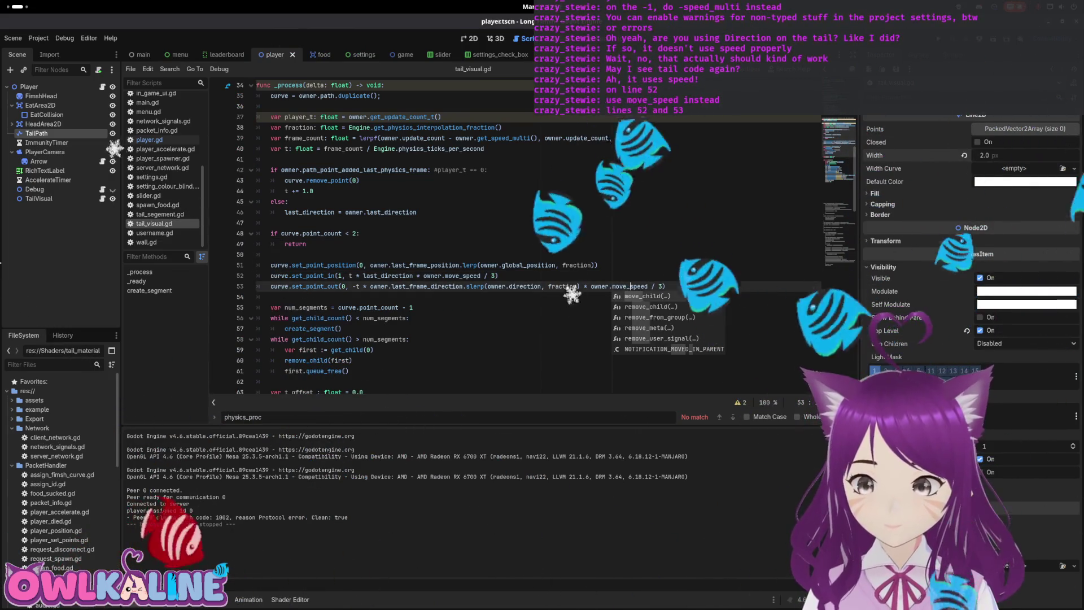
click(704, 255)
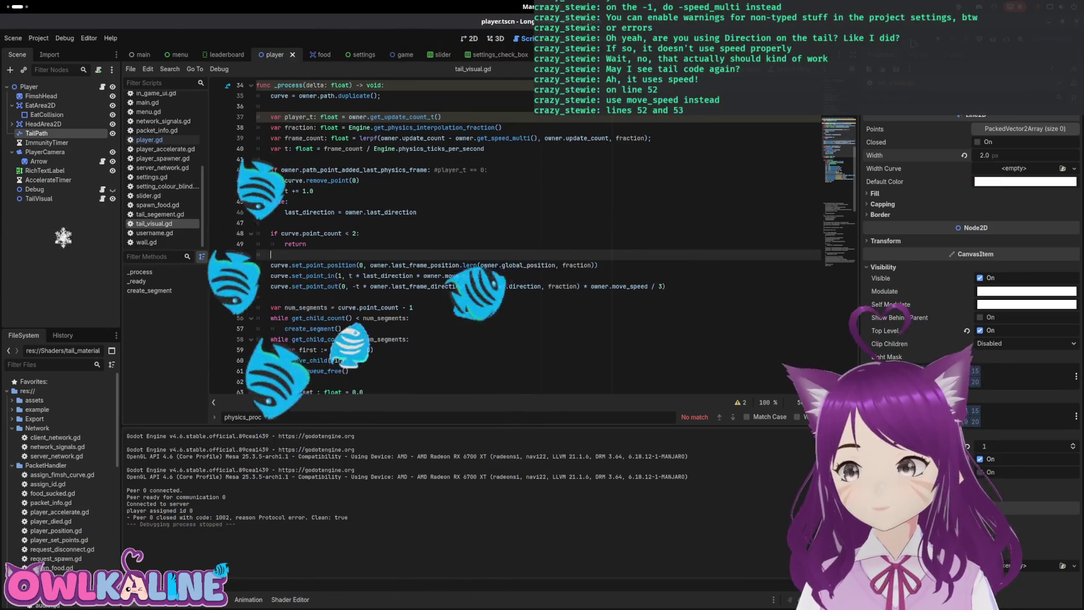
key(F5)
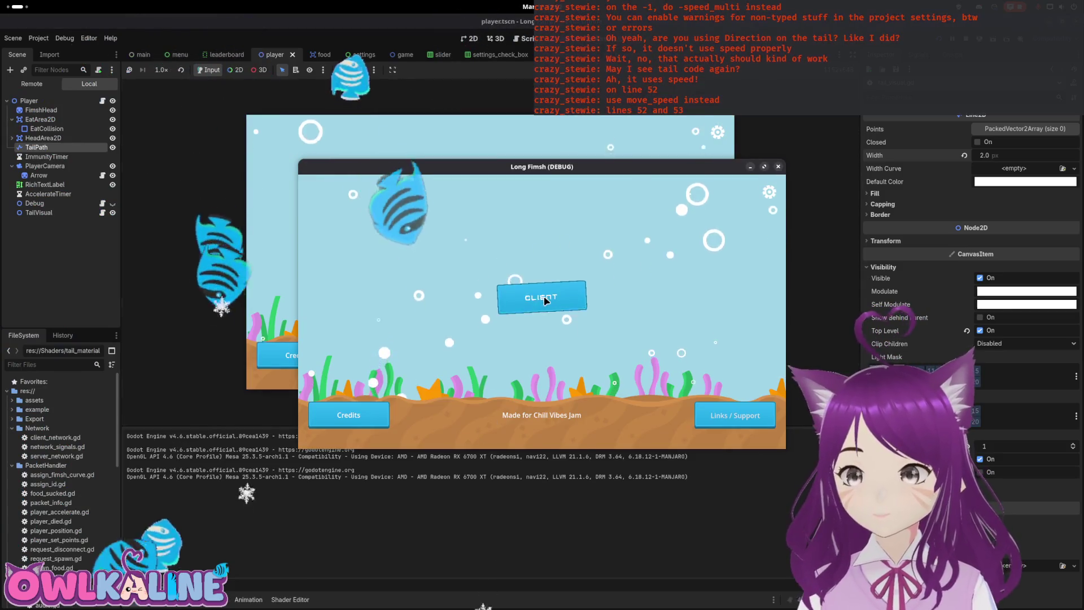
Step: Join the arena as a client, watch the tail, then stop the running game
click(546, 301)
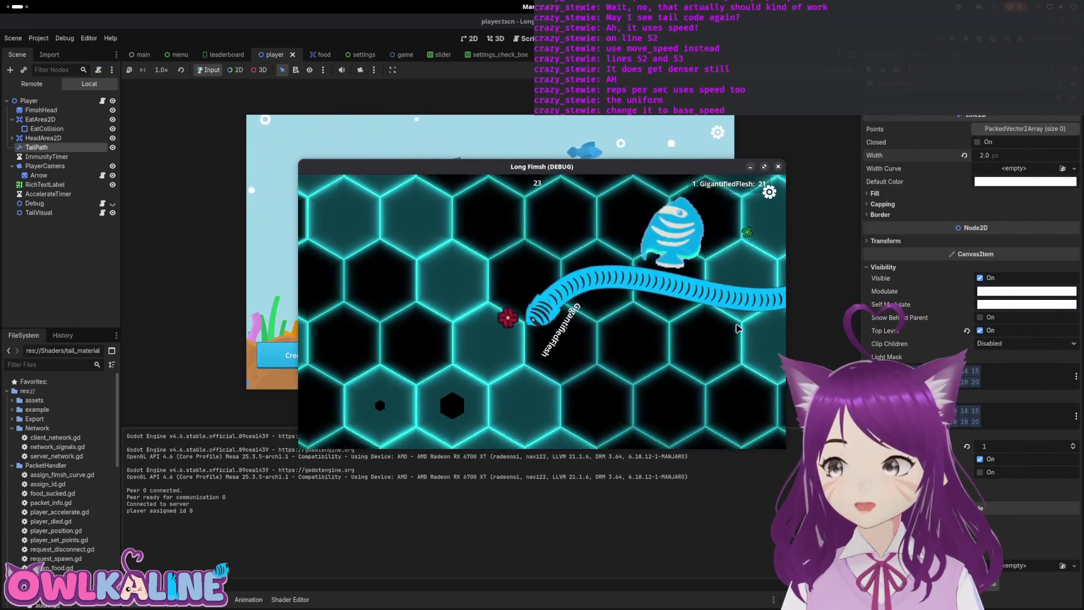
key(F8)
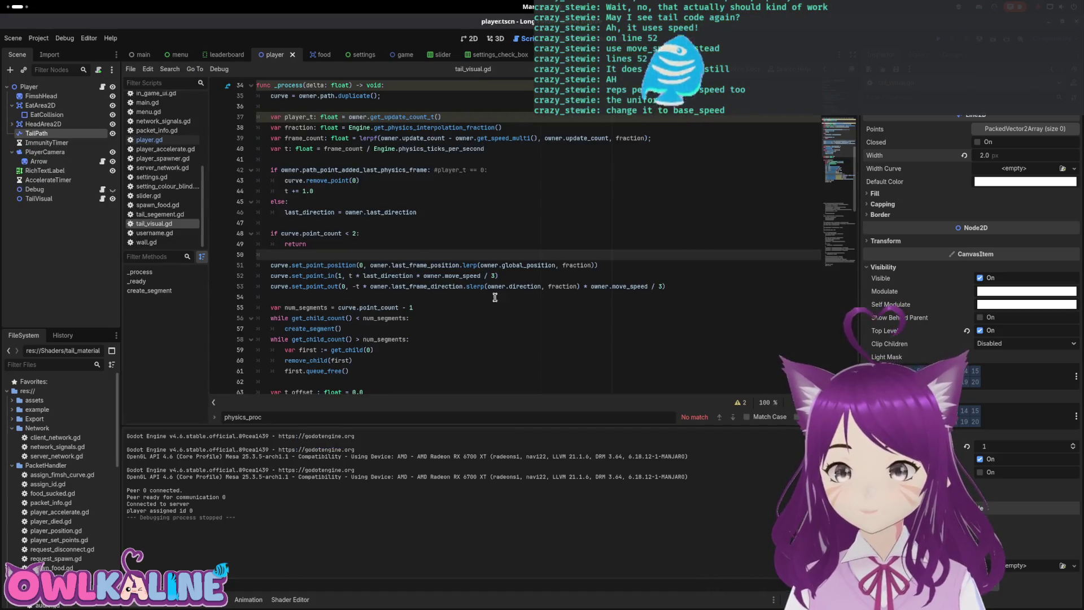
Step: Make line 78's REPS_PER_SEC use owner.move_speed / owner.get_size(), then run and join as client
scroll(339, 290, down, 1)
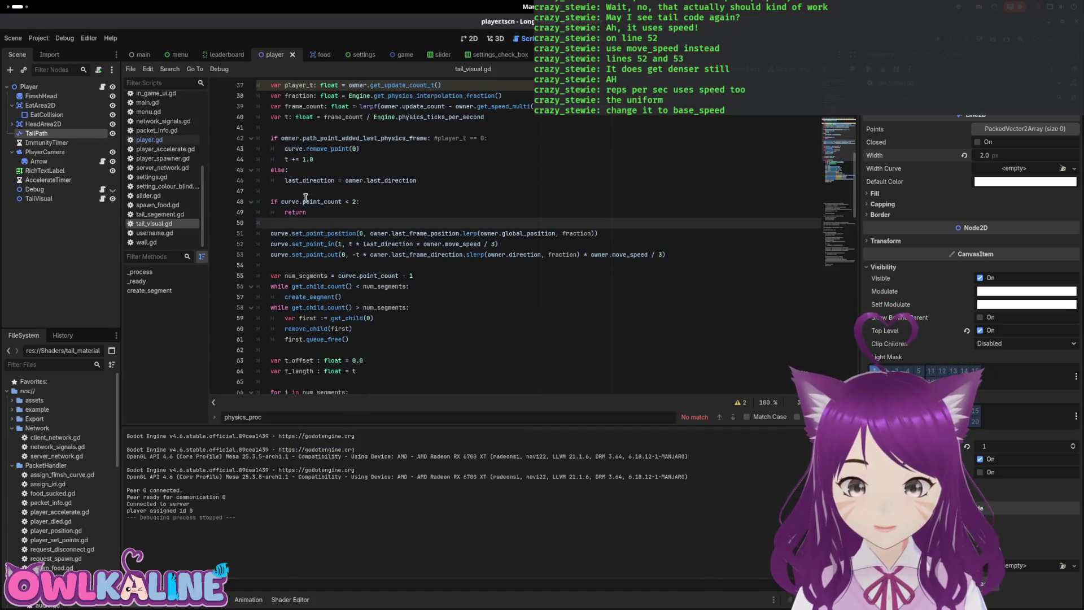
scroll(306, 198, up, 3)
scroll(314, 221, down, 3)
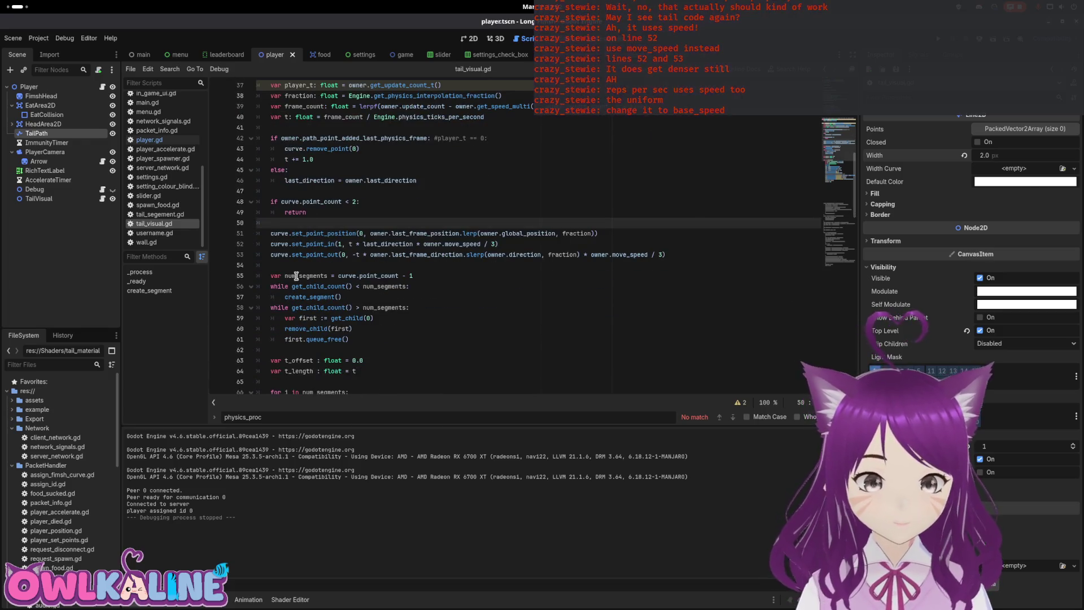
scroll(314, 280, down, 4)
scroll(325, 210, down, 2)
scroll(335, 240, down, 2)
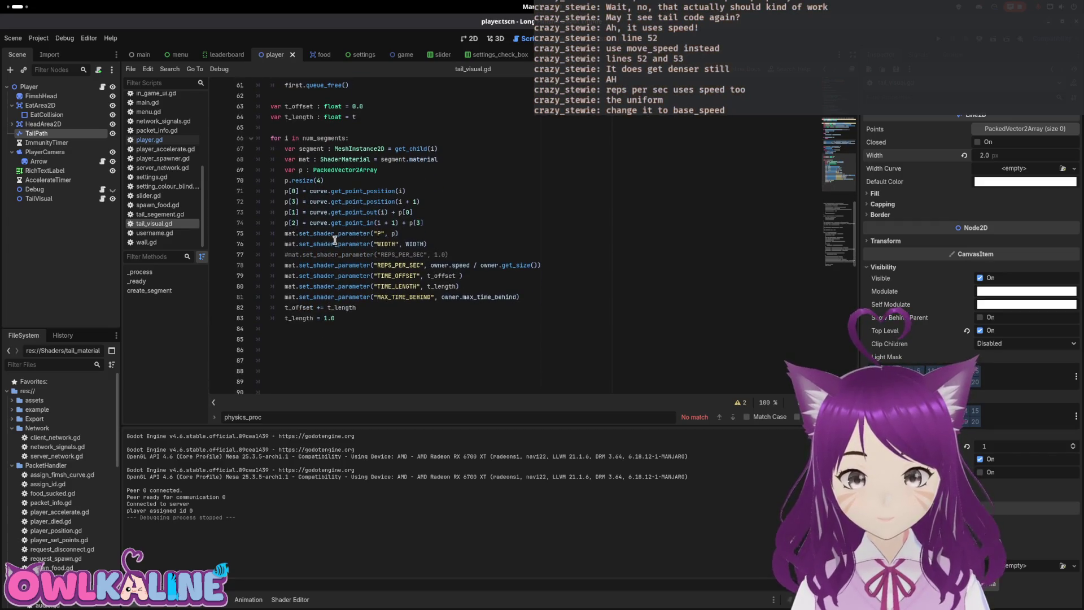
click(398, 265)
text(move_)
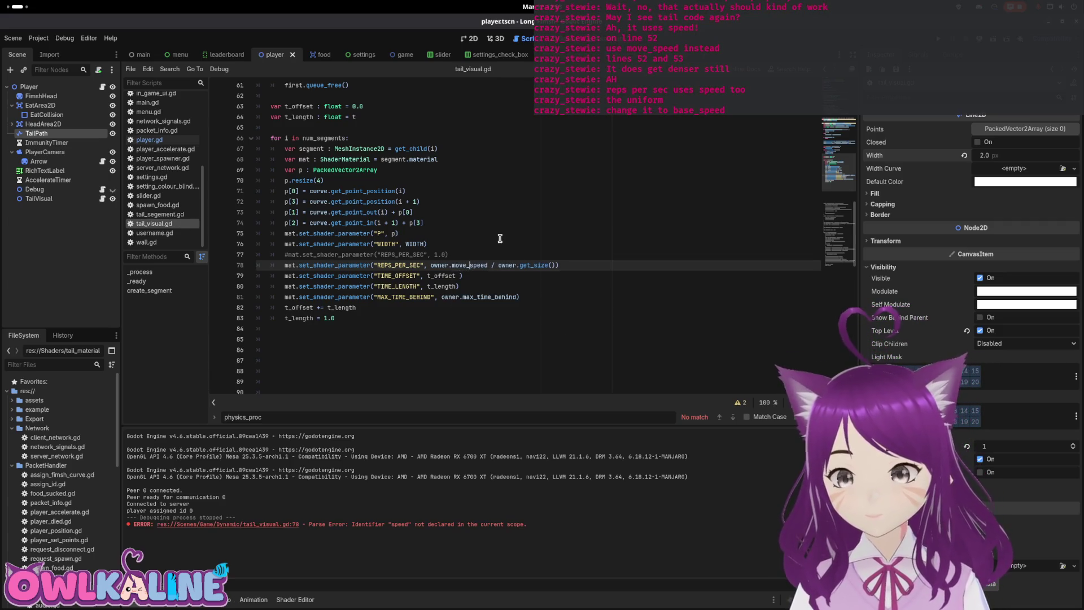
click(513, 240)
key(F5)
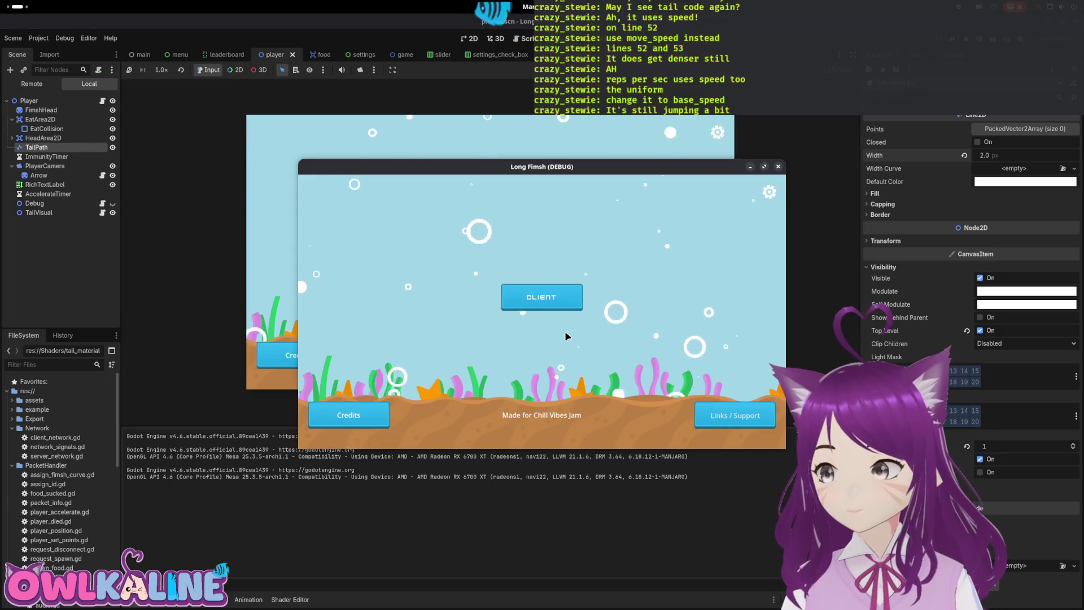
click(565, 303)
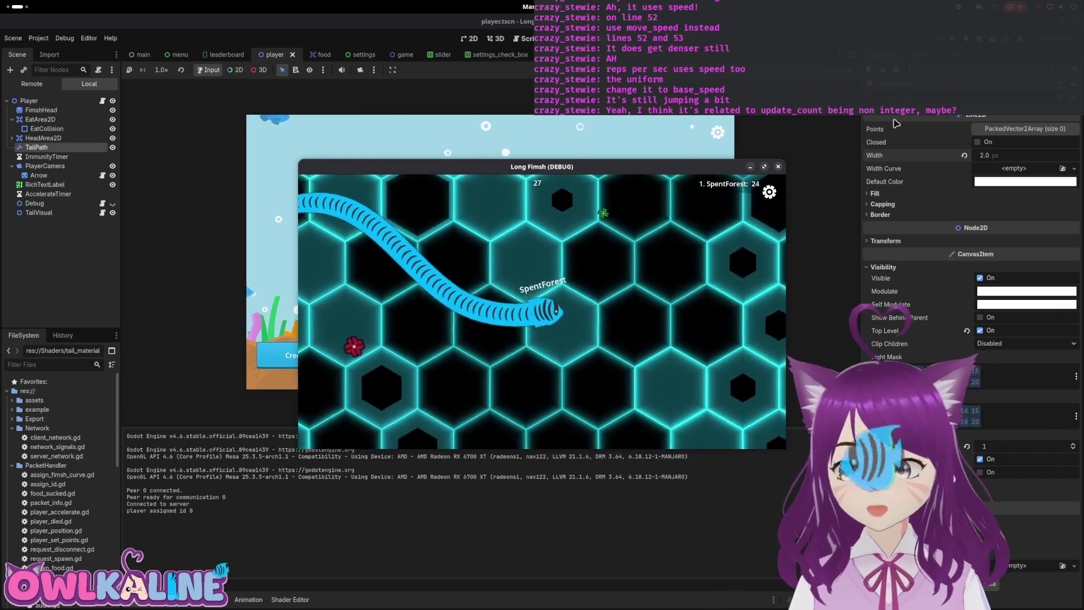
Step: Stop the second arena test and scroll back up through tail_visual.gd
key(F8)
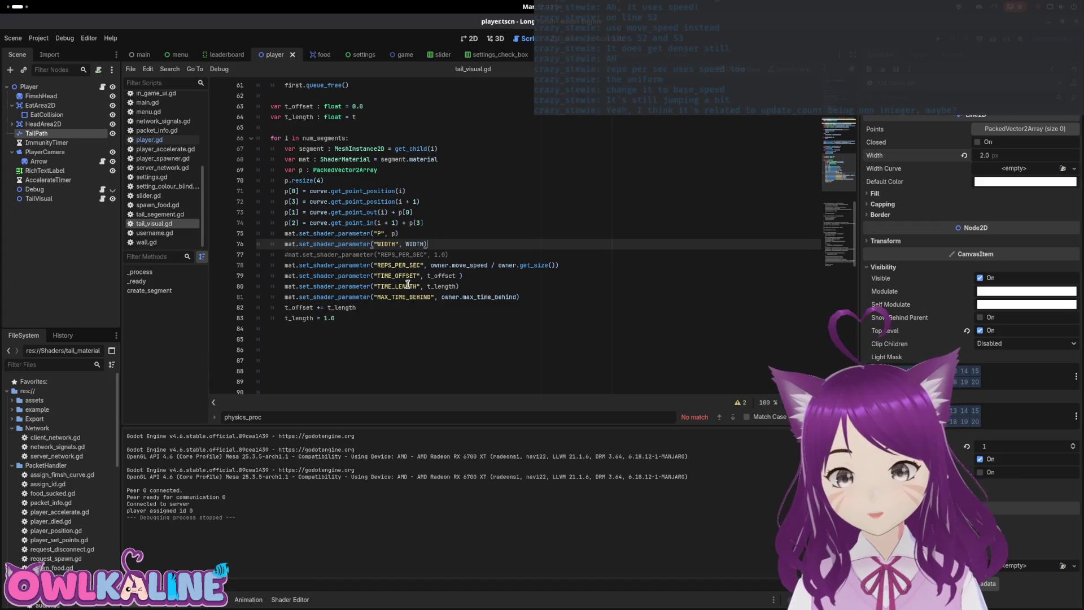
scroll(394, 232, up, 10)
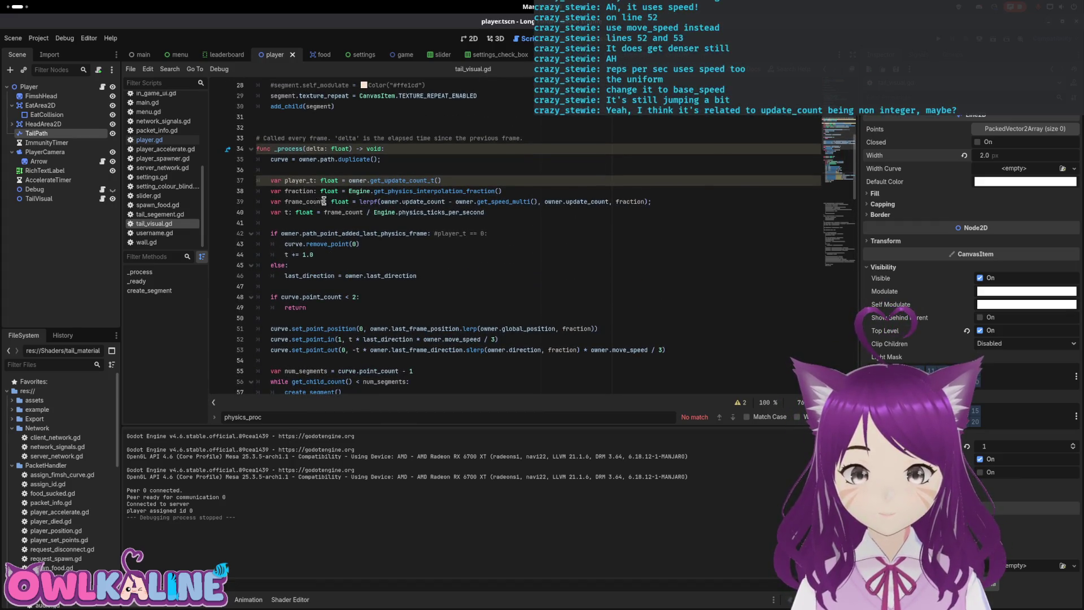
Step: Wrap update_count in floor() inside lerpf on line 39 and save tail_visual.gd
double_click(427, 202)
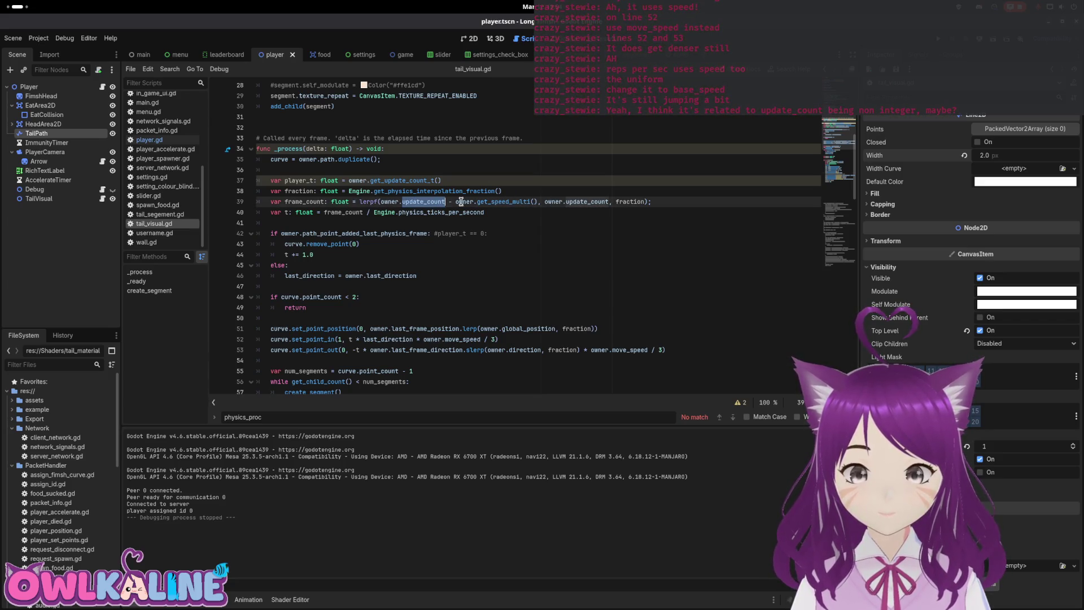
click(379, 202)
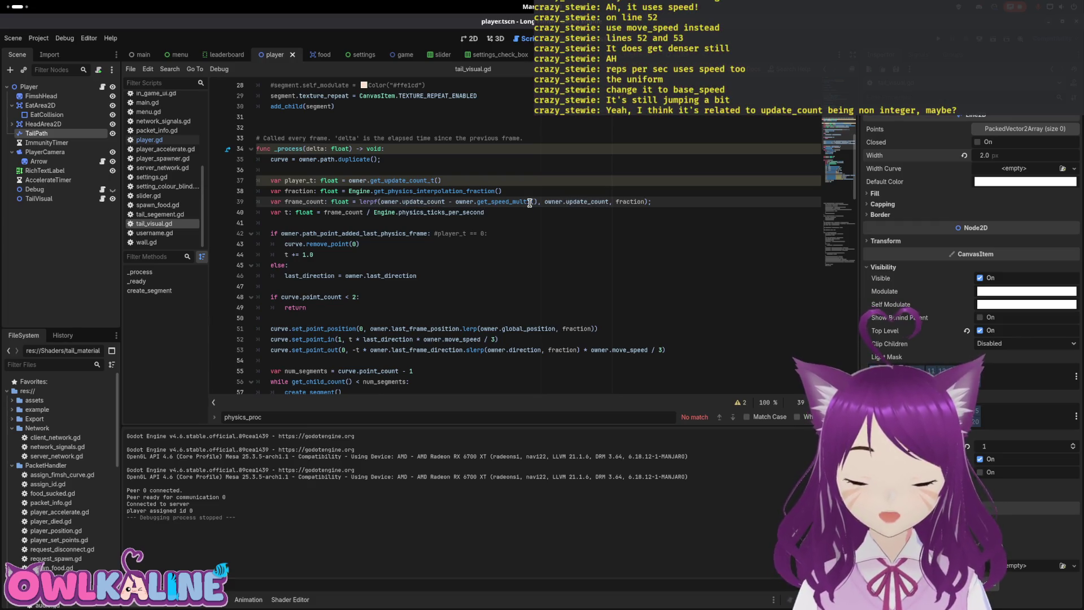
text(floor()
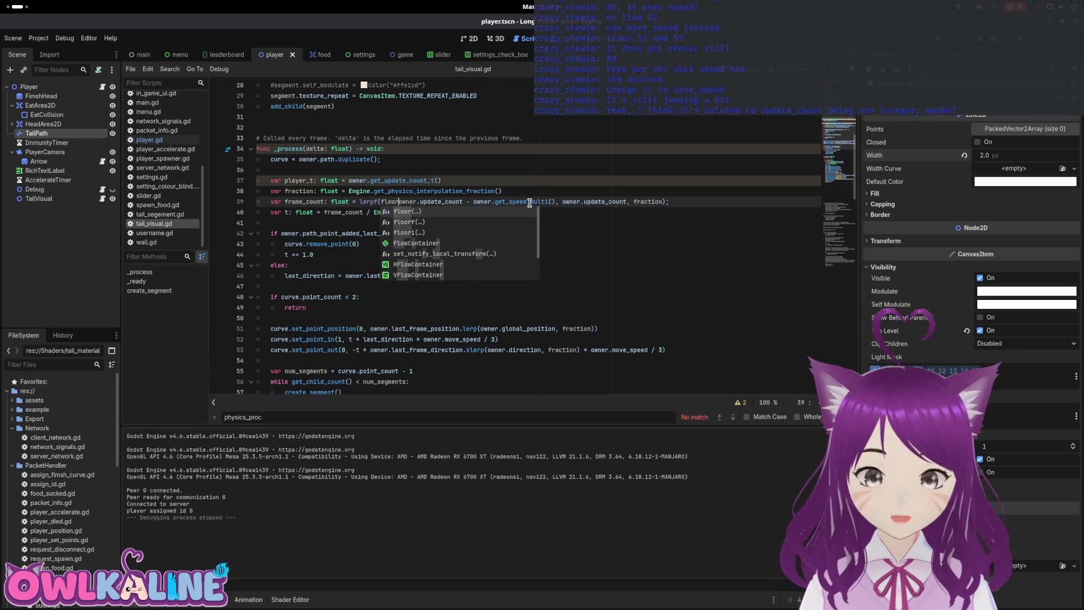
text())
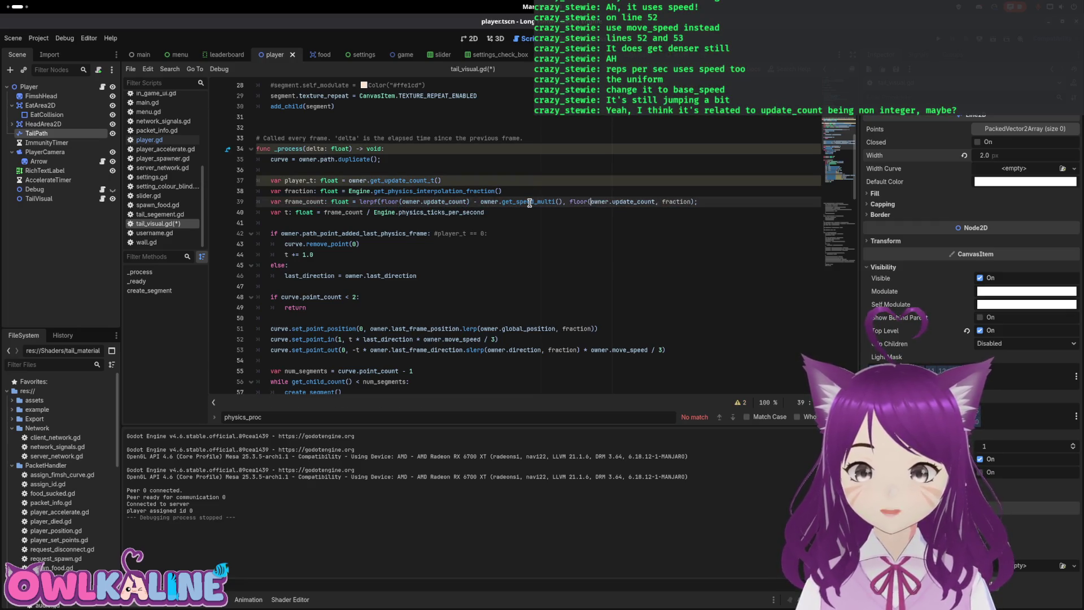
key(Right)
key(Right)
key(Right)
text())
key(ctrl+s)
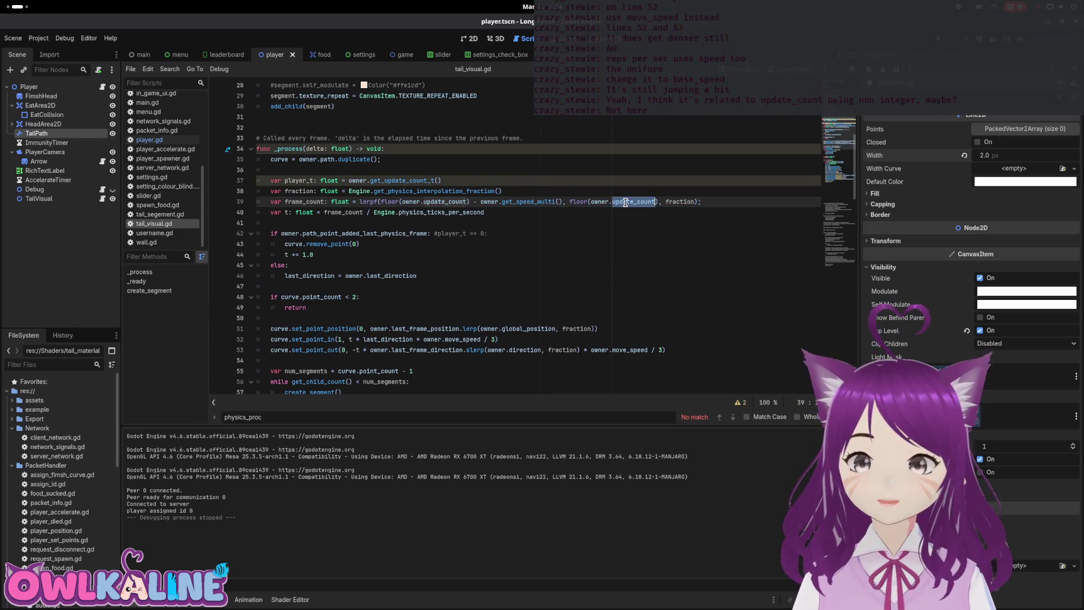
Step: Revert the floor() wrapper on line 39 and save again
scroll(587, 255, down, 12)
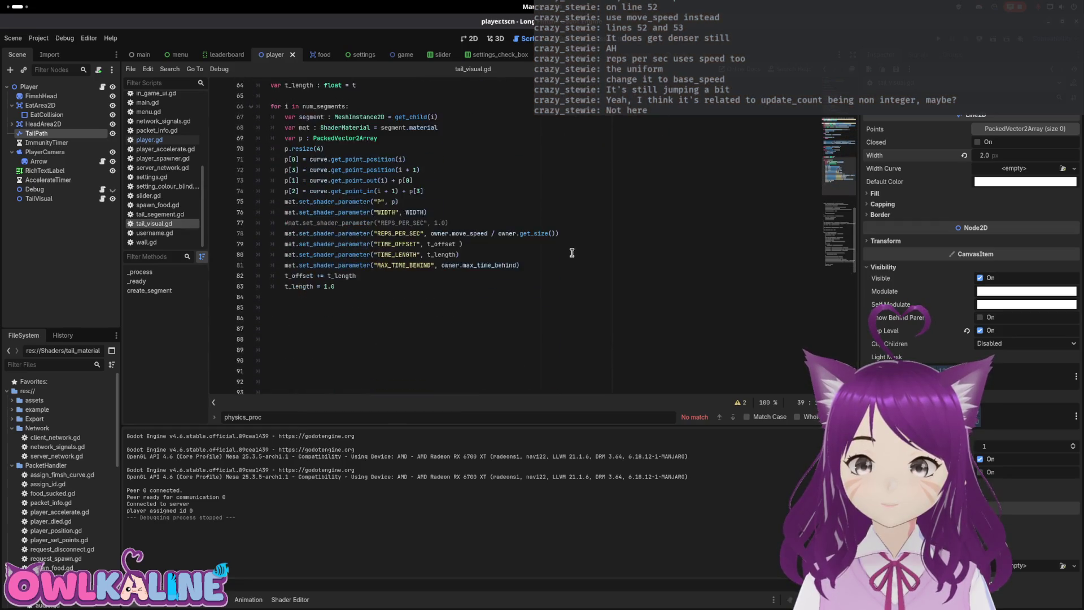
scroll(572, 253, up, 12)
click(527, 180)
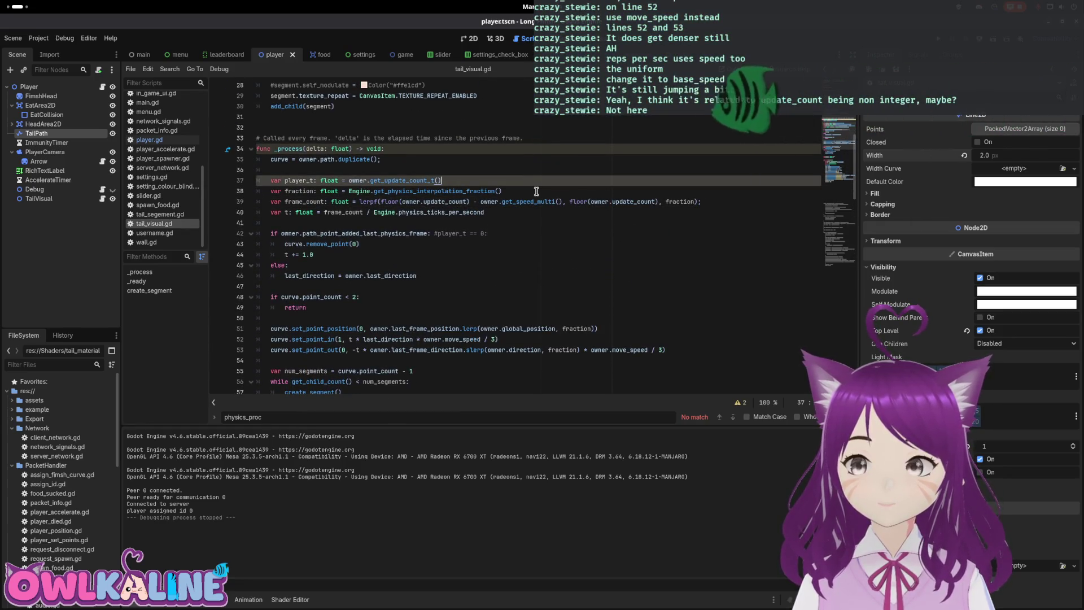
click(531, 213)
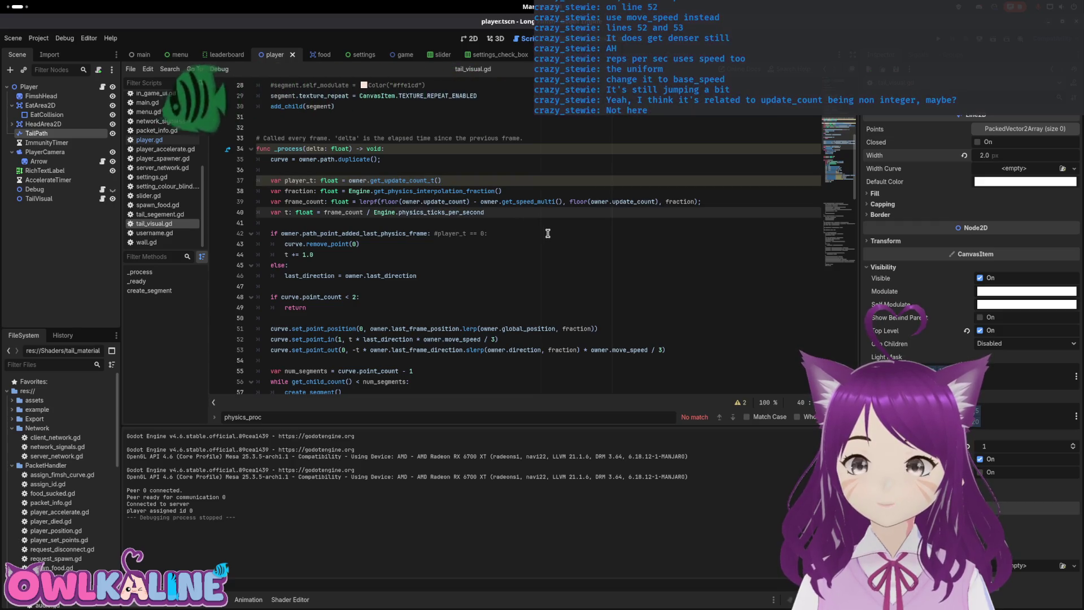
click(614, 202)
key(BackSpace)
key(BackSpace)
key(BackSpace)
key(ctrl+s)
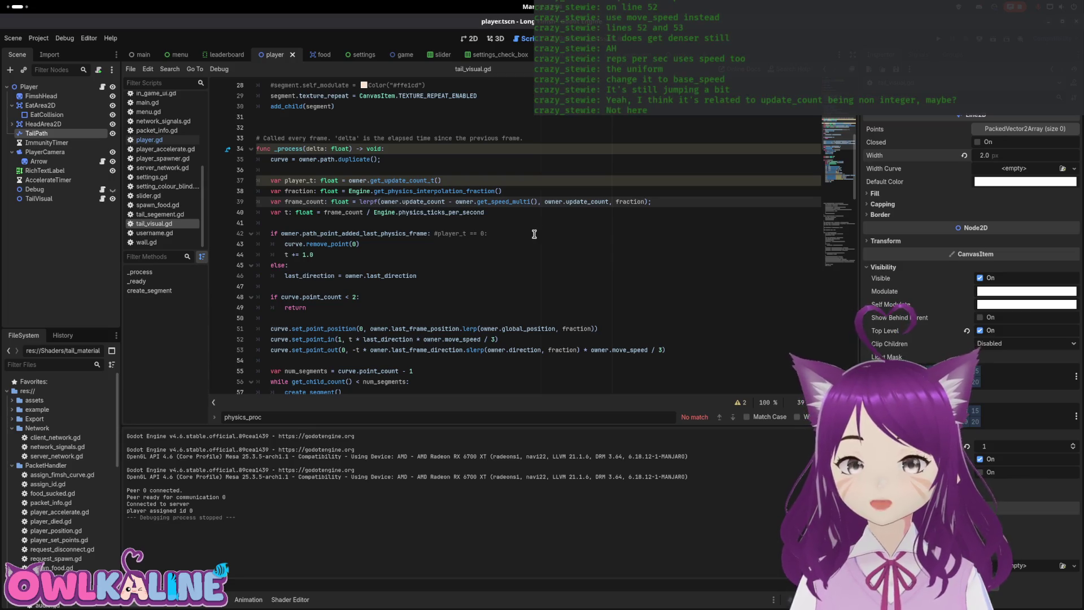
Step: Open player.gd and read through update_tail_curve down to the num_segments calculation
click(102, 87)
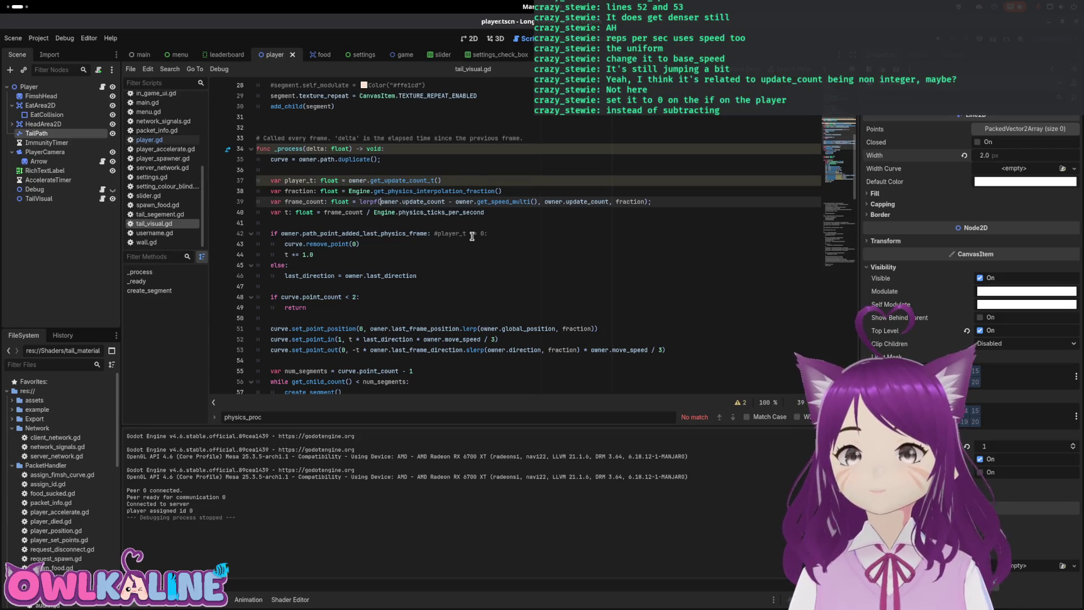
click(406, 245)
click(364, 255)
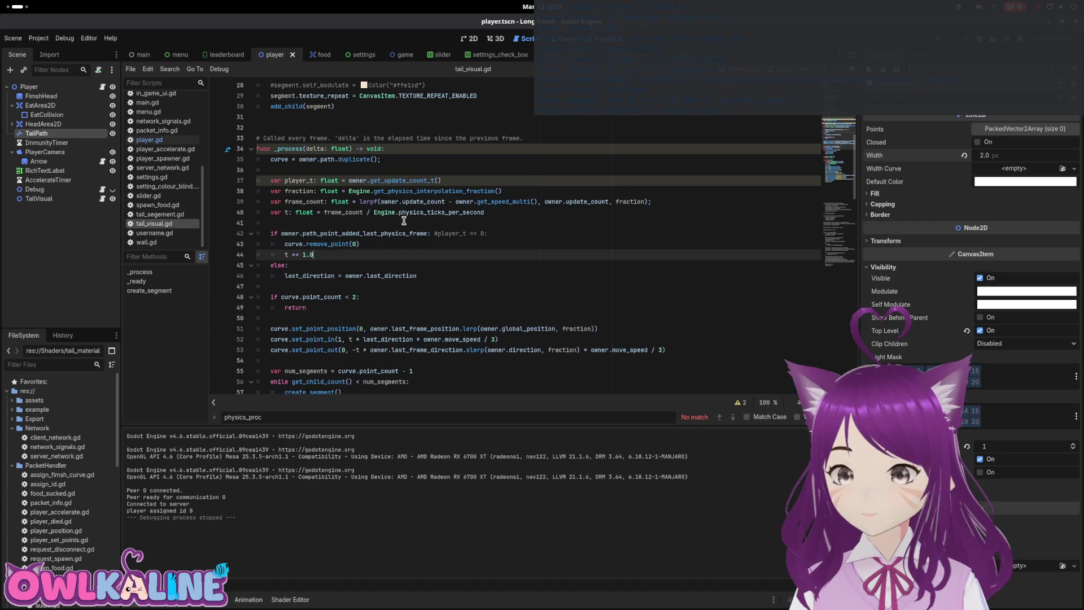
scroll(364, 249, down, 2)
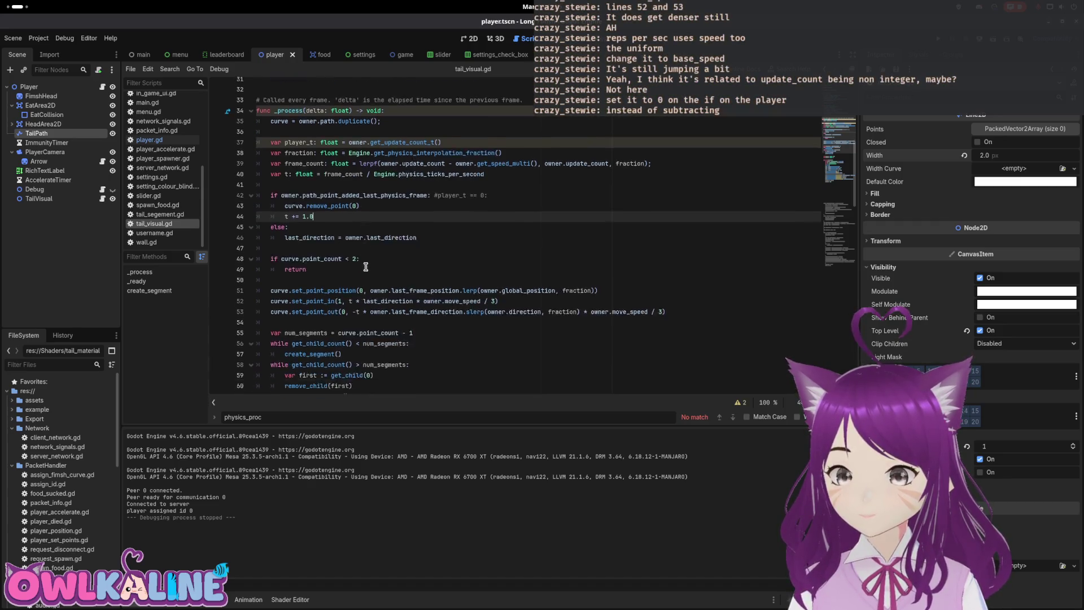
scroll(396, 248, down, 2)
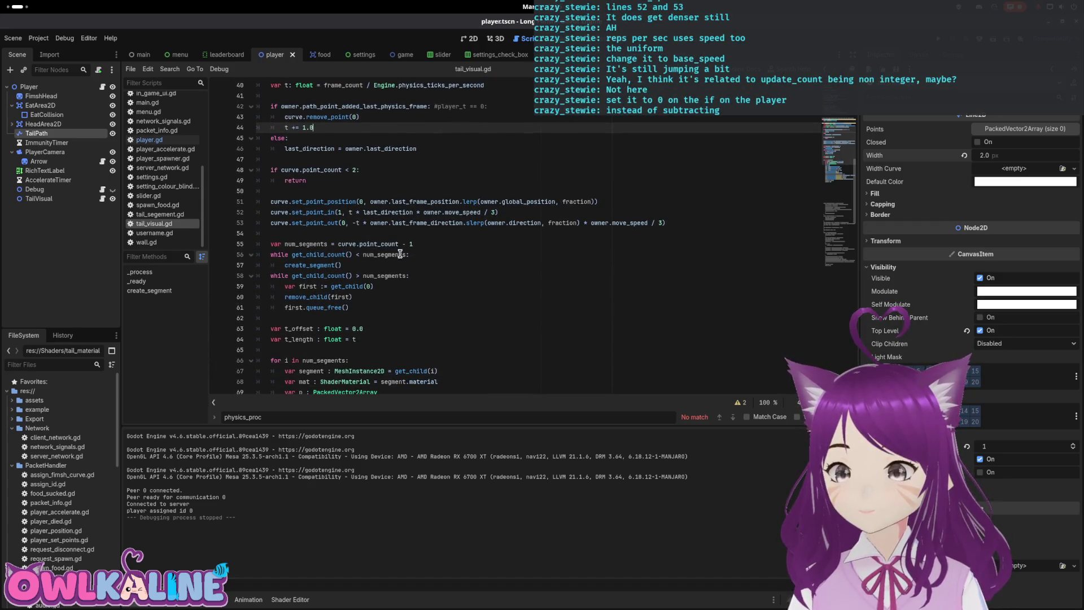
scroll(403, 258, down, 1)
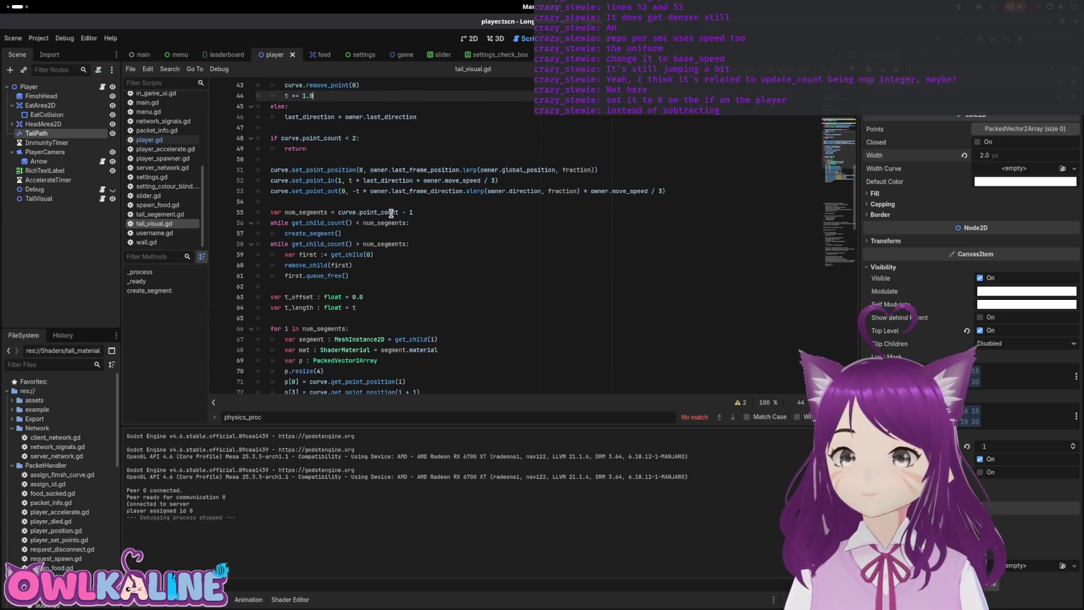
click(417, 213)
scroll(420, 237, down, 2)
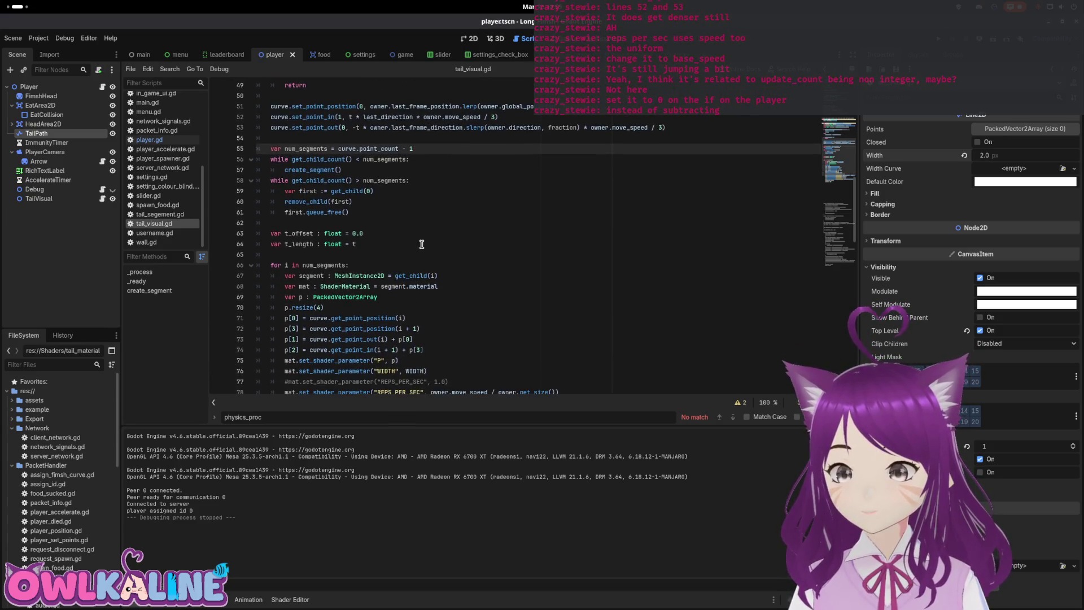
click(102, 87)
Step: In update_tail_curve, comment out the physics-ticks subtraction, add 'update_count = 0;' and run the game
click(826, 296)
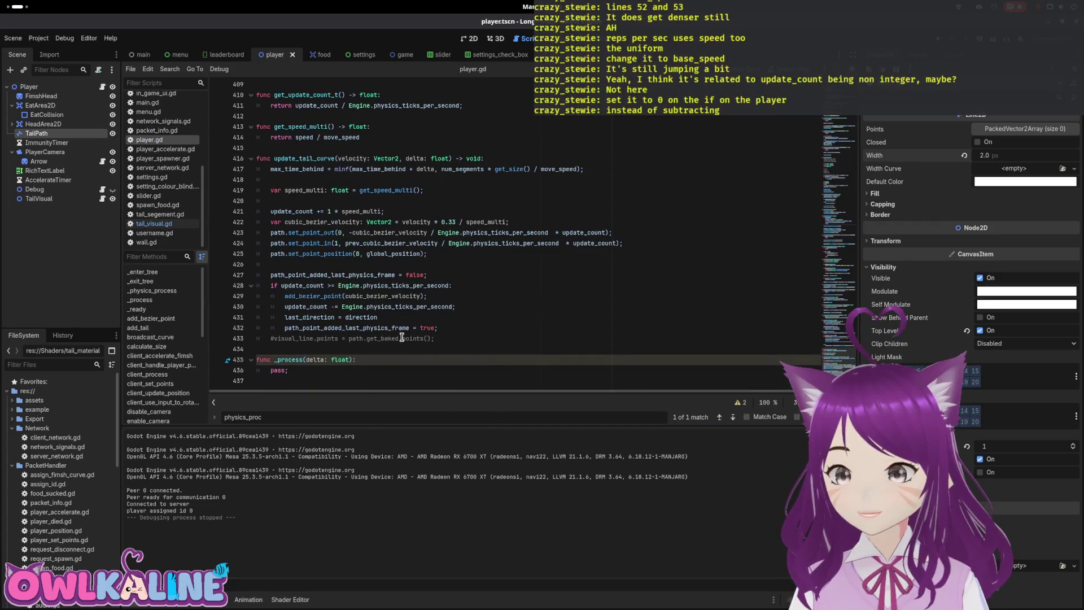
click(378, 307)
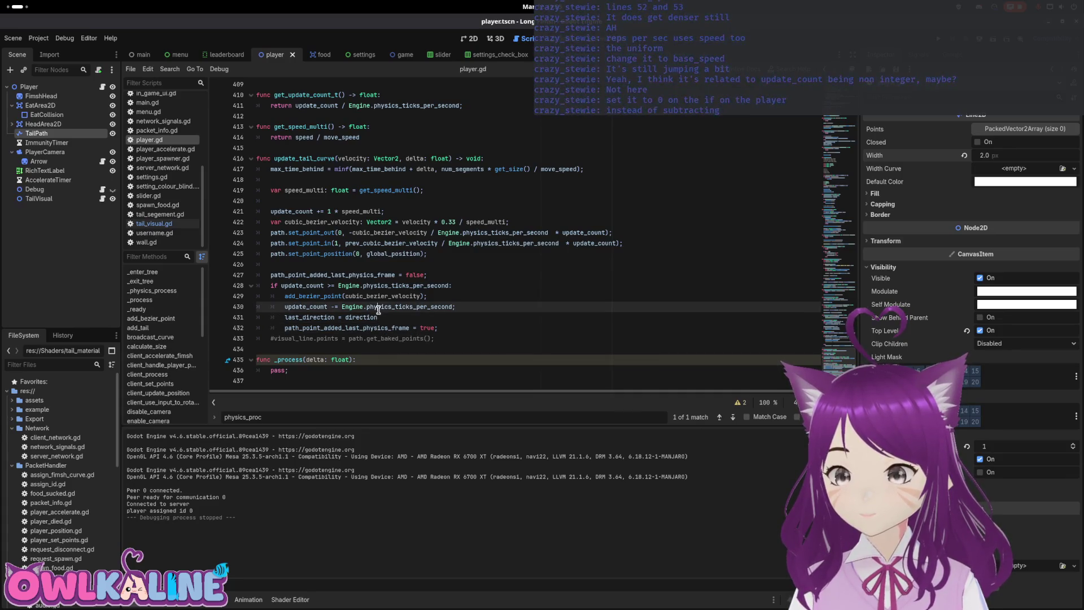
click(308, 305)
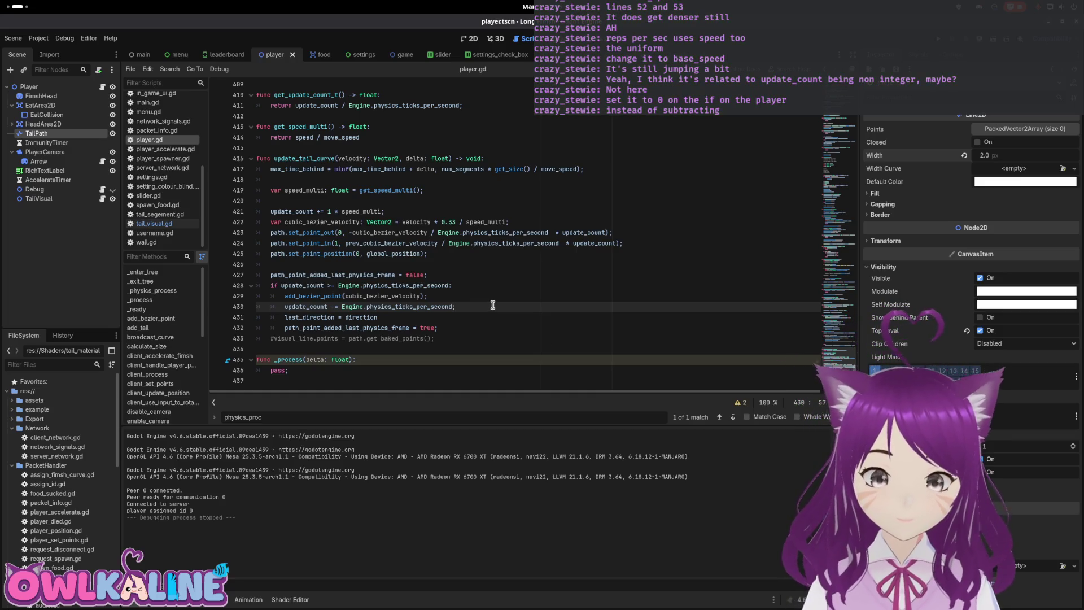
key(Return)
key(Up)
key(Down)
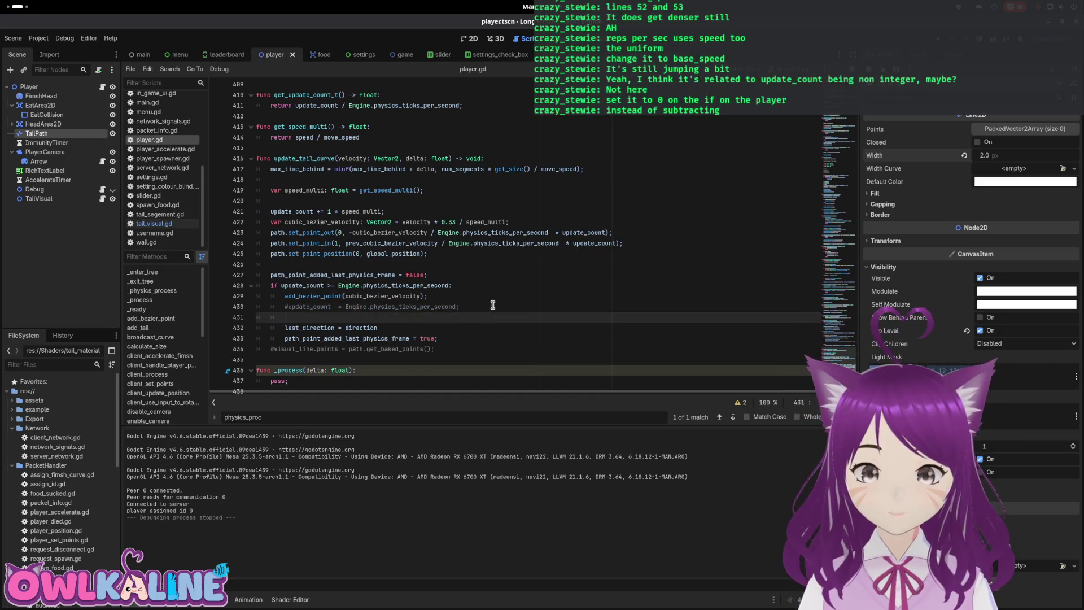
text(update_count = 0;)
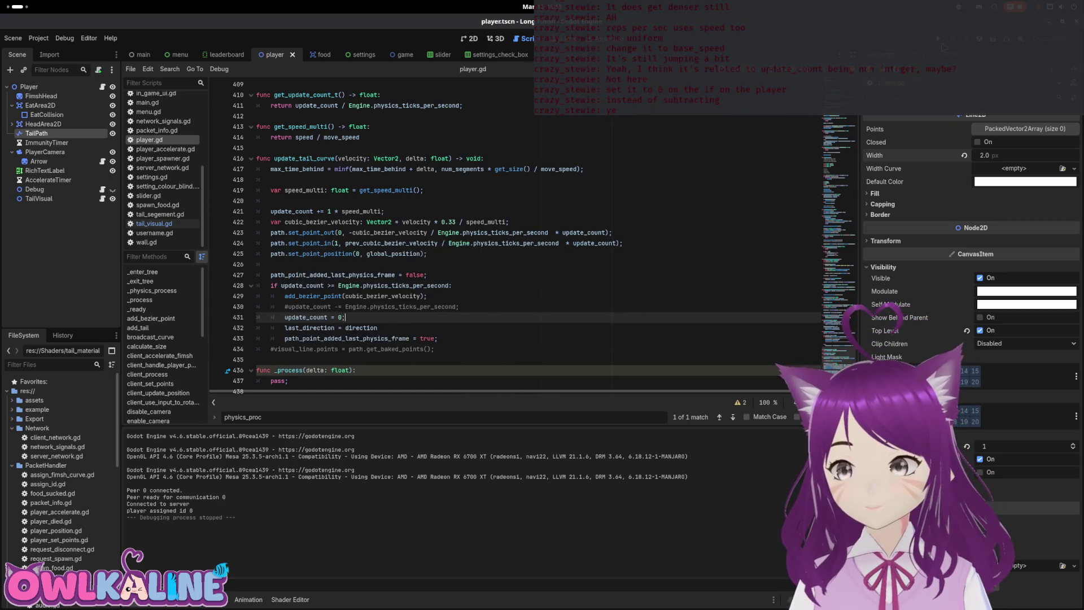
key(F5)
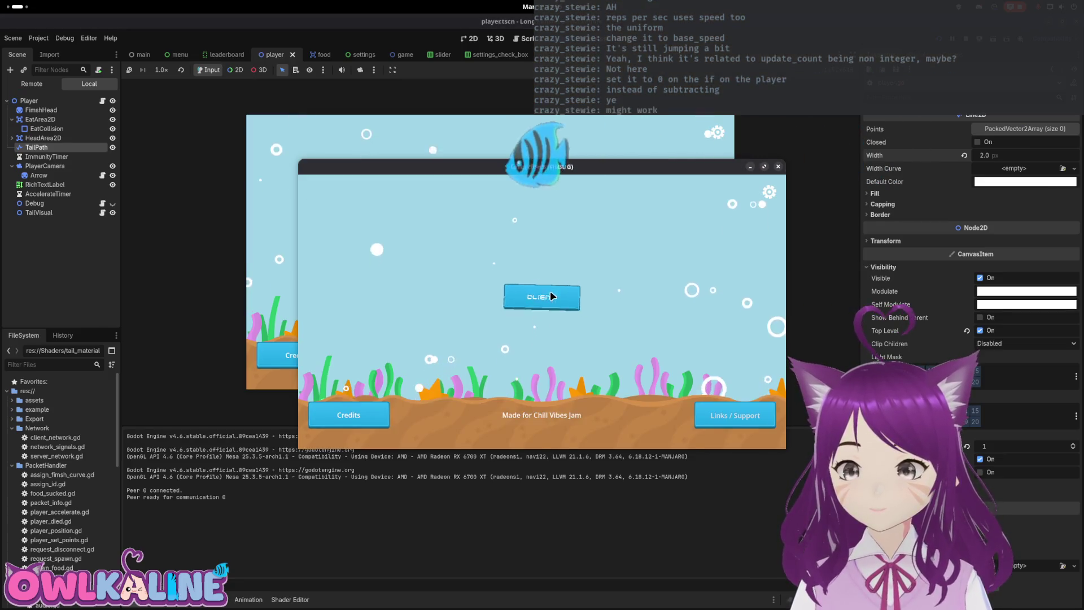
Step: Join as client, move the game windows aside to watch the tail, then stop the game
click(551, 295)
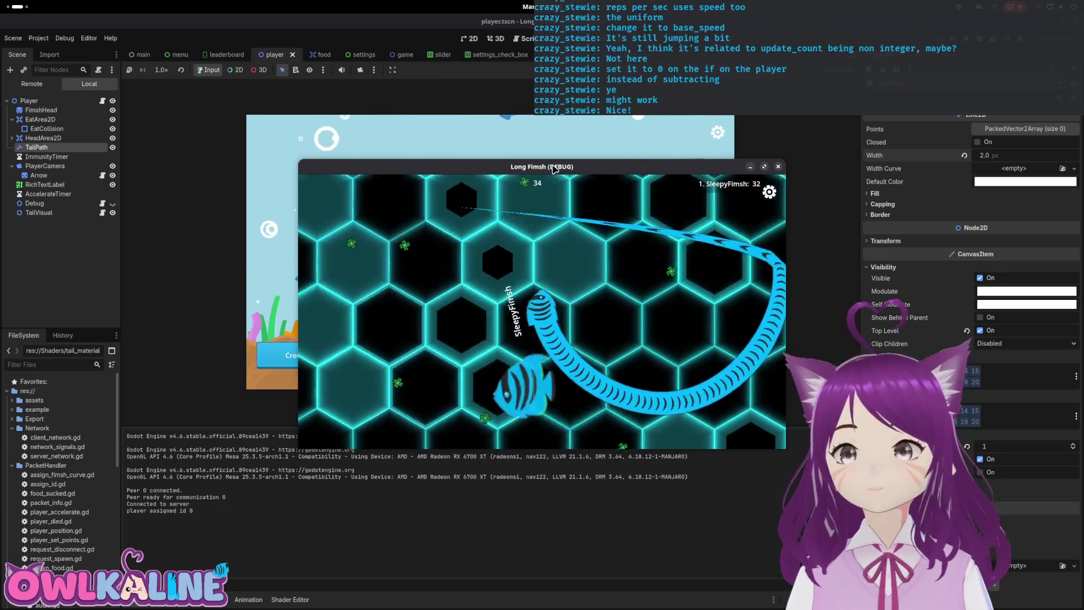
drag(741, 186, 649, 159)
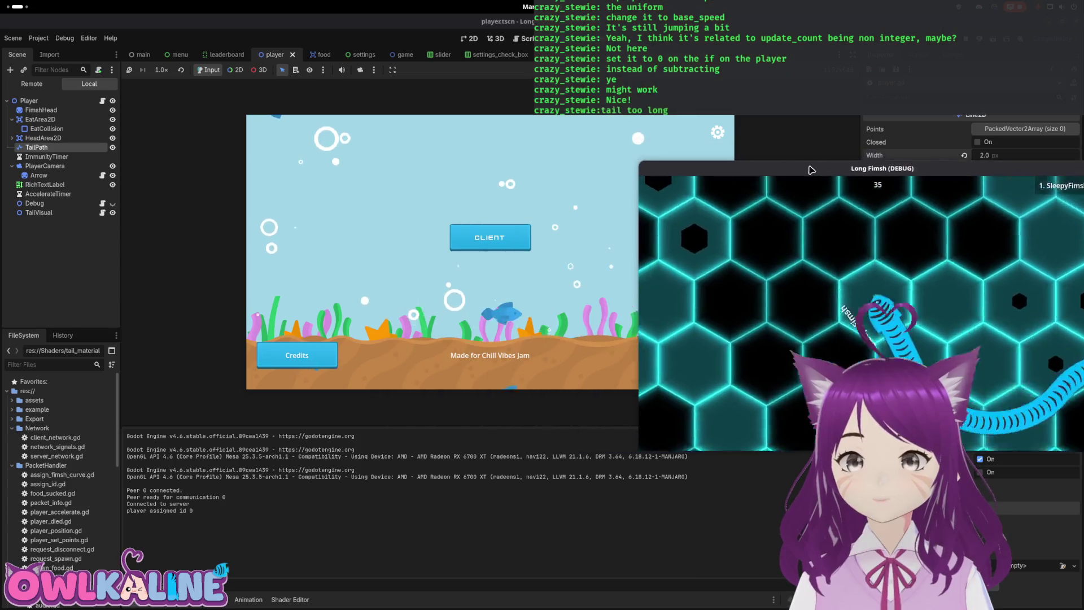
drag(812, 170, 533, 124)
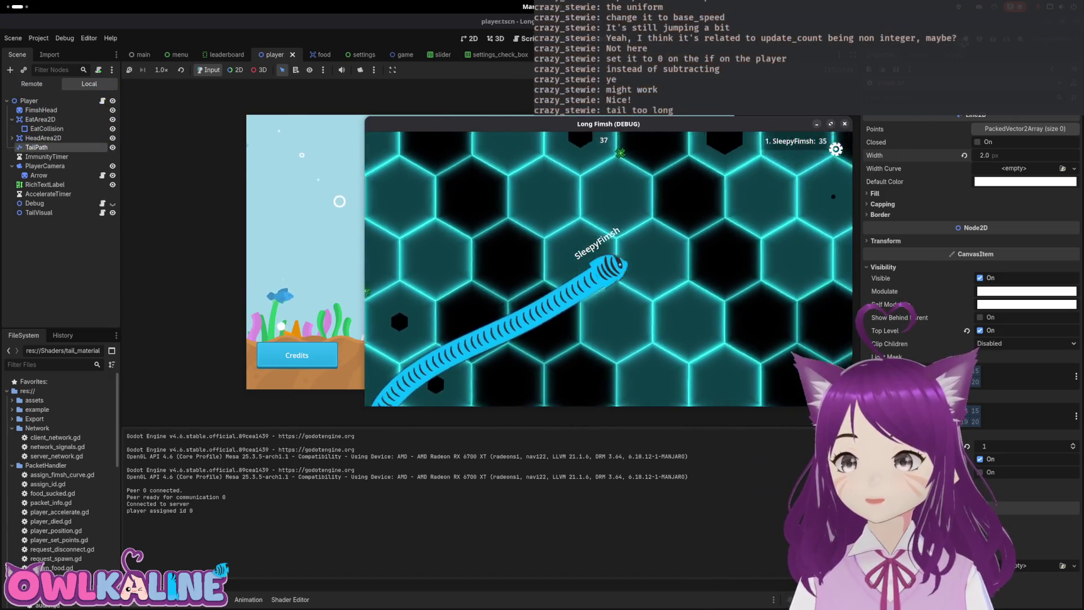
key(F8)
click(290, 600)
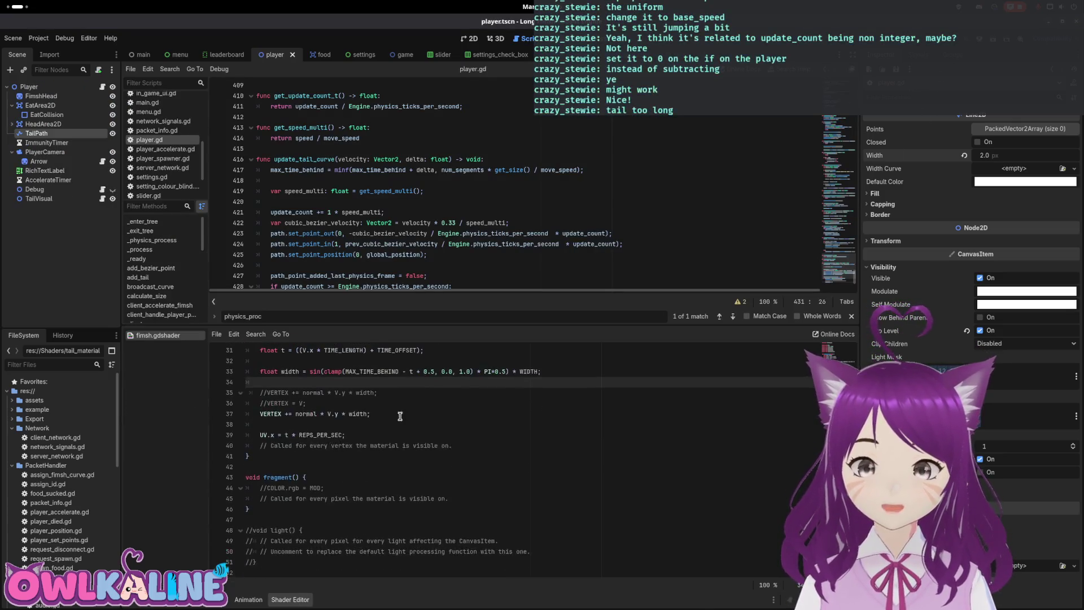
Step: Change line 33's width to clamp(MAX_TIME_BEHIND - t, 0.0, 1.0), dropping the 0.5 factor, and run
double_click(432, 435)
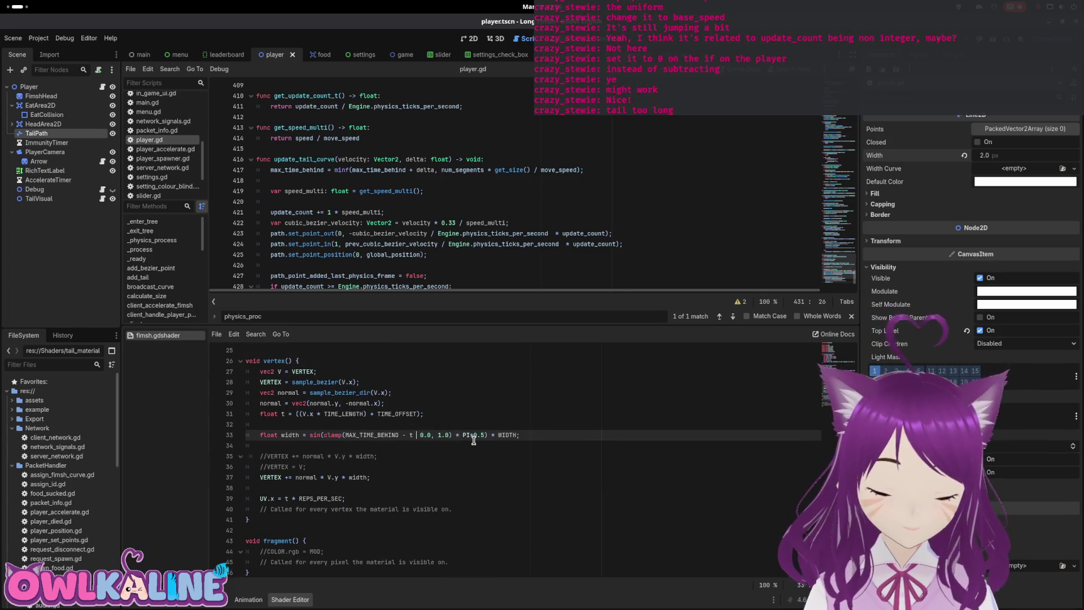
text(m,)
key(BackSpace)
key(BackSpace)
key(BackSpace)
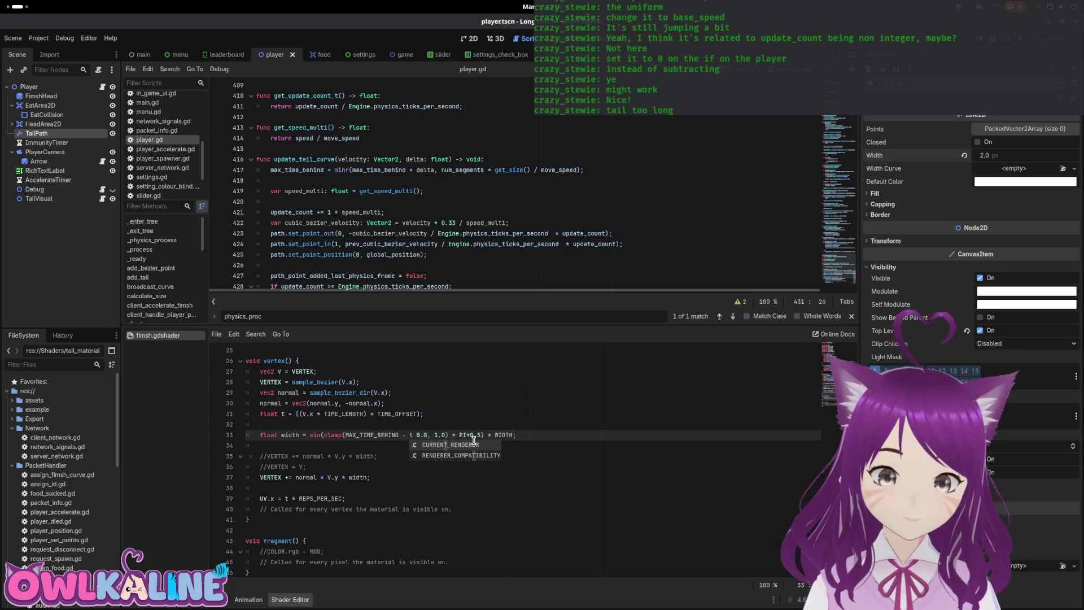
text(,)
click(619, 424)
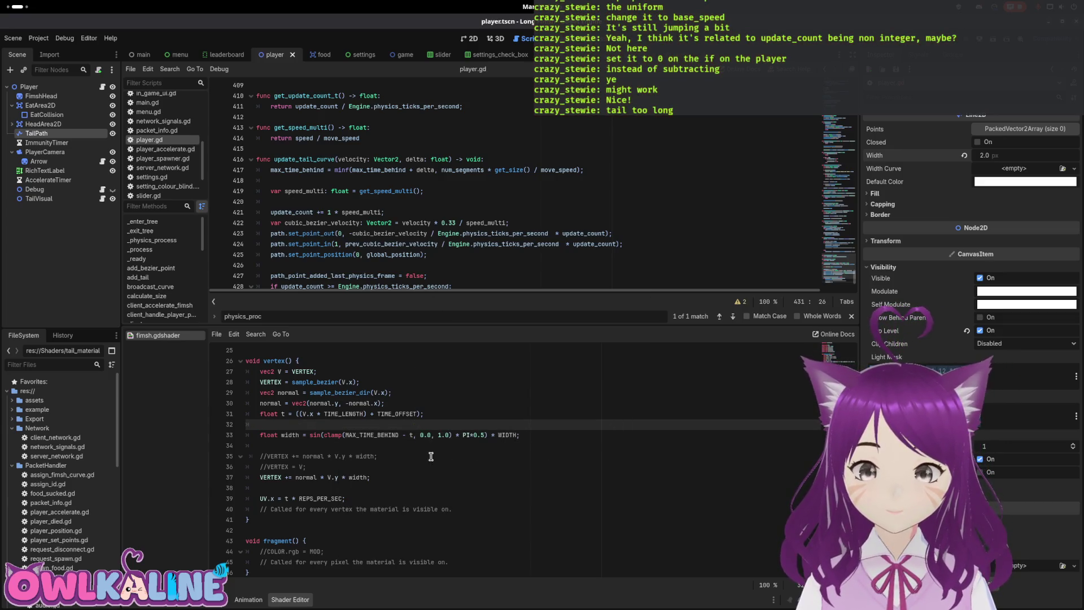
key(F5)
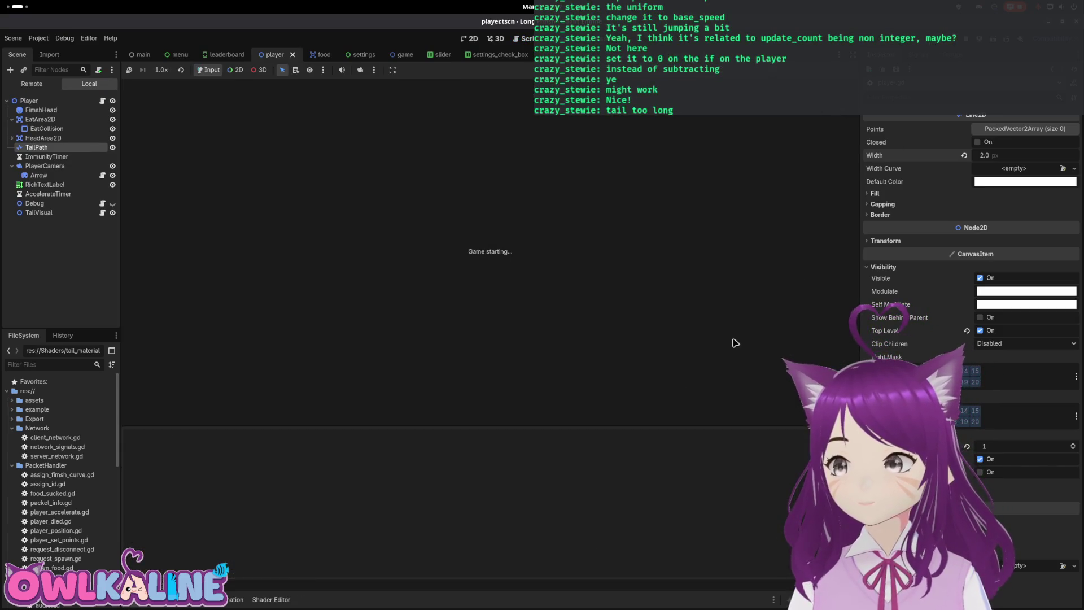
Step: Join as client, spawn the fish with Play, and switch to the spectating game instance
click(544, 297)
click(544, 321)
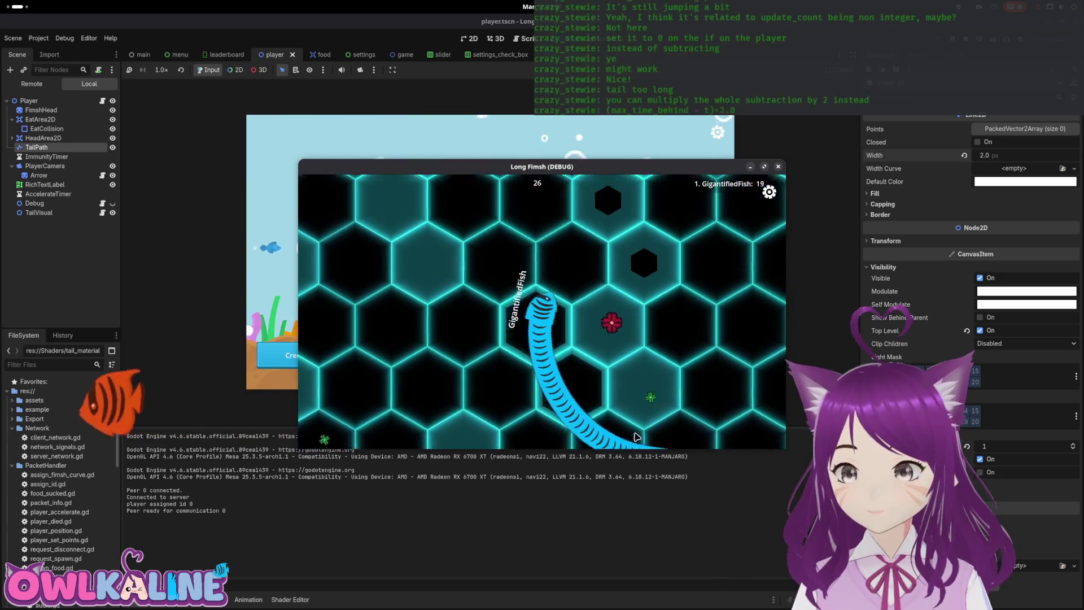
click(382, 161)
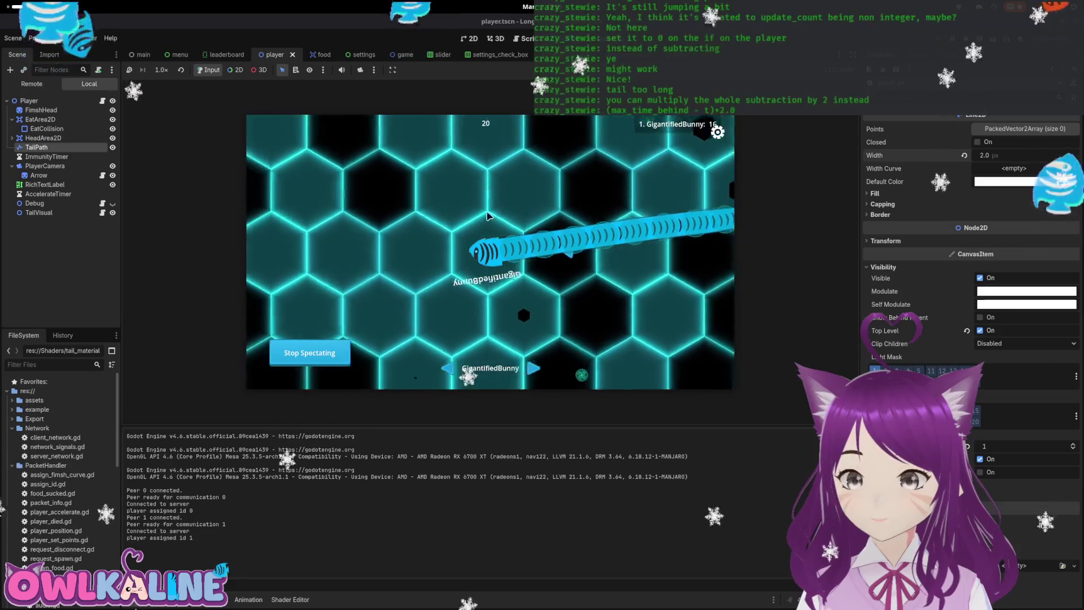
Step: Switch between the debug, spectating and editor windows to compare the tail views
key(super)
click(701, 247)
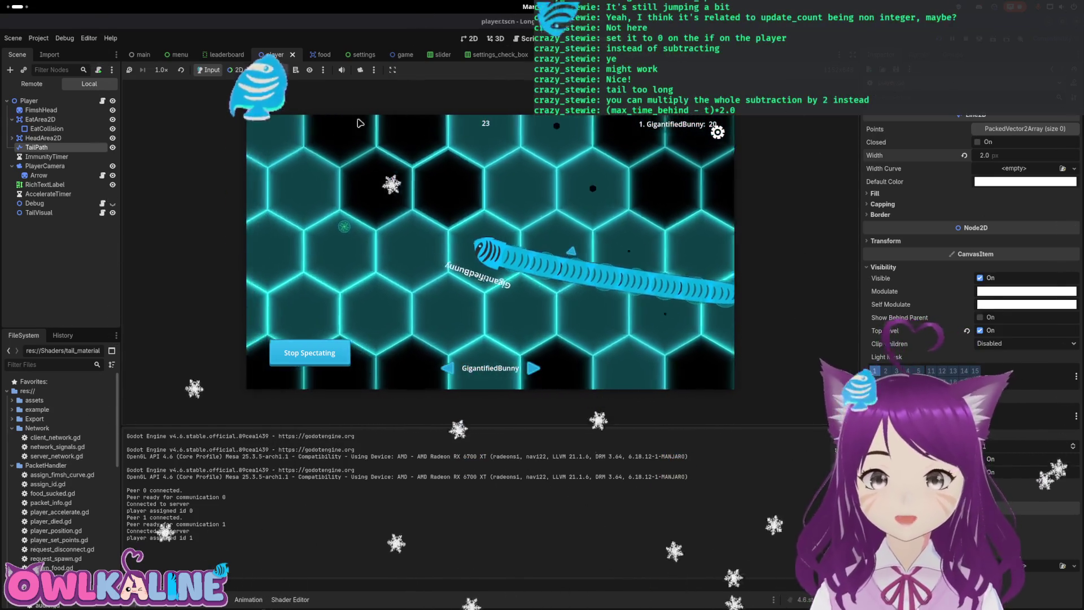
key(super)
click(693, 299)
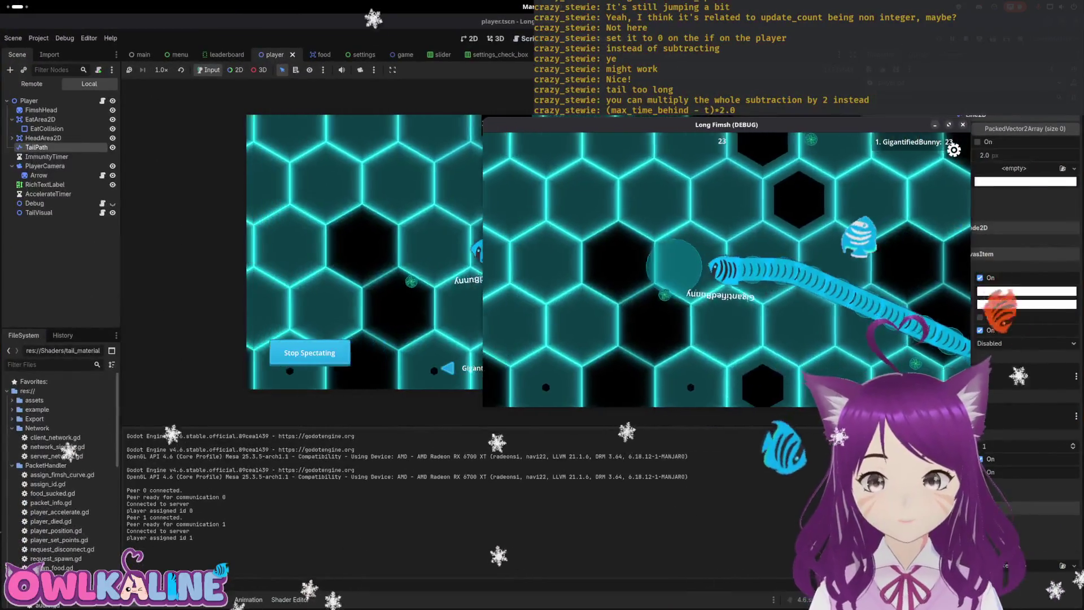
click(415, 205)
key(super)
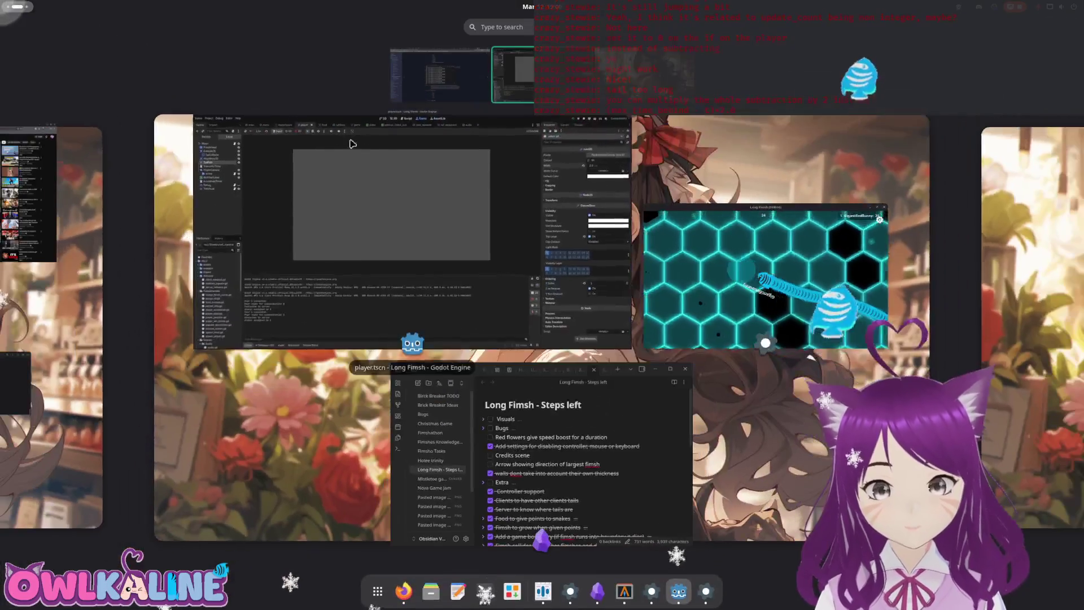
click(362, 167)
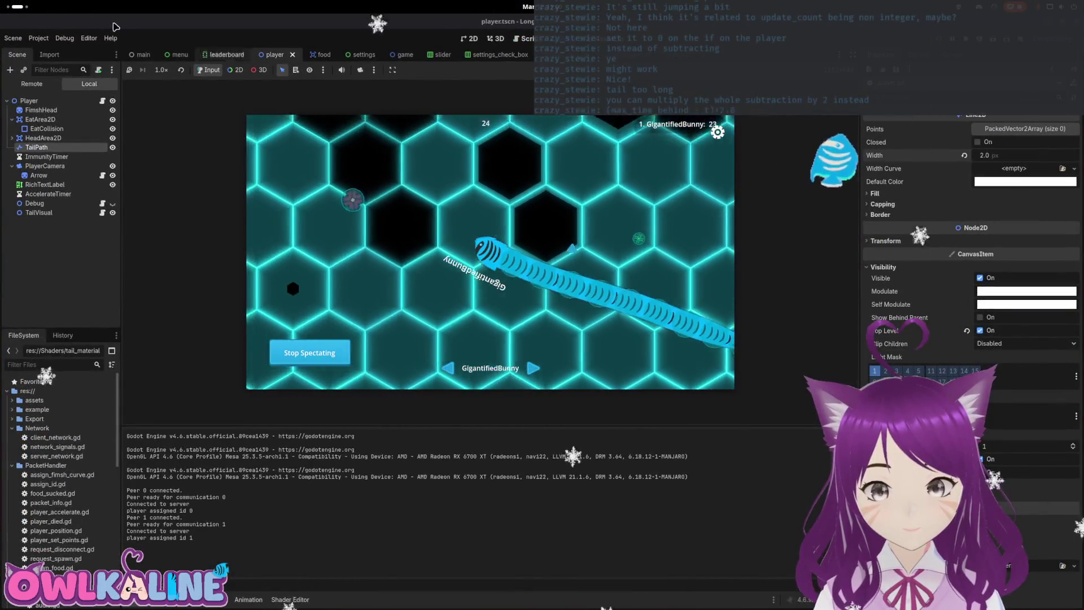
key(super)
click(647, 135)
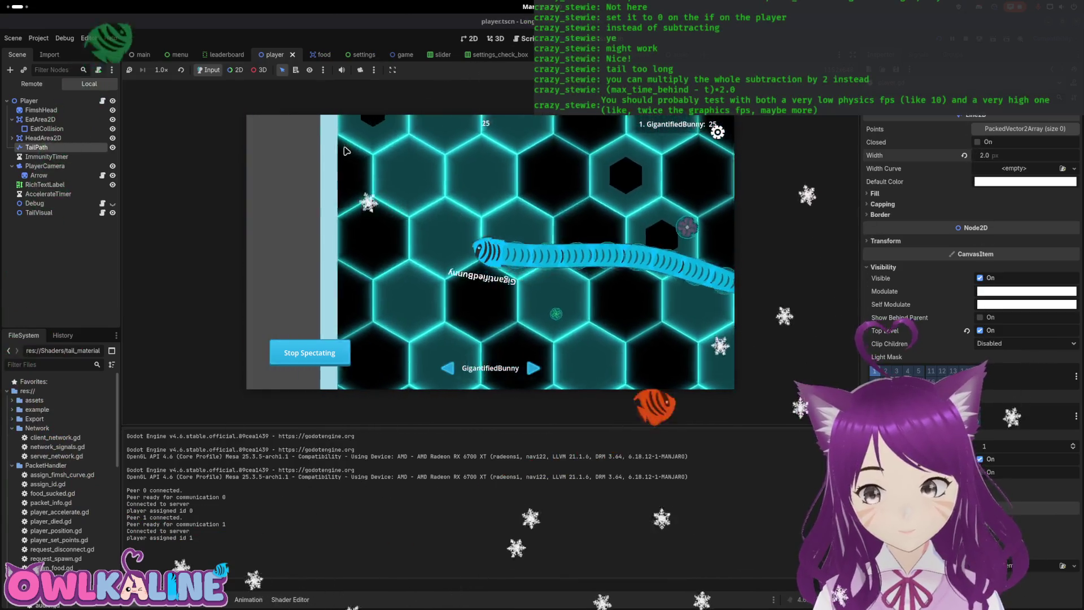
Step: Close the debug game window and stop the running project
key(F5)
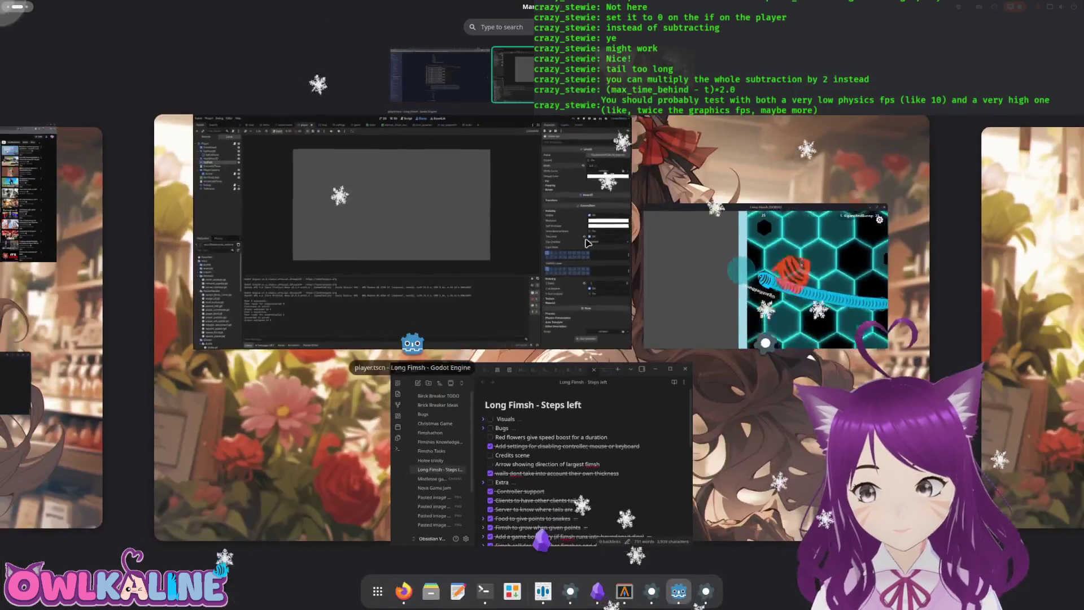
click(963, 125)
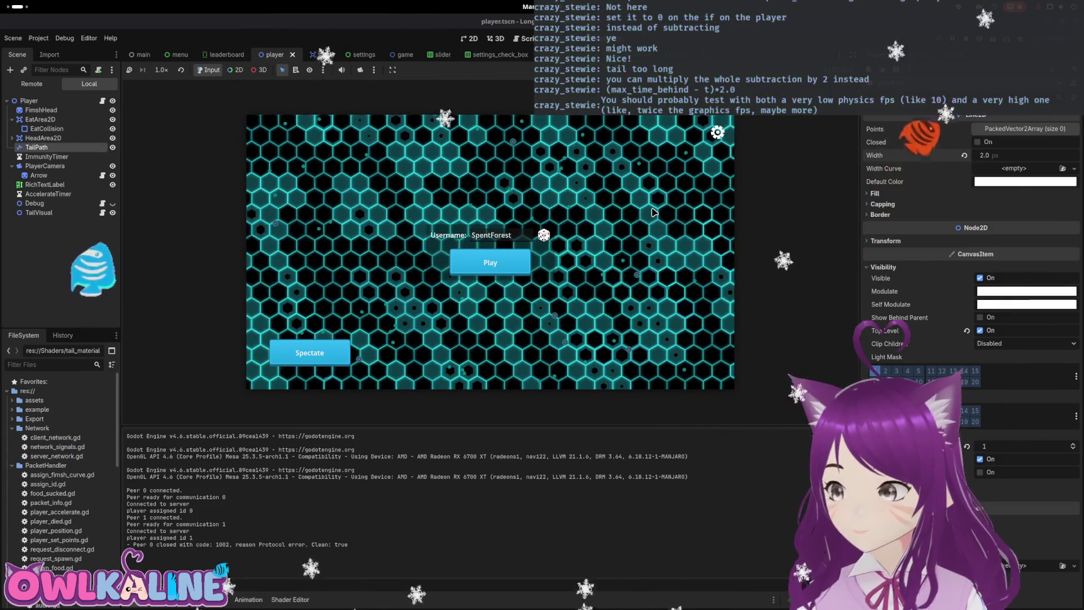
key(F8)
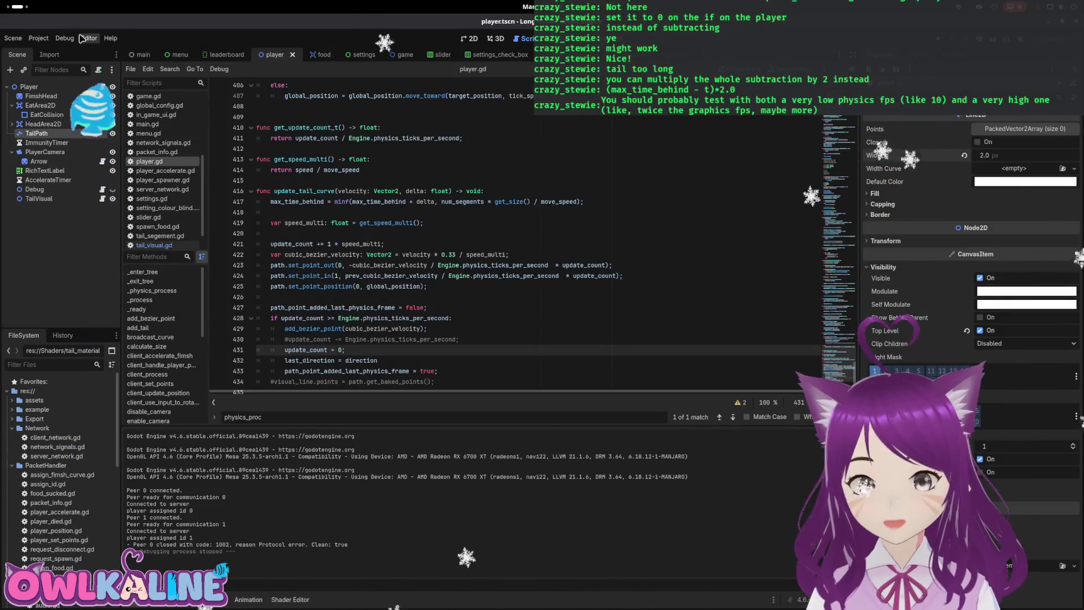
click(64, 38)
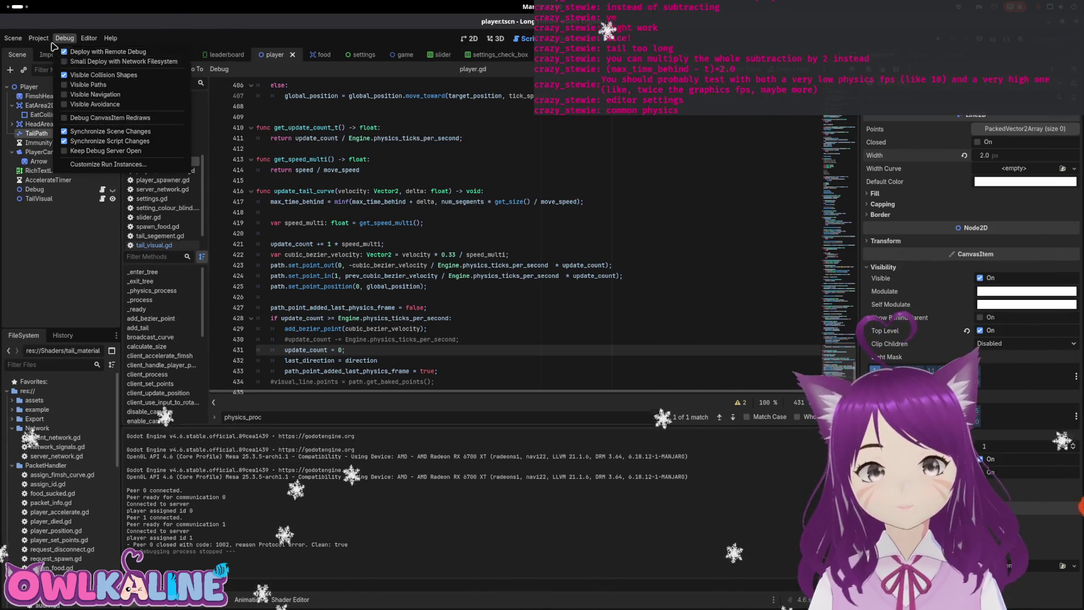
mouse_move(41, 39)
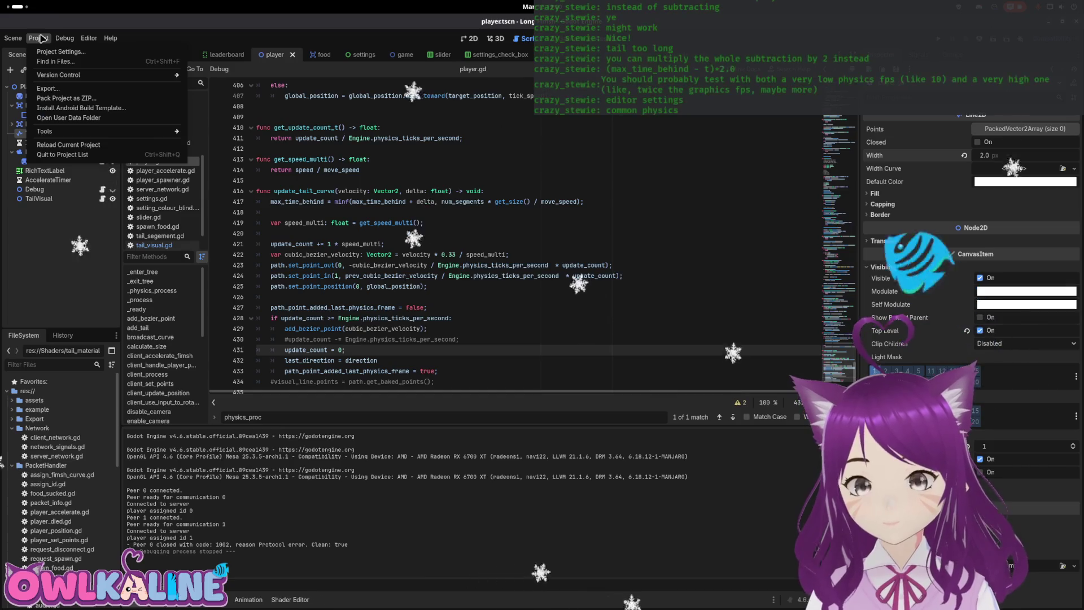
click(61, 51)
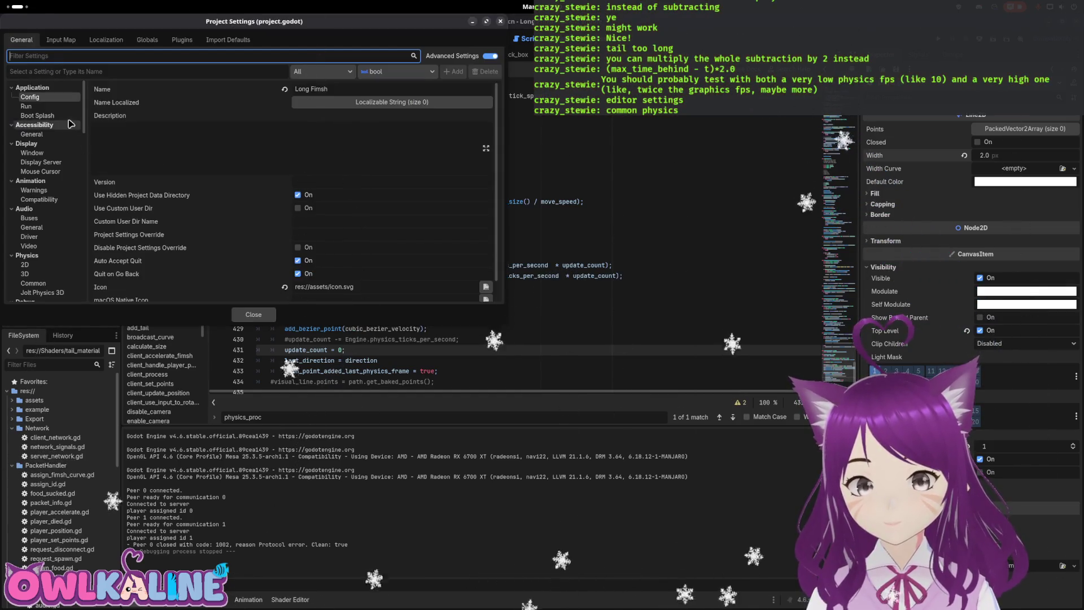
text(phy)
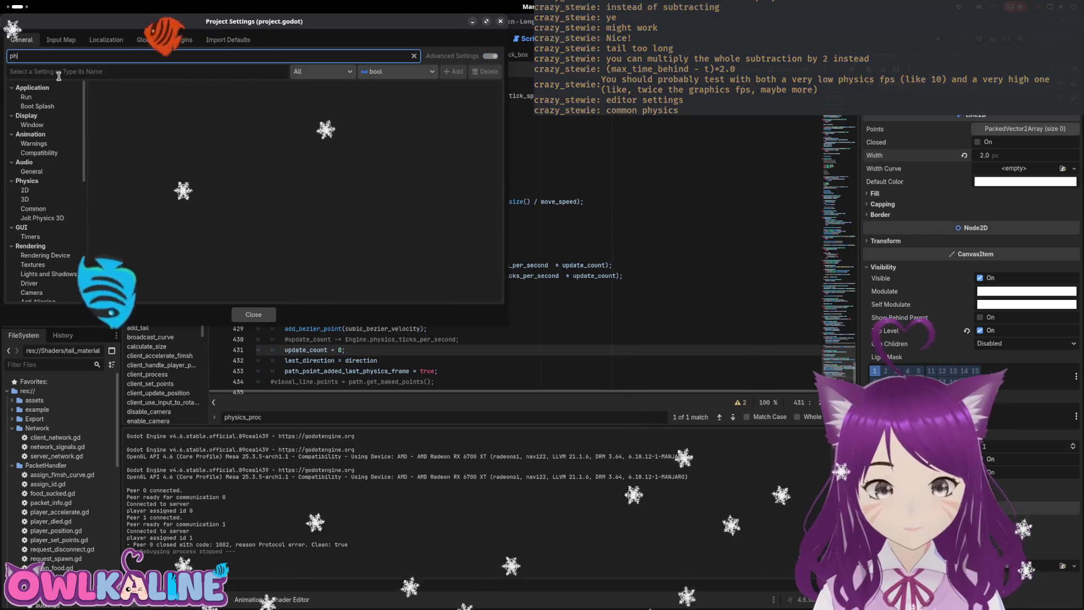
click(40, 97)
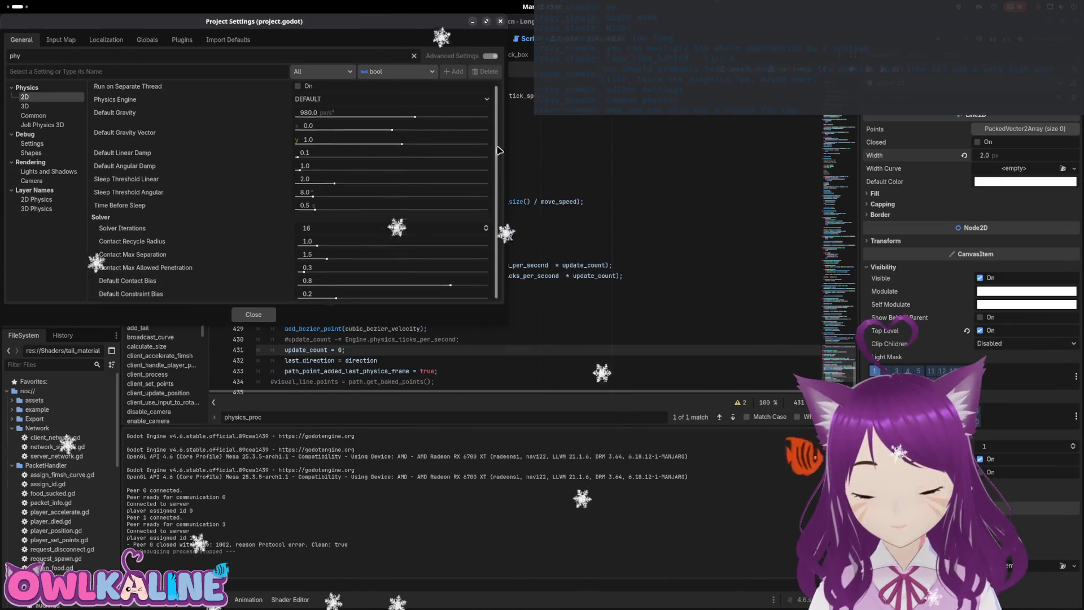
key(Escape)
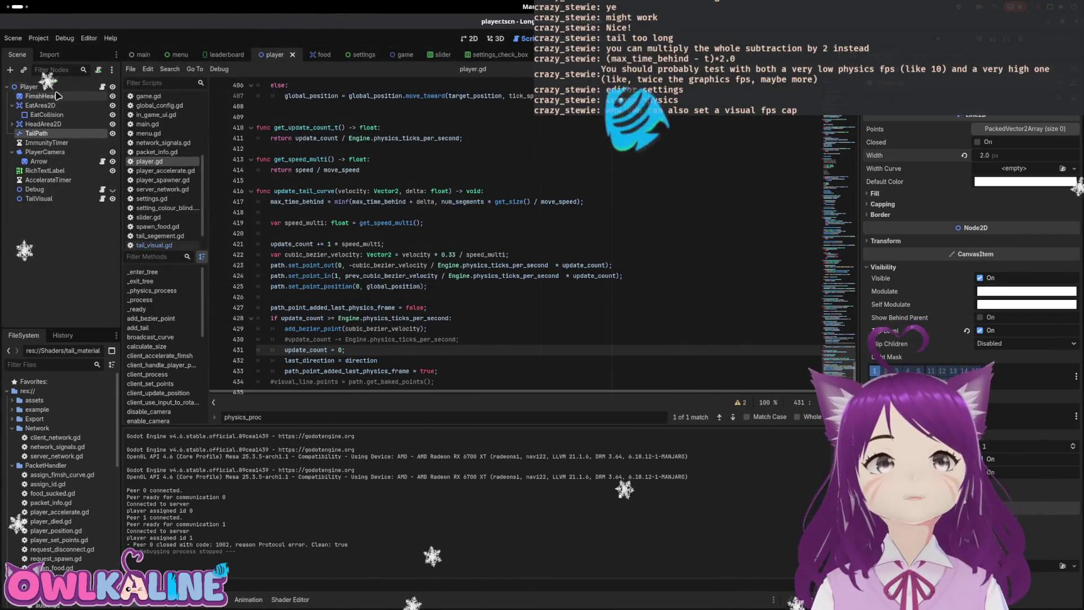
Step: Open main.gd and read the max_fps and reset_physics_interpolation documentation
click(142, 55)
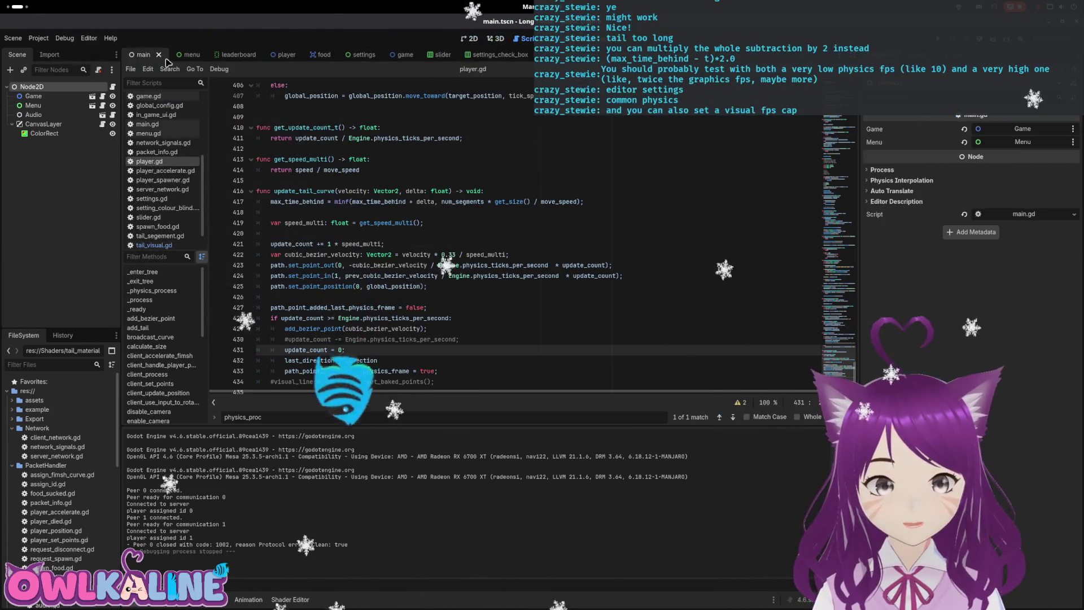
click(113, 86)
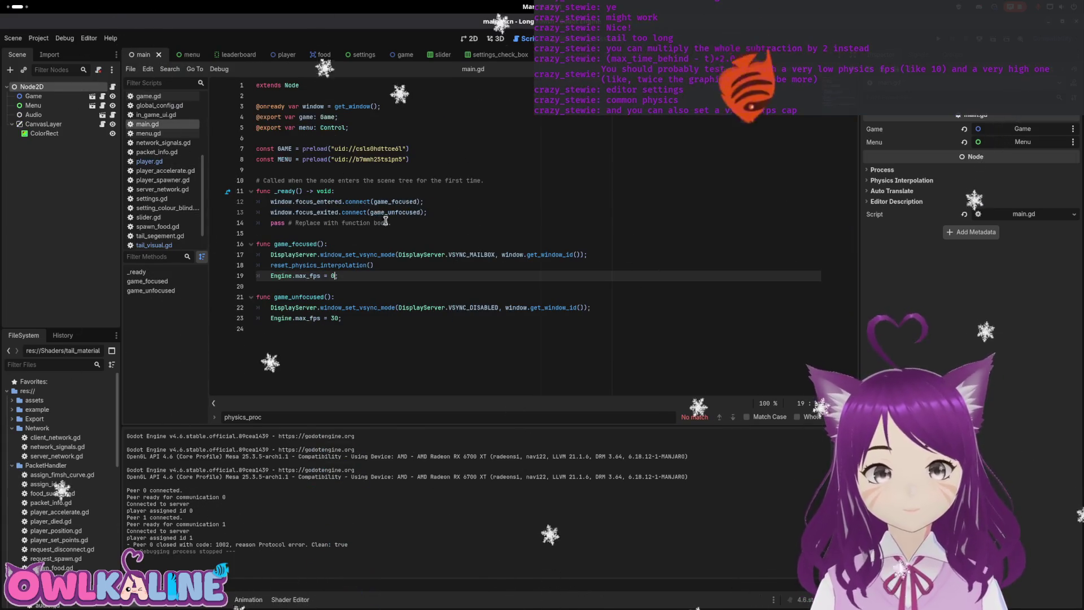
click(406, 255)
click(429, 318)
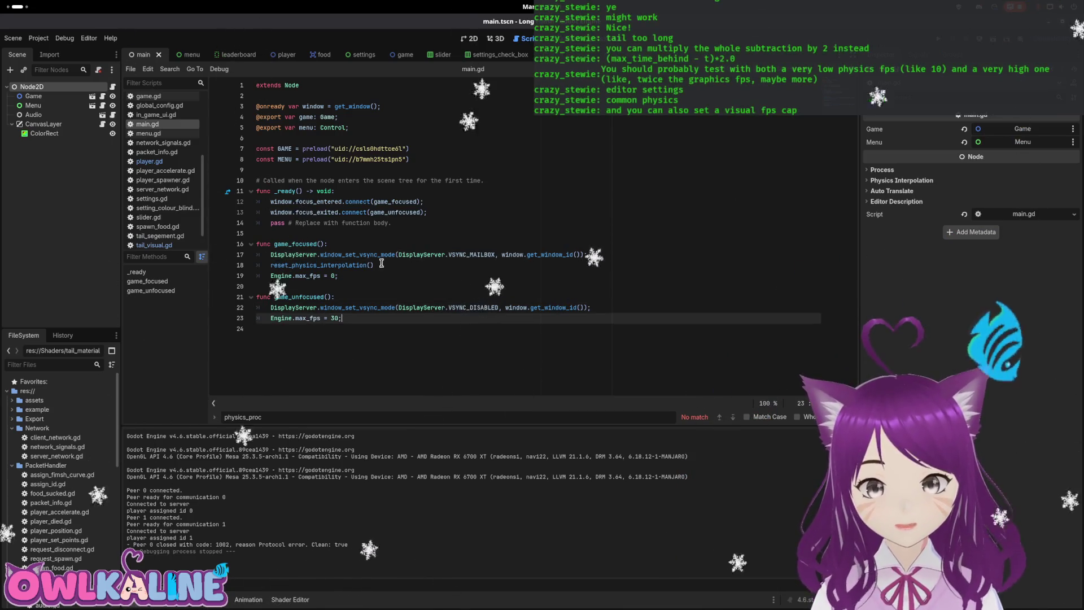
double_click(350, 265)
double_click(308, 276)
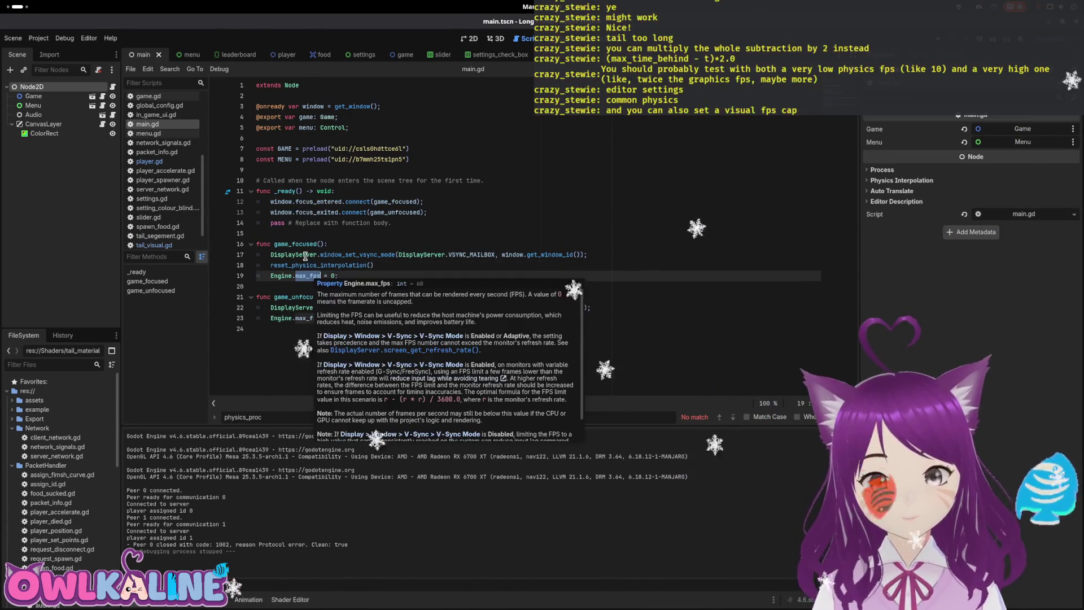
click(328, 244)
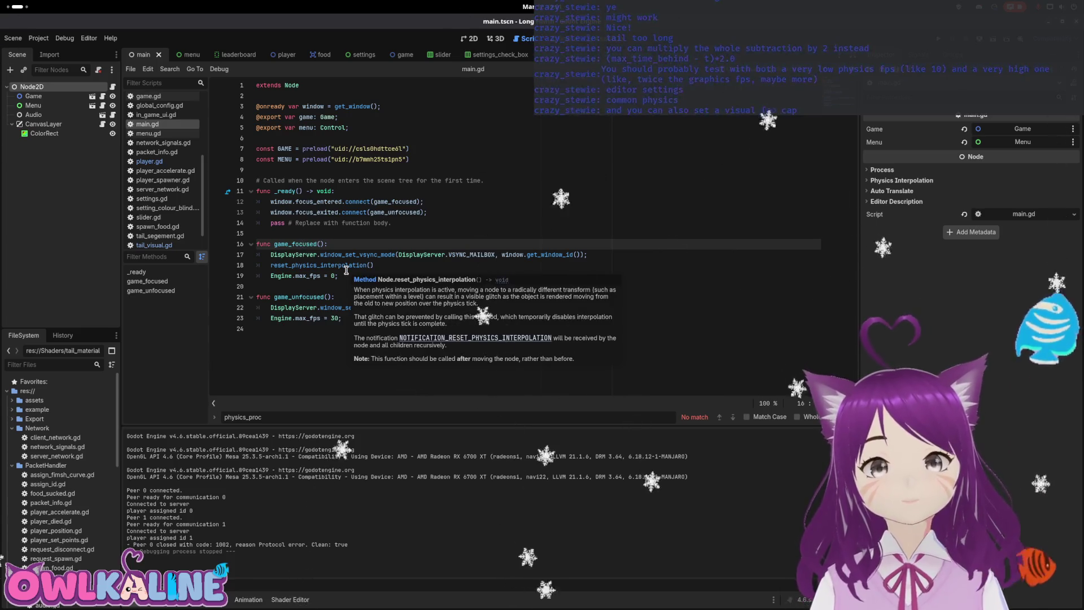
Step: Change the focused Engine.max_fps cap from 0 to 10, save, and run the project
click(341, 318)
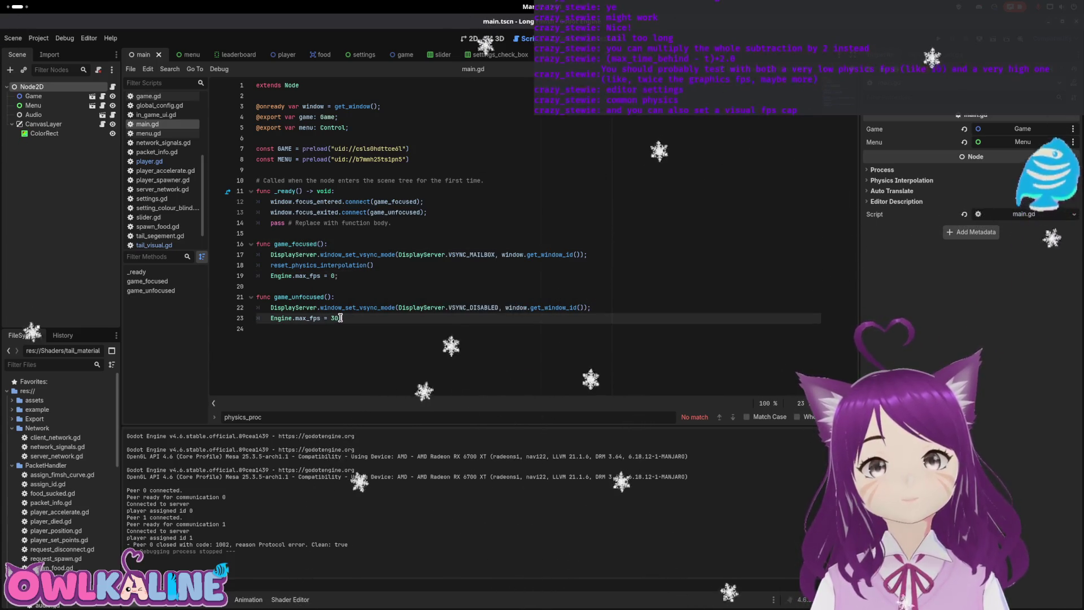
click(332, 276)
text(1)
key(ctrl+s)
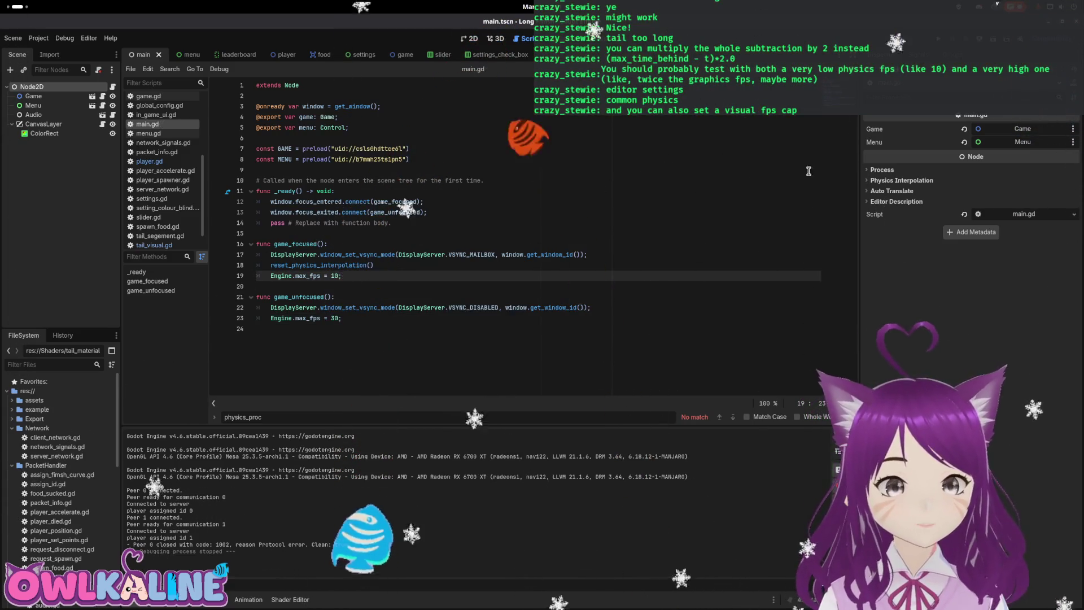
key(F5)
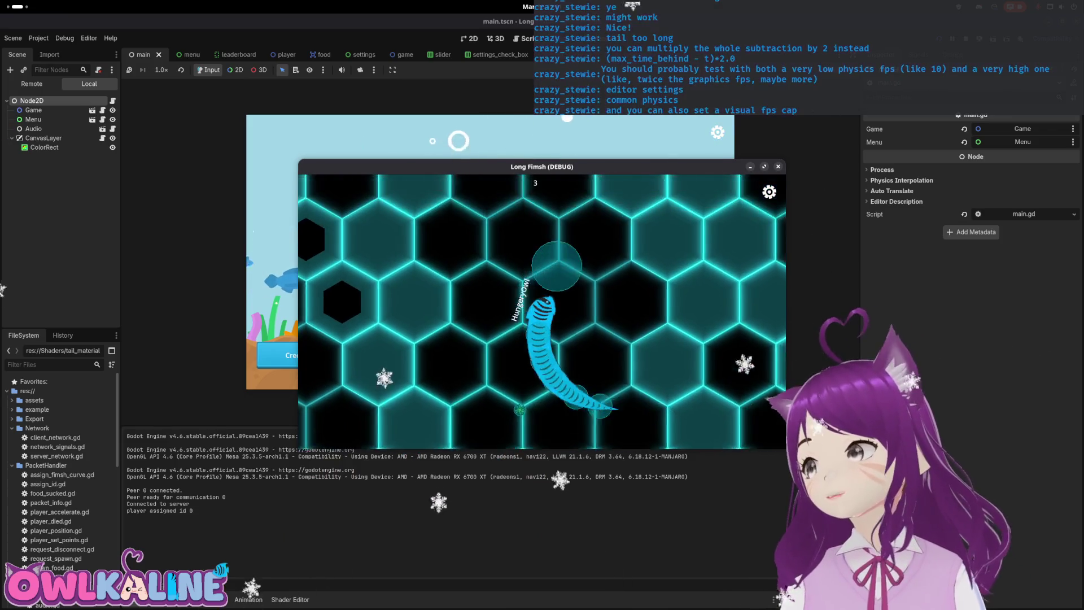
Step: Bring the Long Fimsh debug window forward and move the second game window down and right
key(super)
key(super)
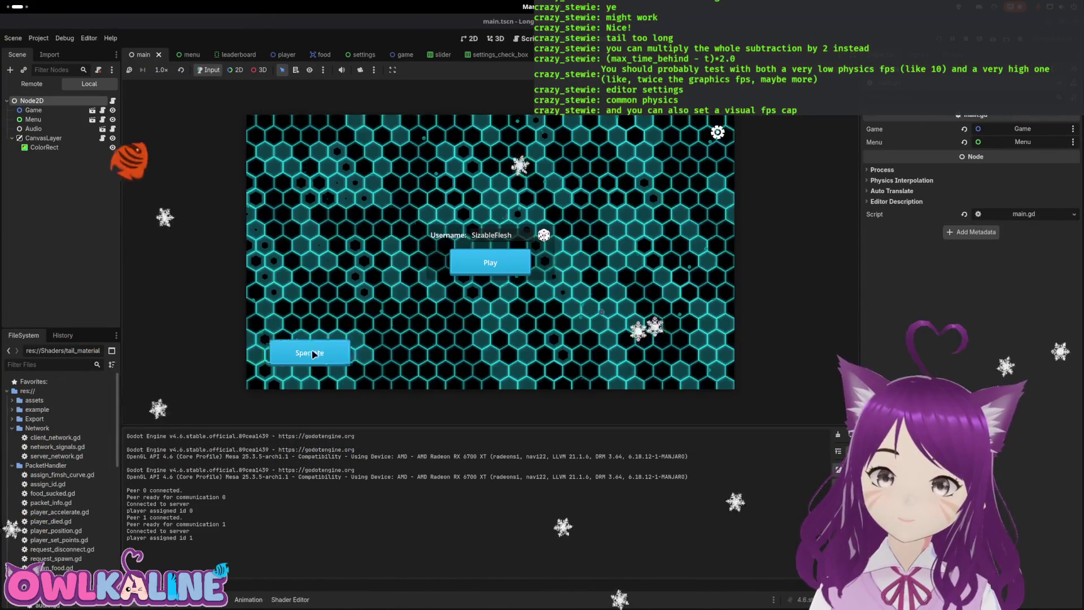
key(super)
click(890, 296)
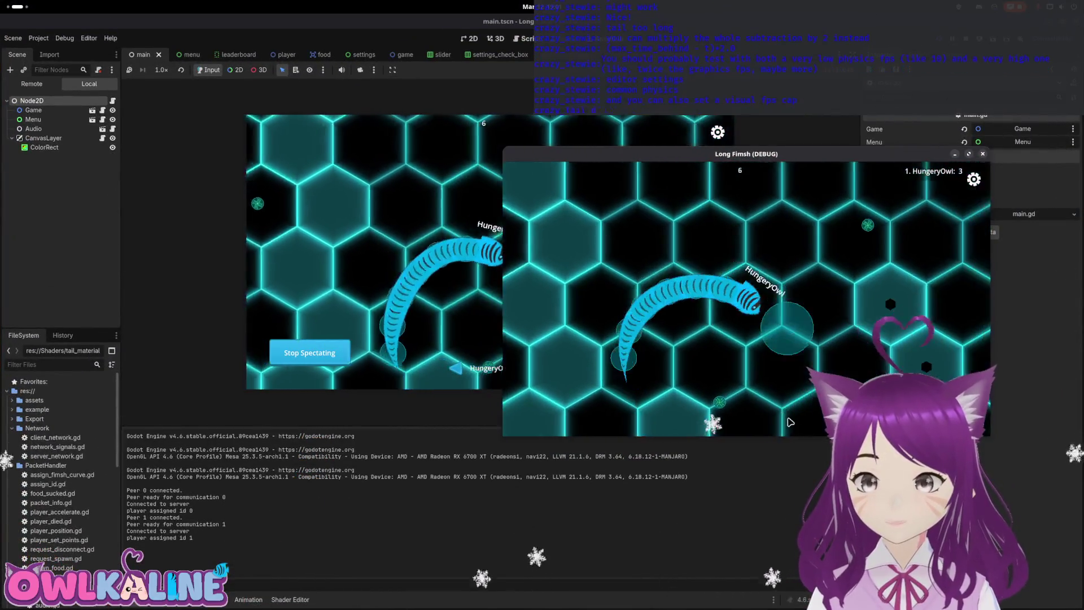
drag(734, 154, 789, 215)
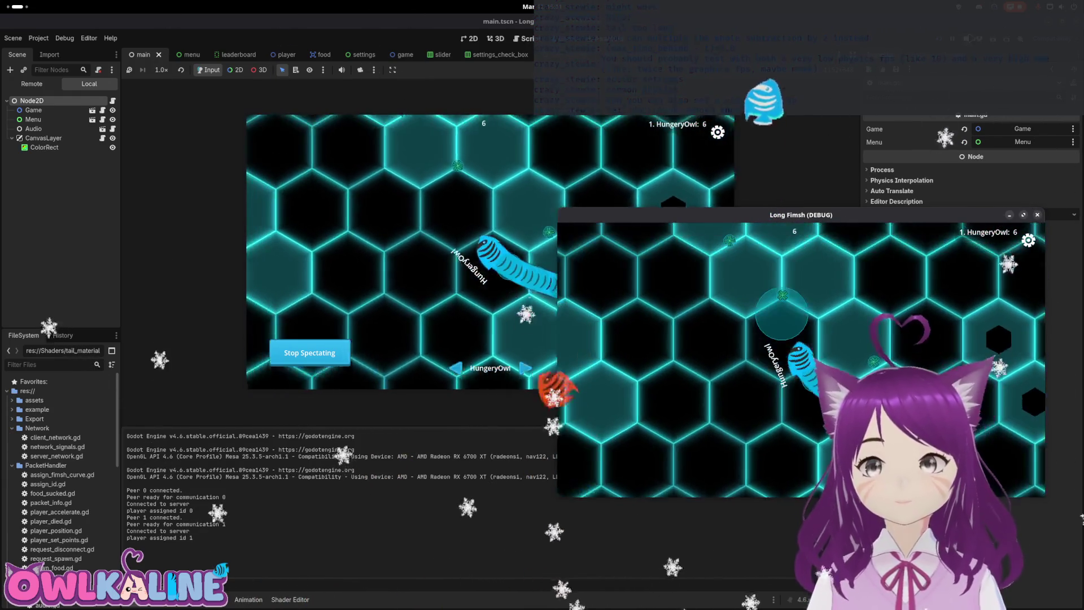
Step: Restart the project and join the game as a CLIENT
key(F8)
key(F5)
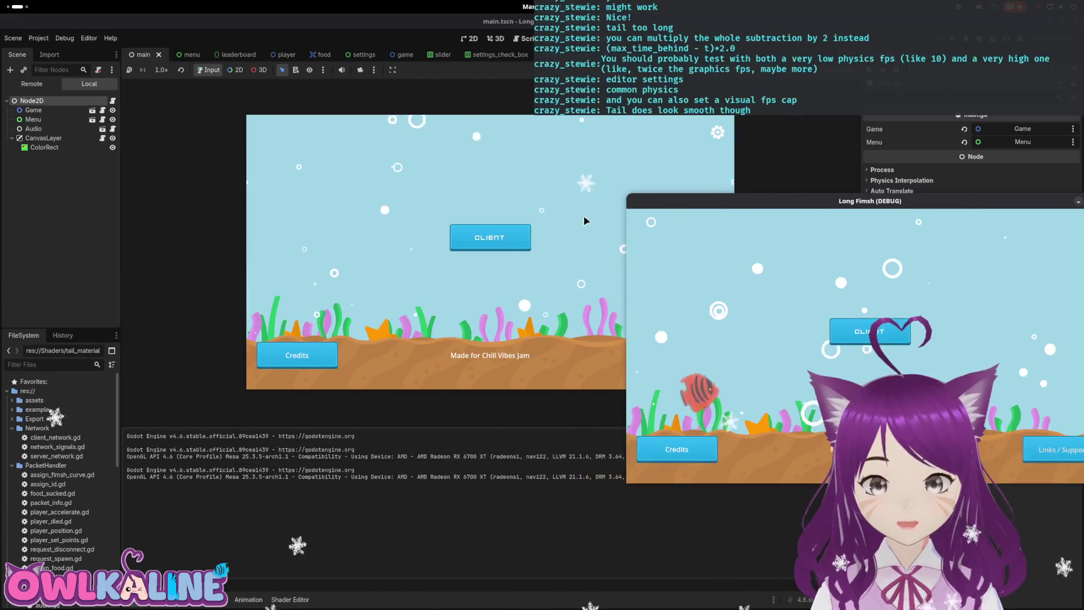
click(473, 228)
click(497, 243)
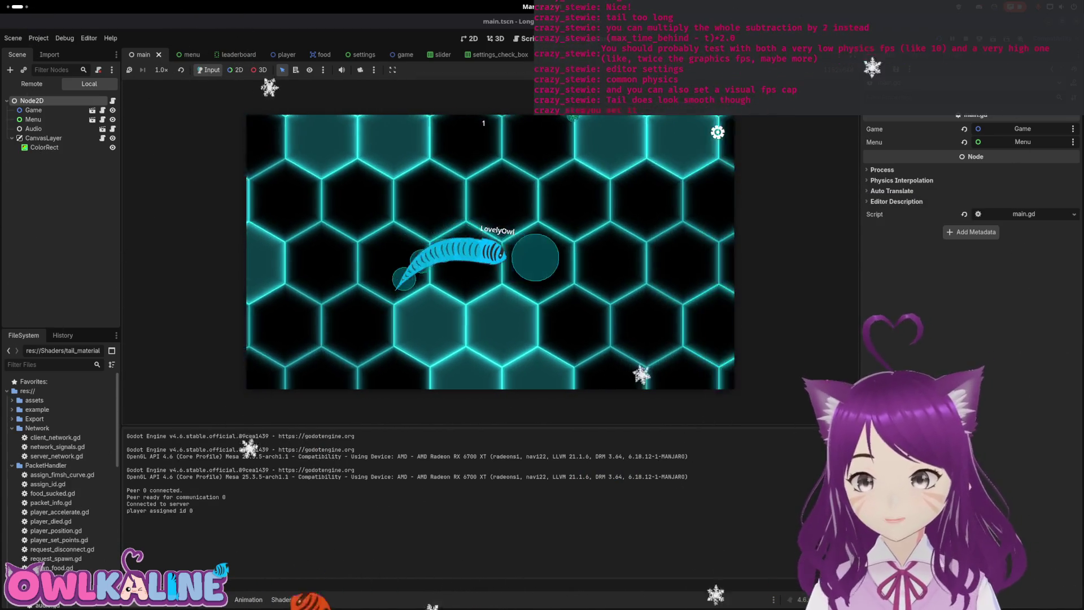
Step: Switch between the game windows to watch the tail at 10 fps, then stop the game
key(alt+Tab)
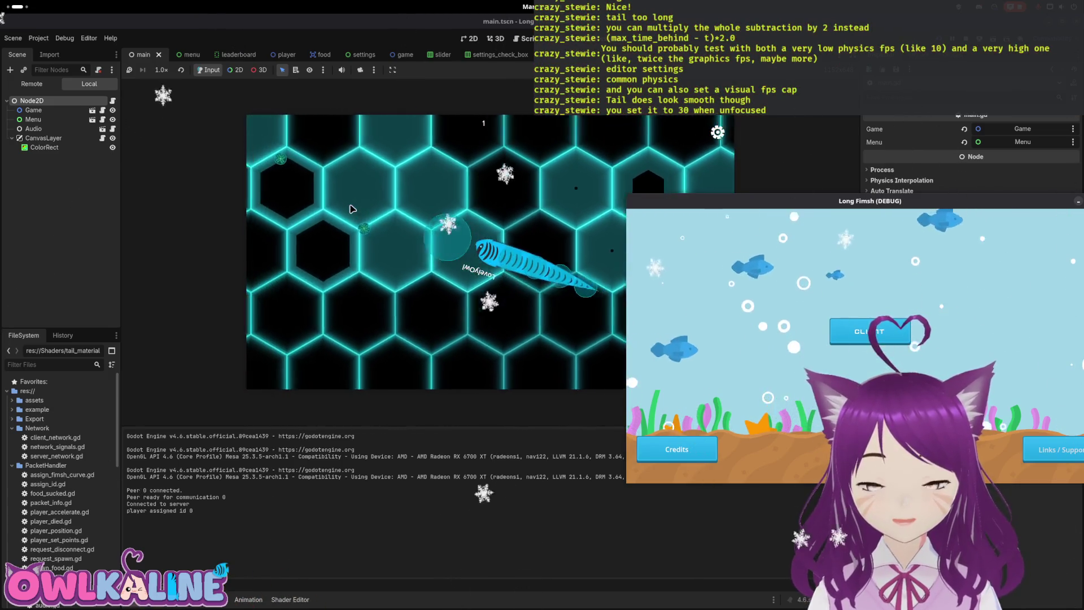
click(373, 238)
key(alt+Tab)
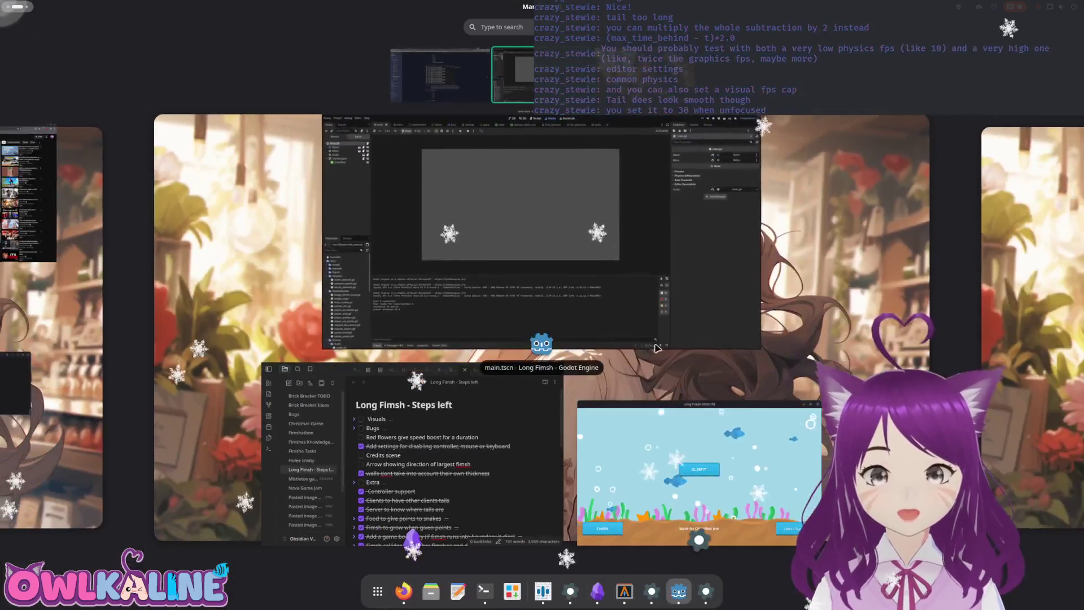
key(alt+Tab)
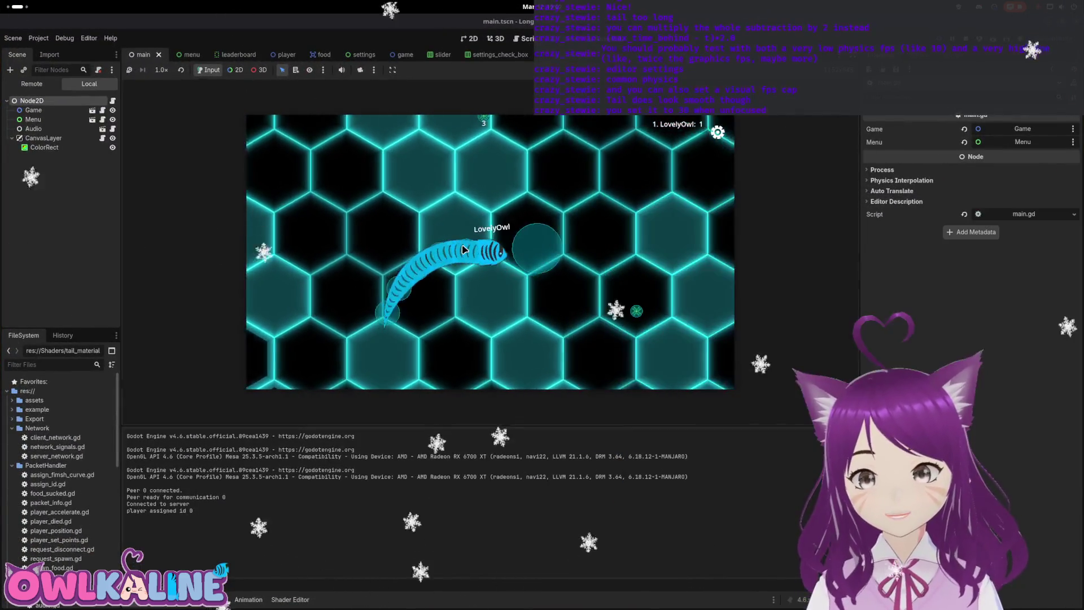
key(F8)
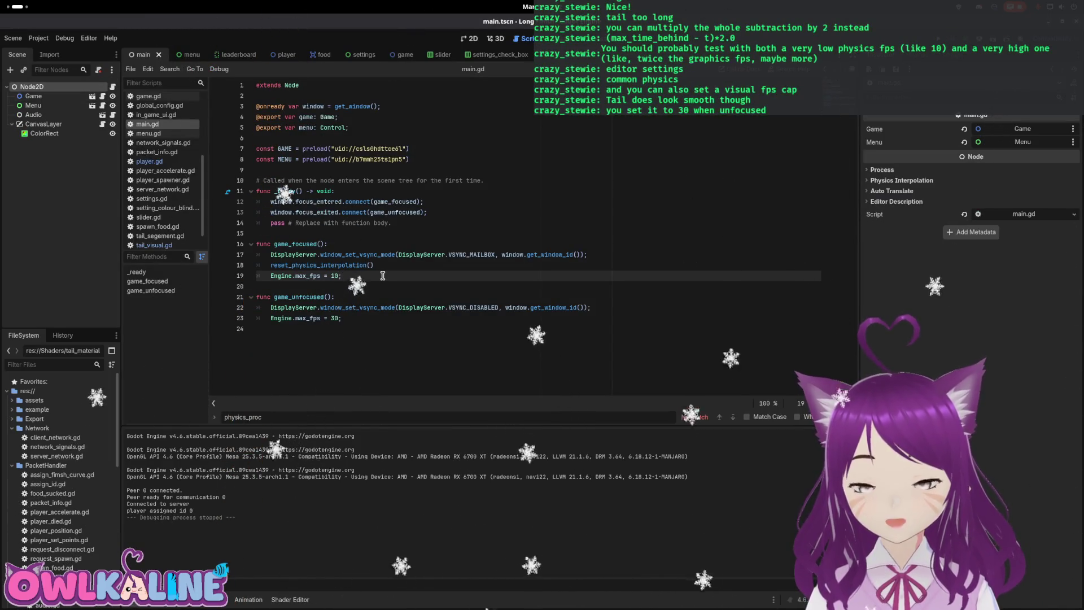
Step: Revert the focused max_fps cap to 0 and save main.gd
key(BackSpace)
key(ctrl+s)
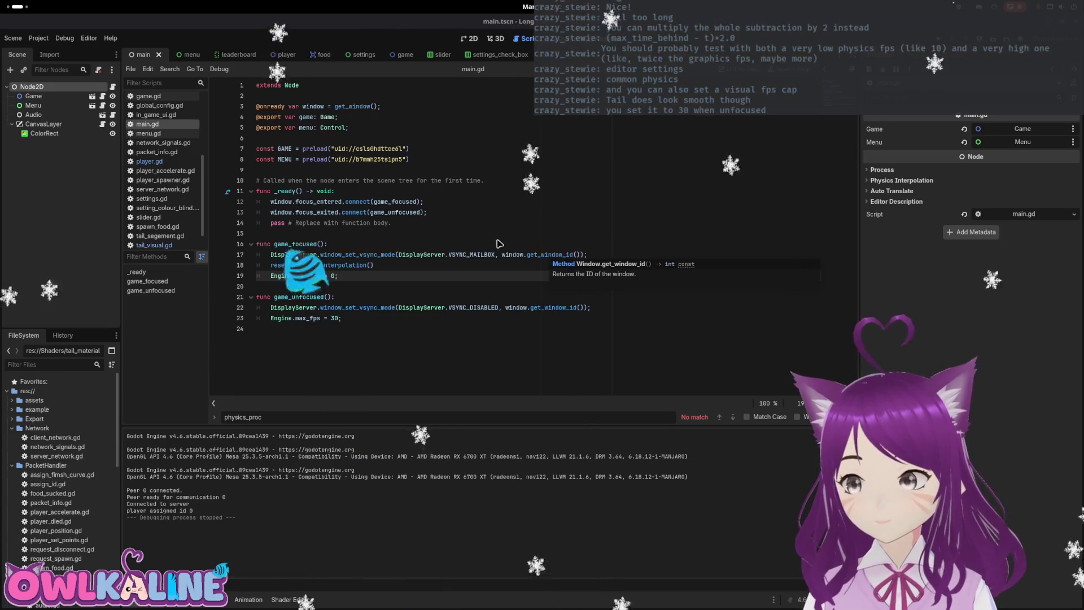
click(381, 290)
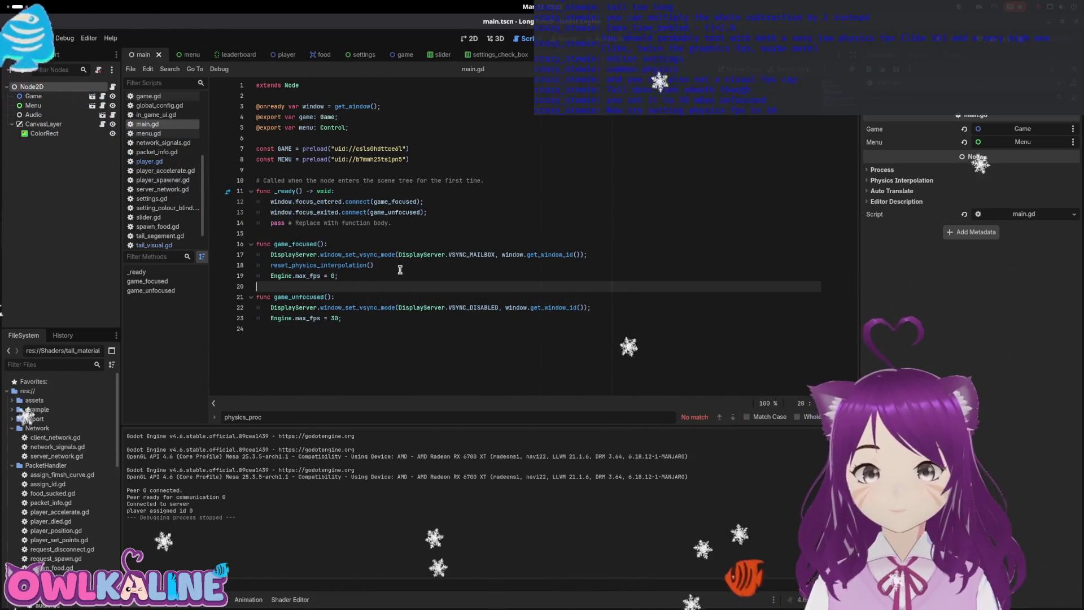
click(369, 245)
key(Return)
text(Engine)
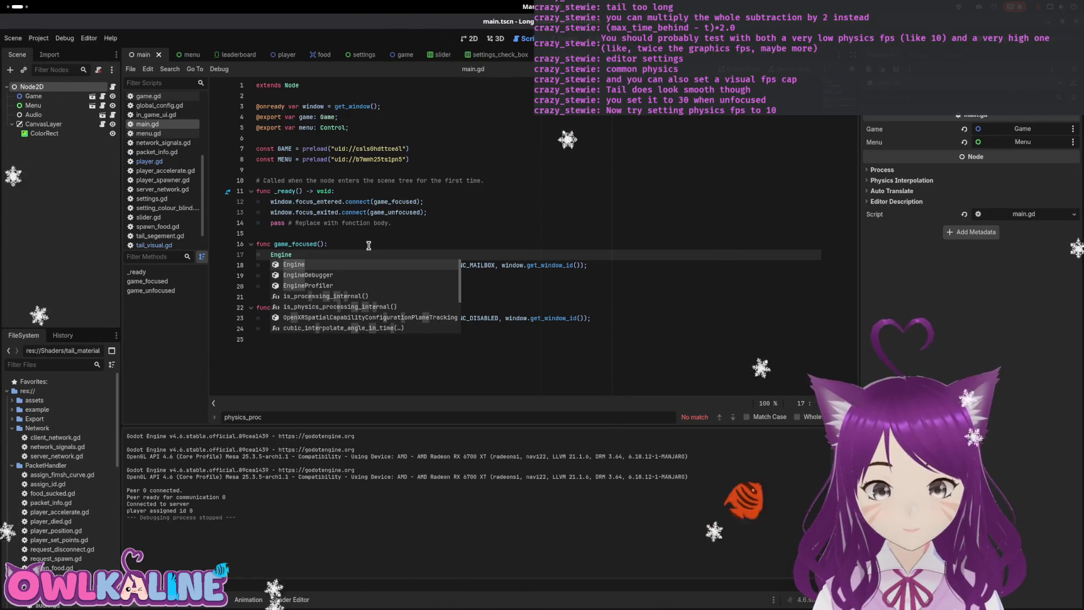
key(BackSpace)
key(BackSpace)
key(BackSpace)
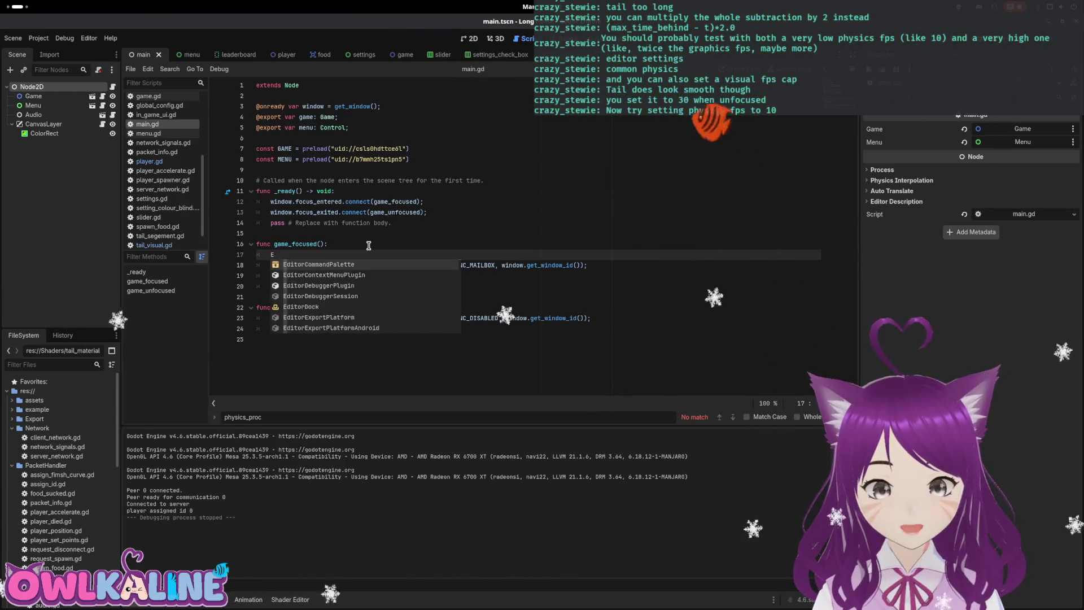
Step: Add Engine.physics_ticks_per_second = 10; in _ready and run the project
key(Up)
key(Up)
key(Up)
key(Return)
key(Return)
key(Return)
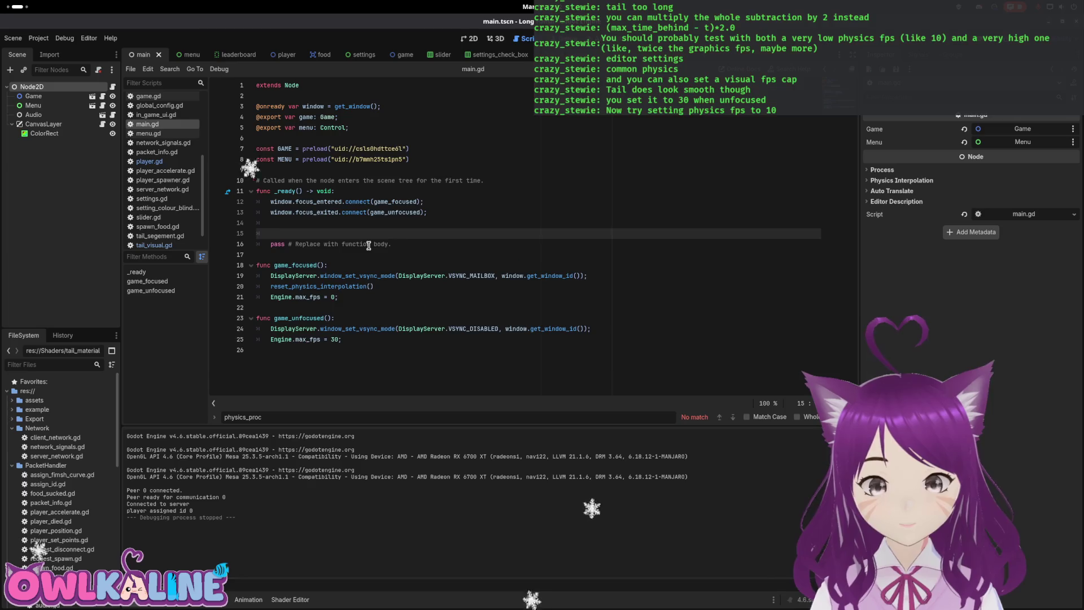
key(Up)
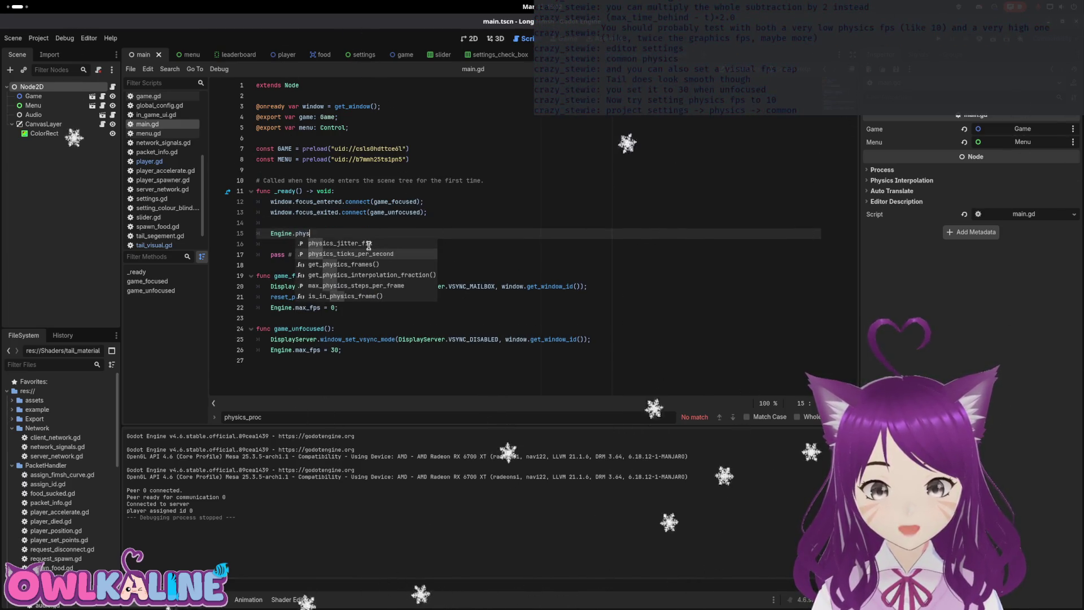
key(Return)
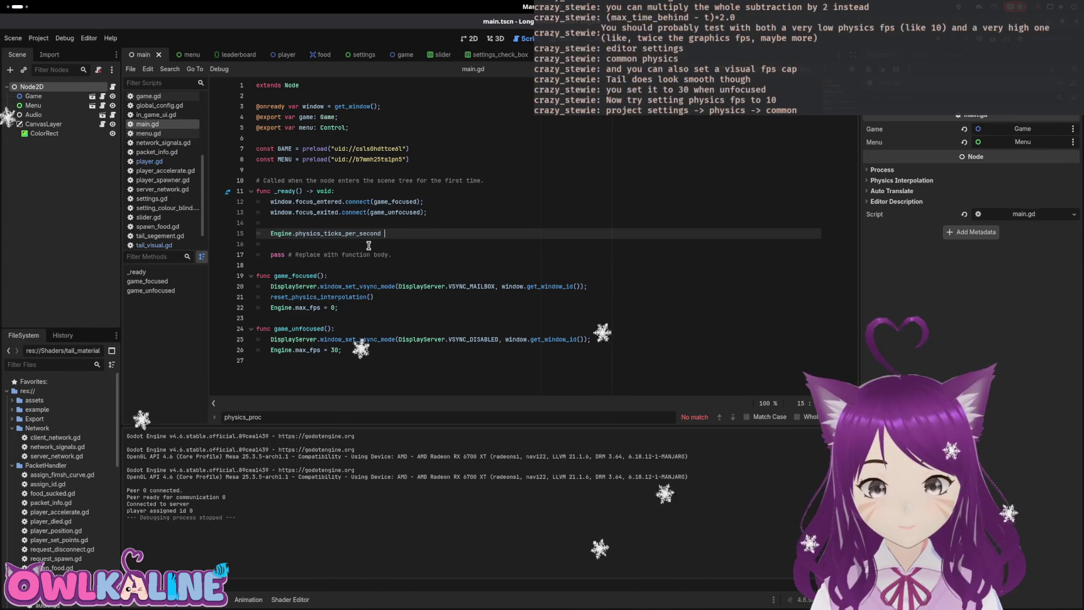
key(BackSpace)
key(BackSpace)
text(;)
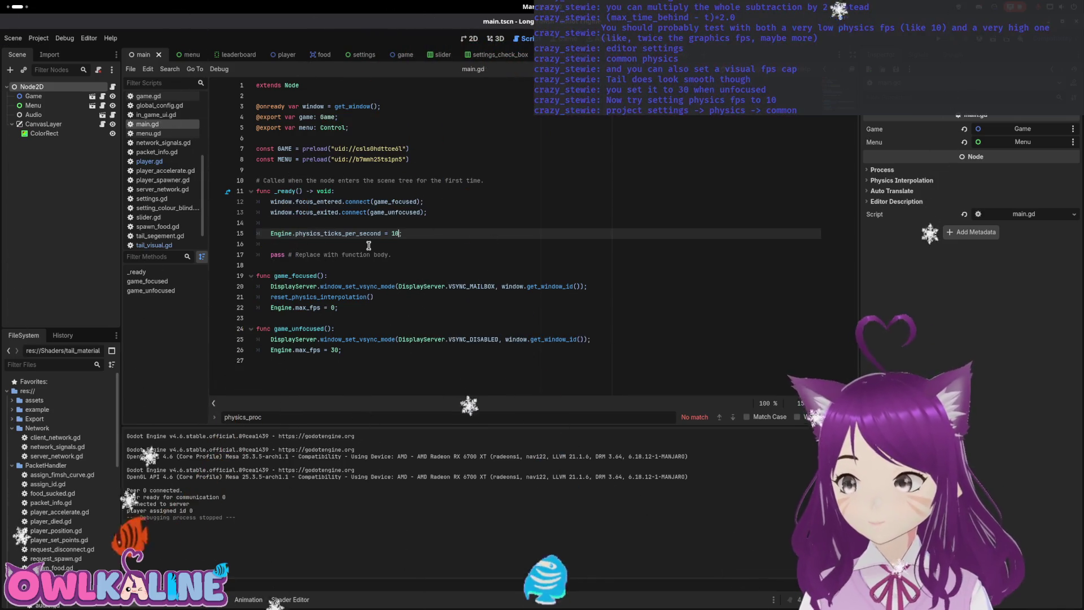
drag(289, 233, 417, 235)
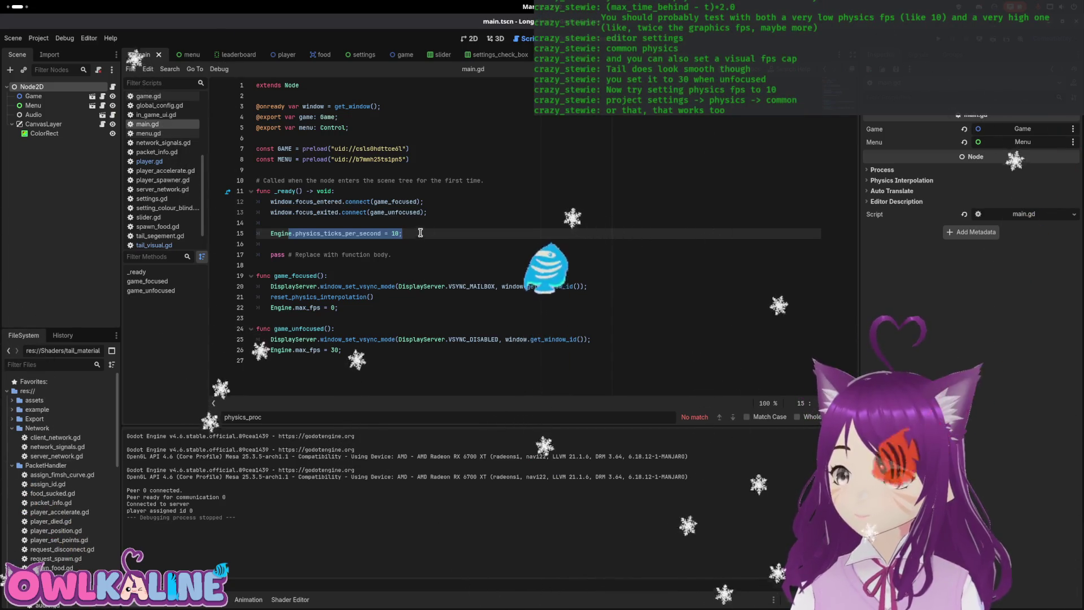
click(421, 212)
key(F5)
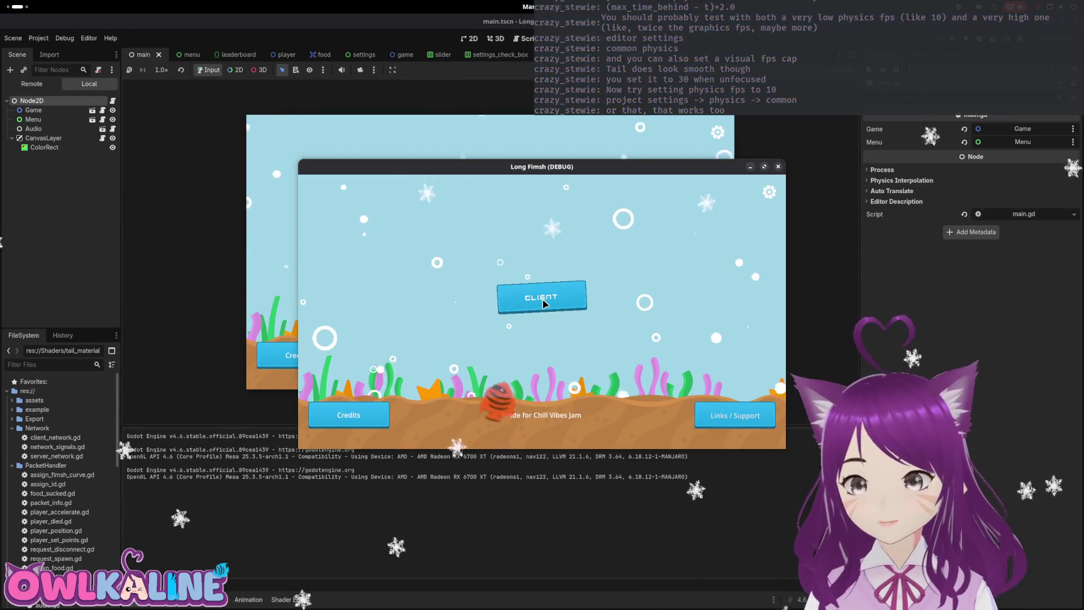
Step: Join as CLIENT, start playing, and move the second game window aside to start another round
click(544, 303)
click(544, 325)
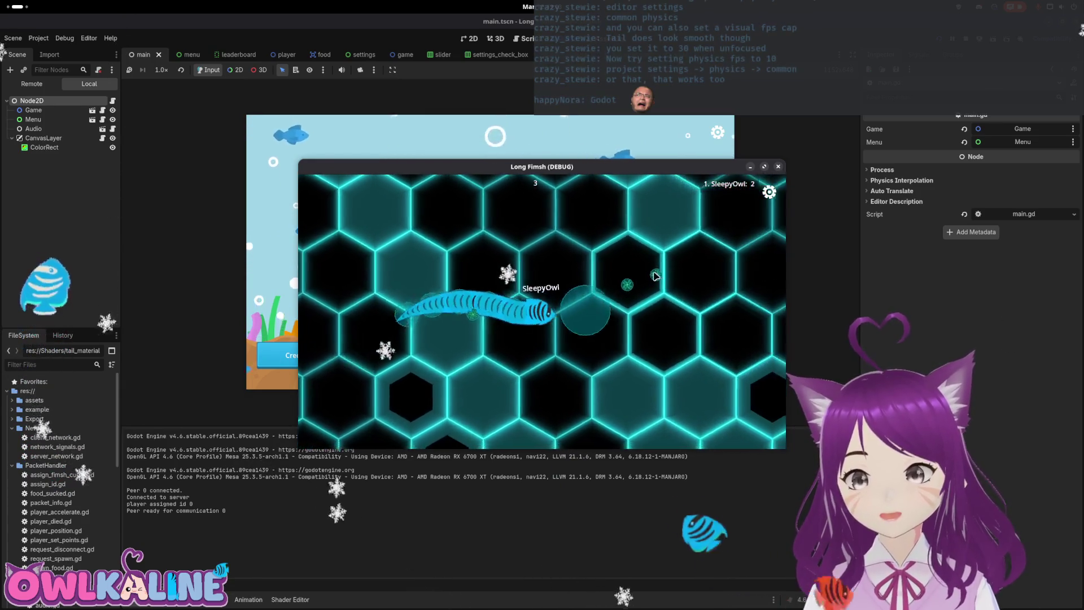
drag(353, 167, 623, 175)
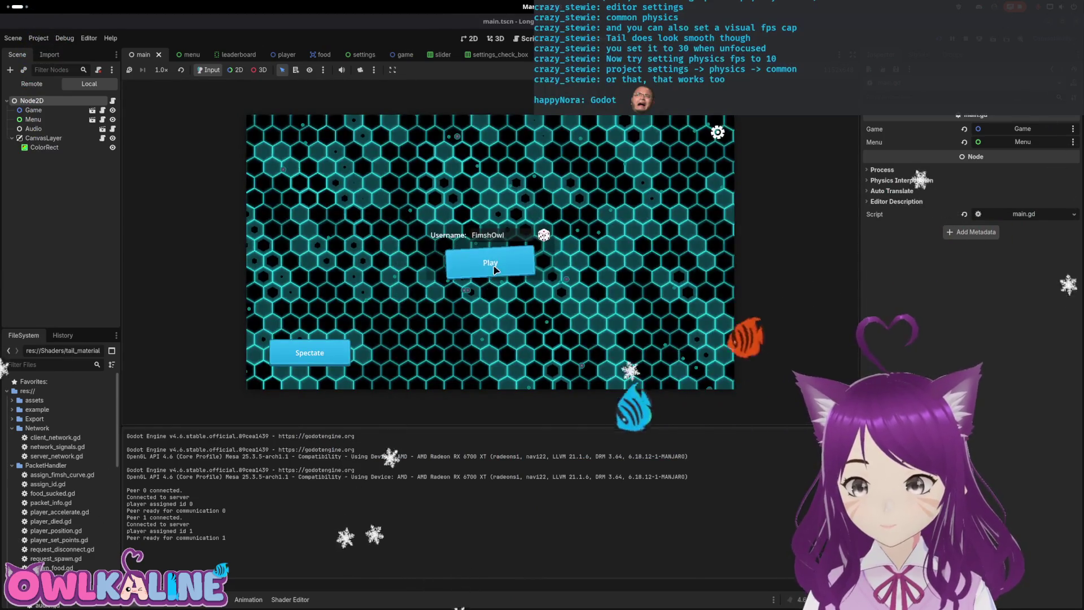
click(494, 270)
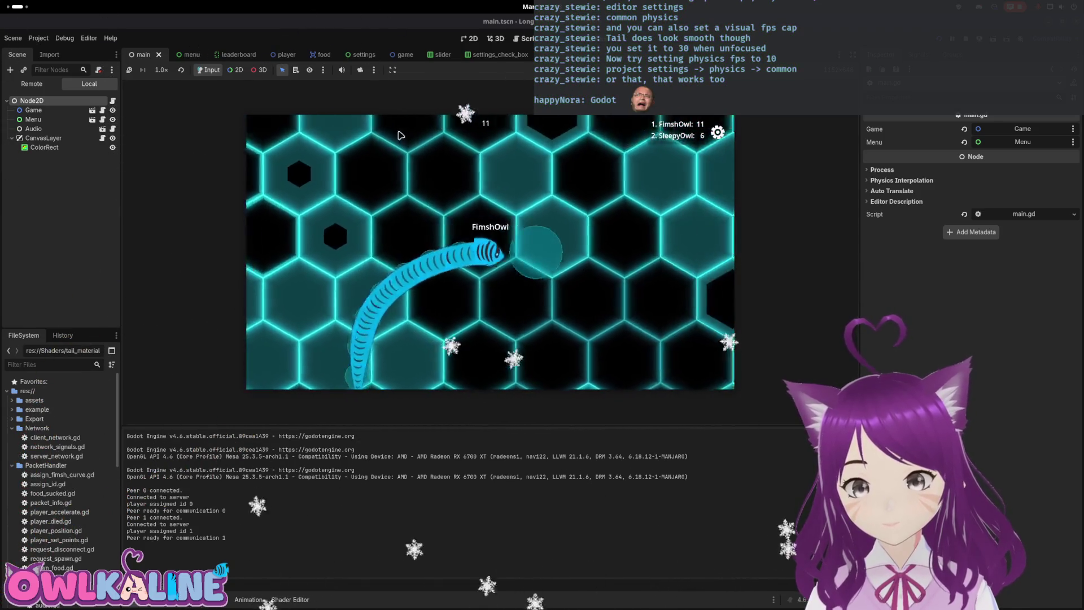
Step: Connect the second window as a client, spectate the first fish, then stop spectating
key(super)
click(700, 429)
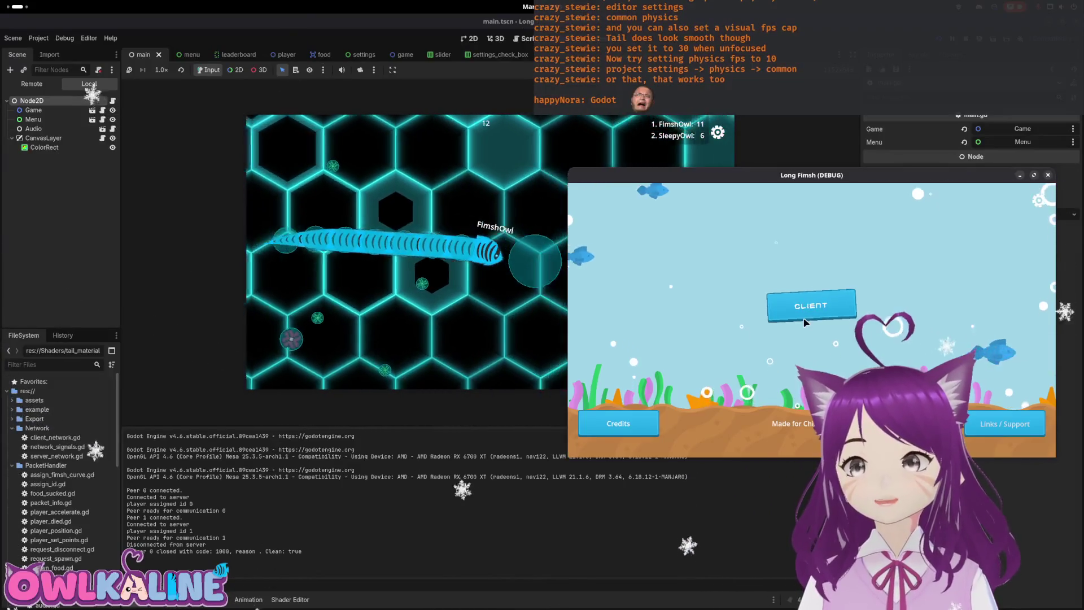
click(806, 321)
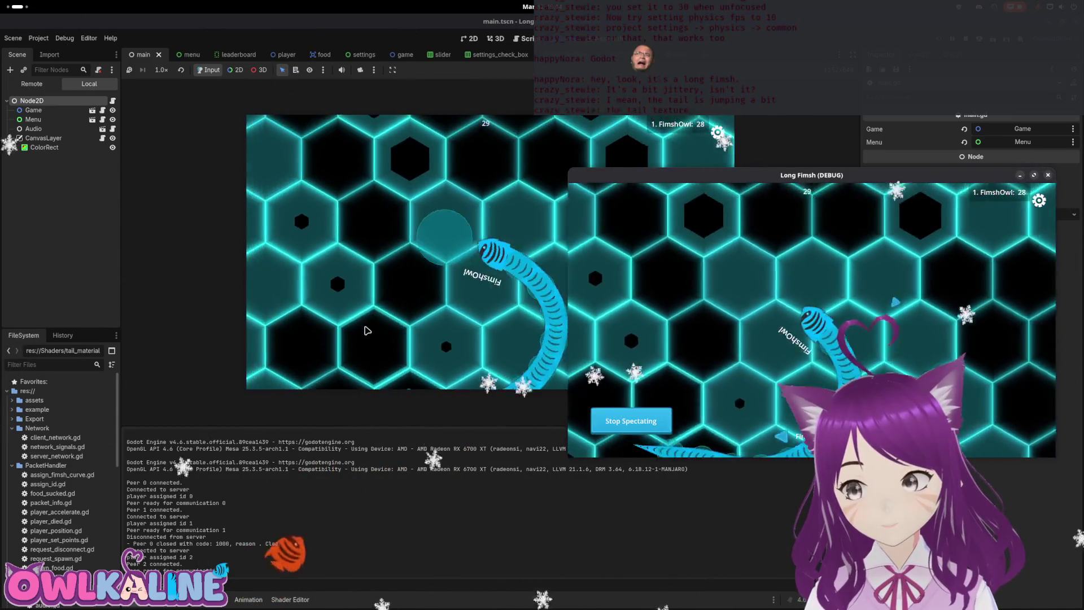
click(452, 345)
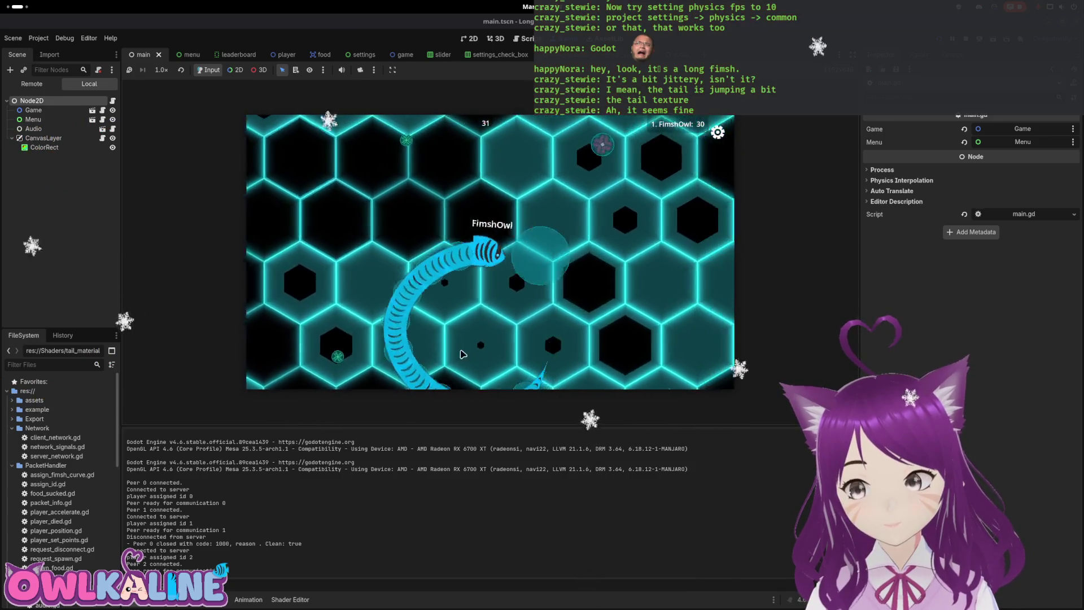
key(super)
click(417, 452)
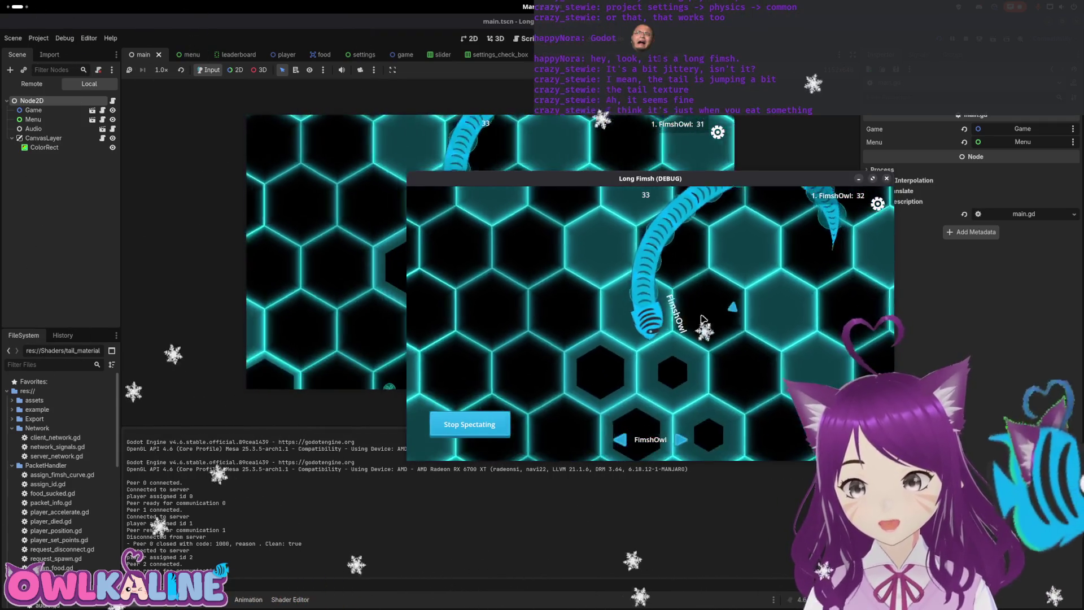
click(486, 431)
Step: Stop the game, delete then restore the physics tick line in main.gd, and run again
key(F8)
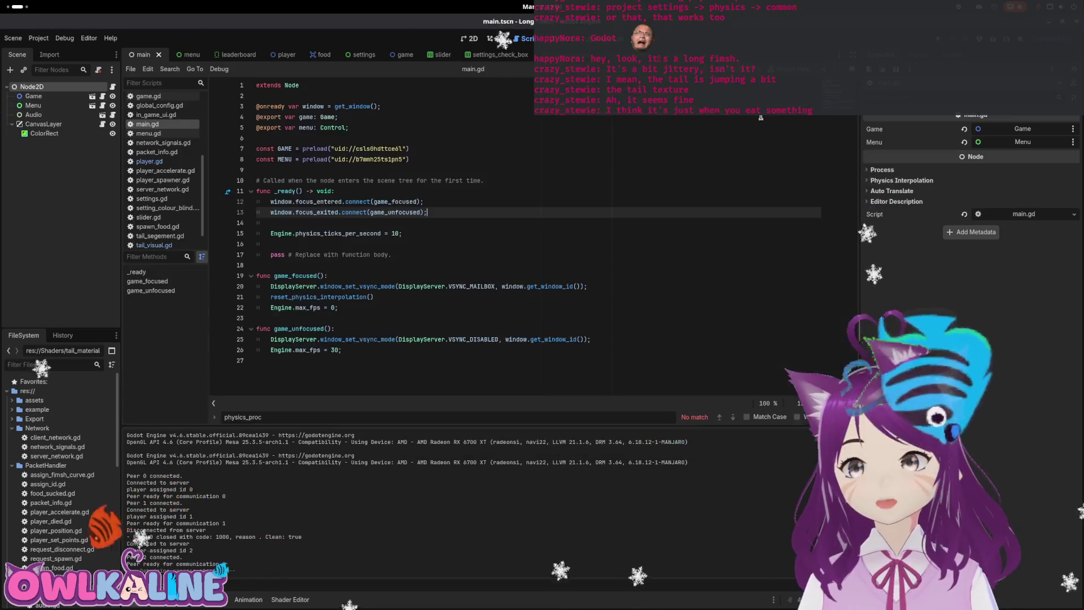
drag(402, 233, 261, 223)
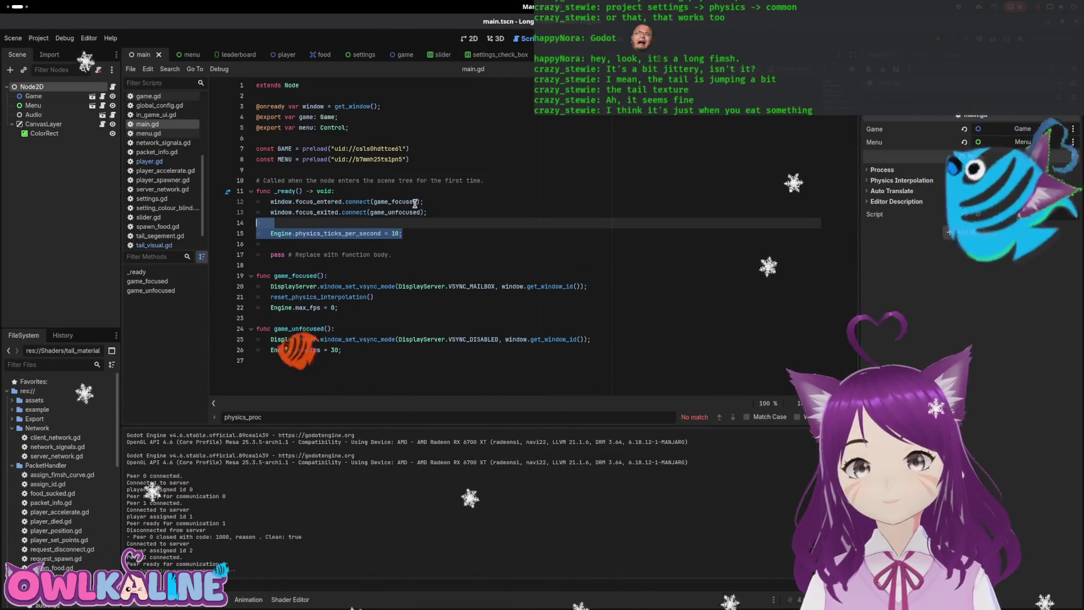
key(Delete)
key(Delete)
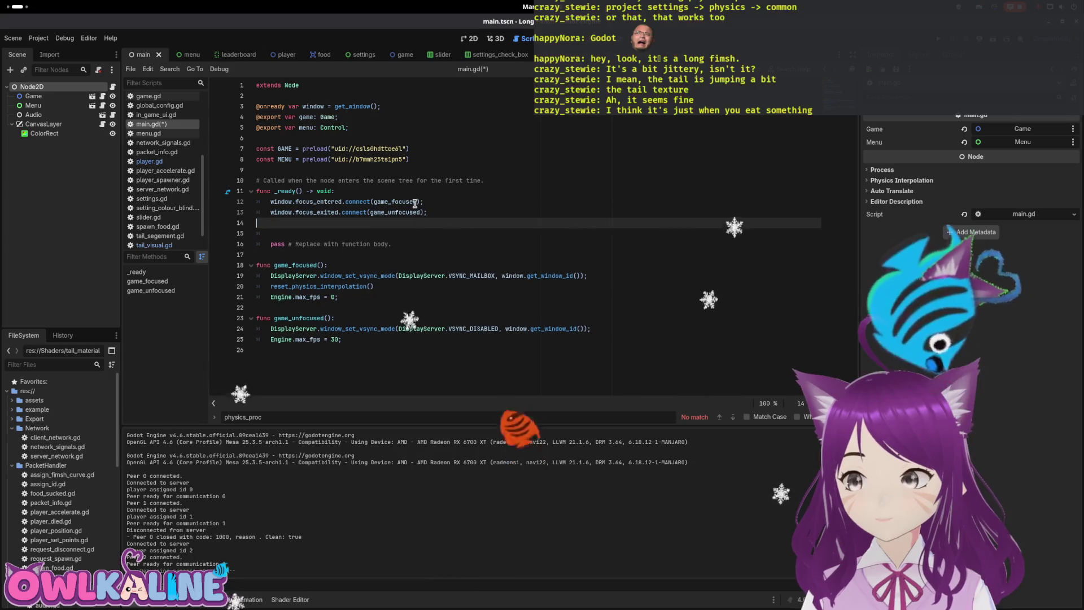
key(ctrl+s)
key(ctrl+z)
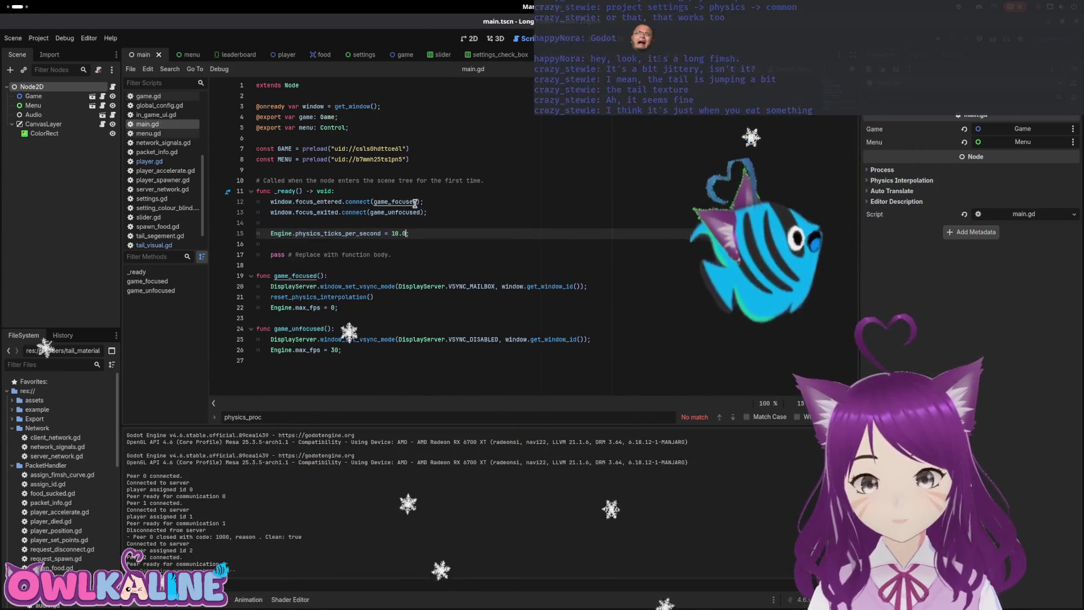
key(ctrl+s)
key(F5)
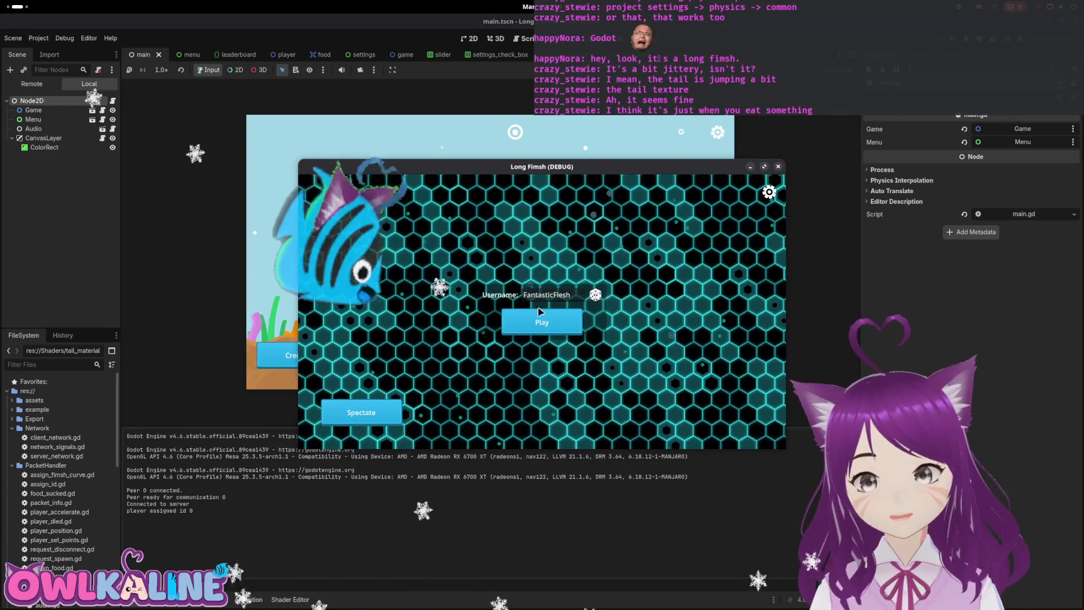
Step: Play a round at 10 physics ticks watching the tail, then close the game and return to the scripts
click(540, 311)
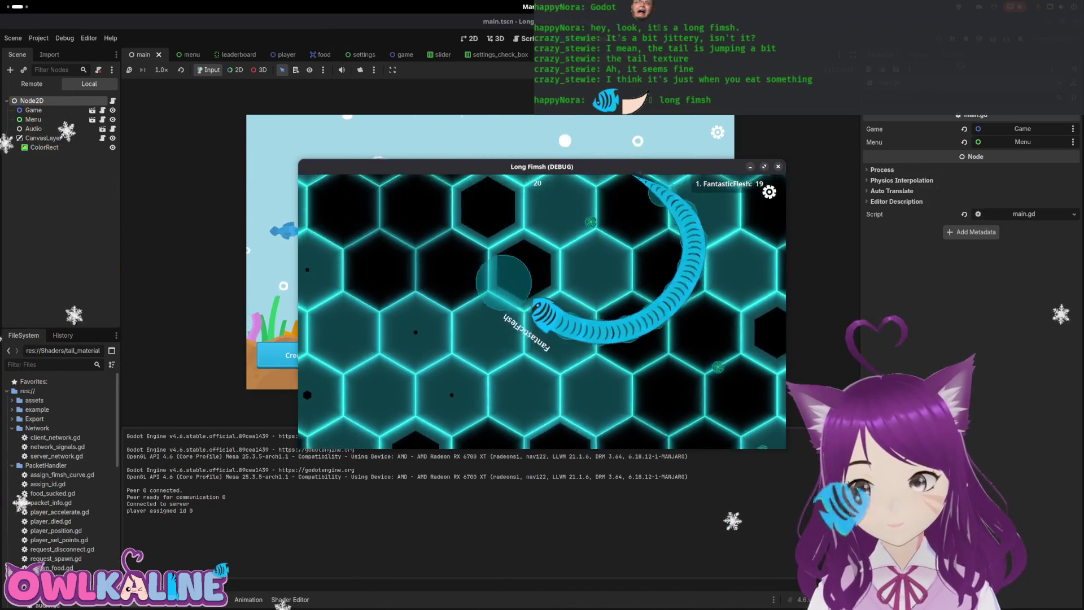
key(alt+F4)
key(ctrl+F3)
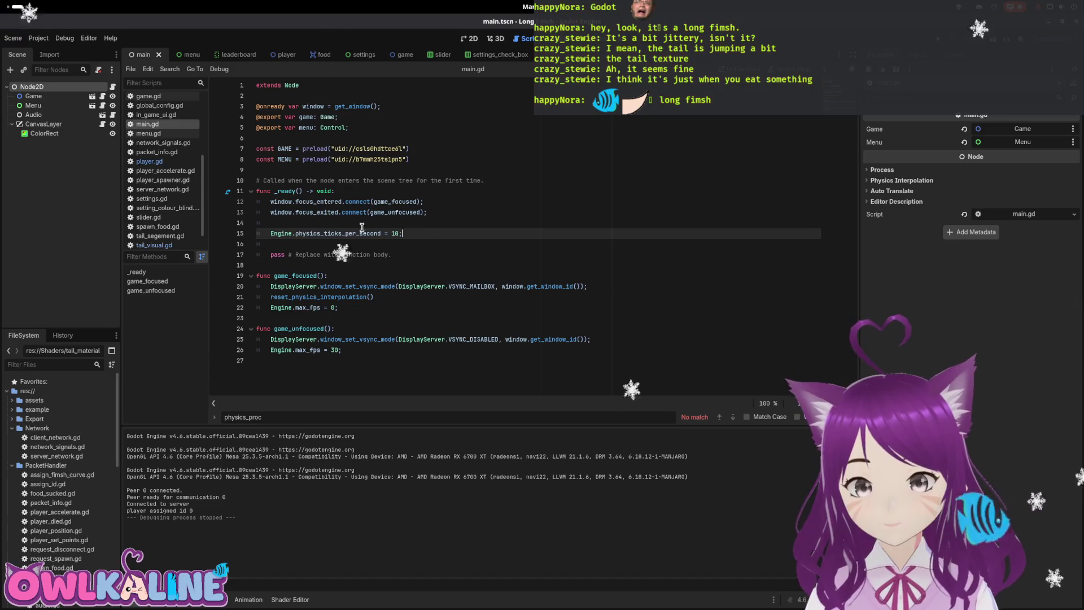
Step: Remove the physics tick line from main.gd, save, and open player.gd
key(BackSpace)
key(BackSpace)
key(ctrl+s)
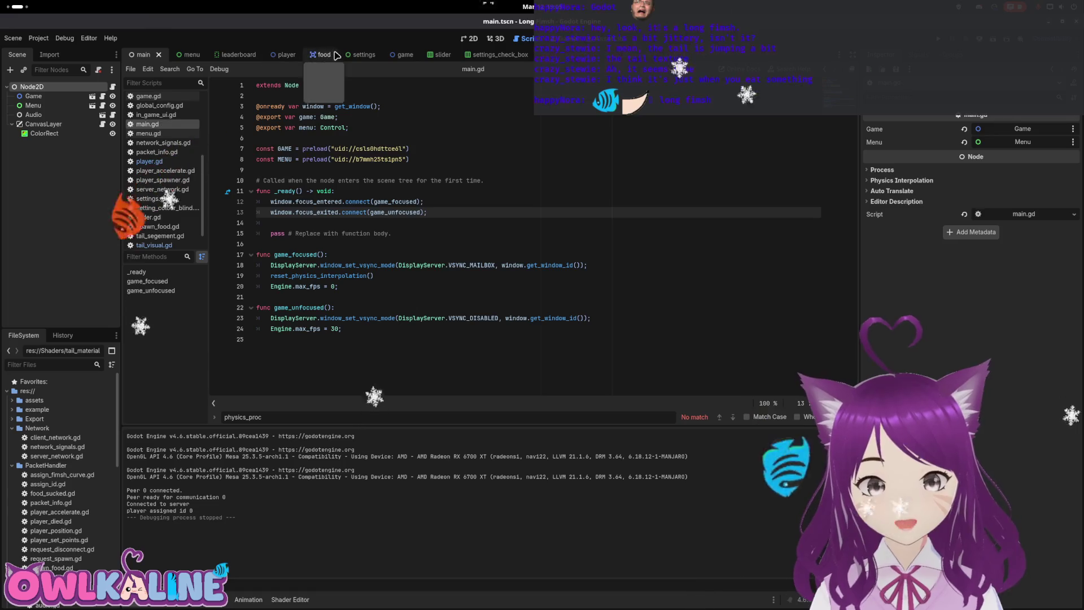
click(284, 55)
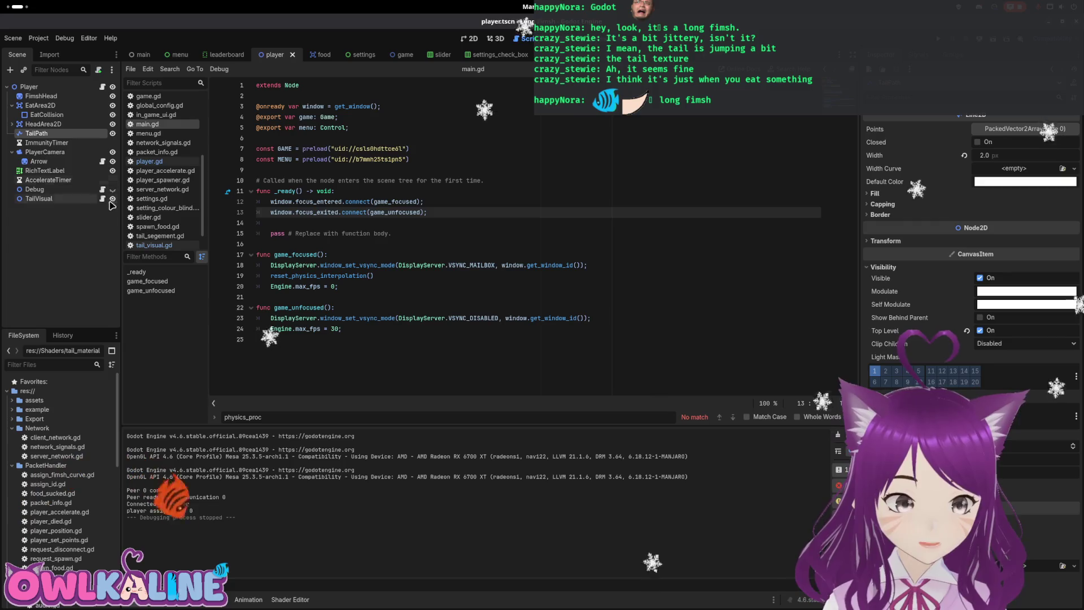
click(102, 87)
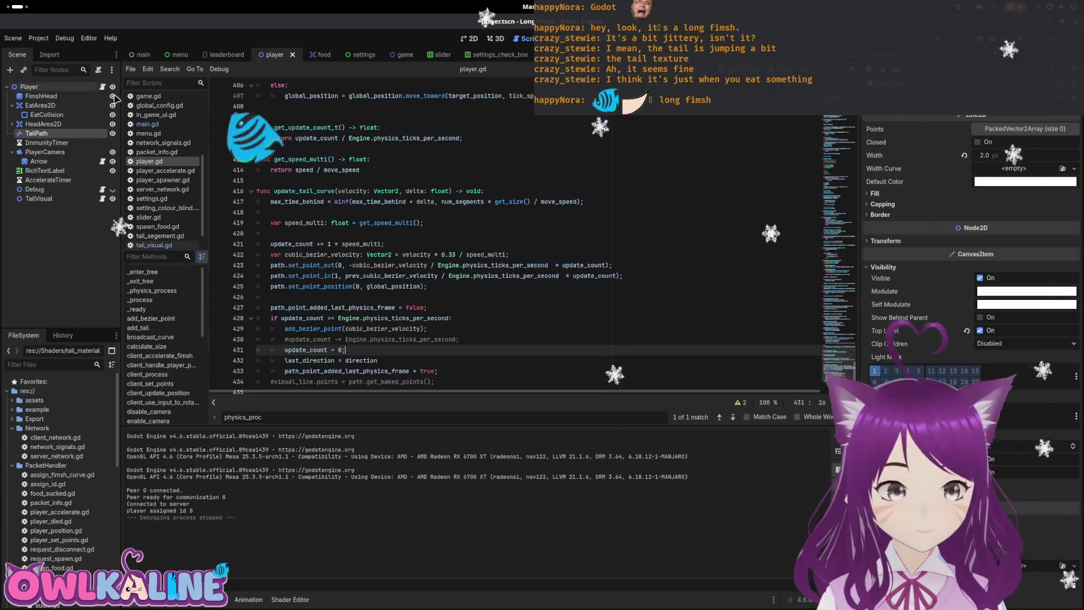
scroll(455, 276, down, 2)
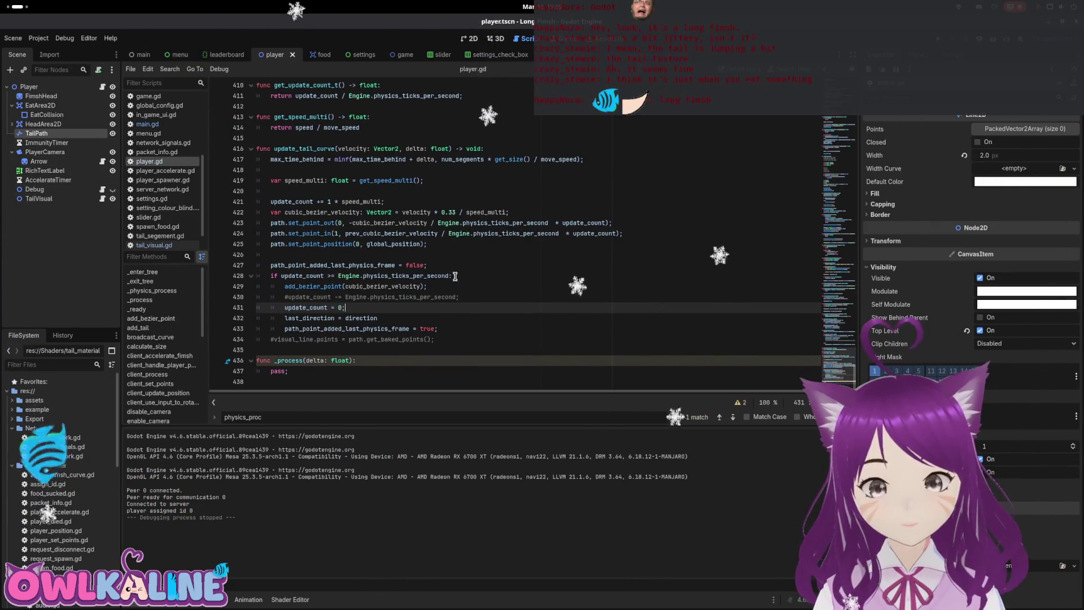
Step: Search player.gd for 'zo' and inspect the zoom calculation in set_camera_zoom
click(558, 273)
key(ctrl+f)
text(zoom)
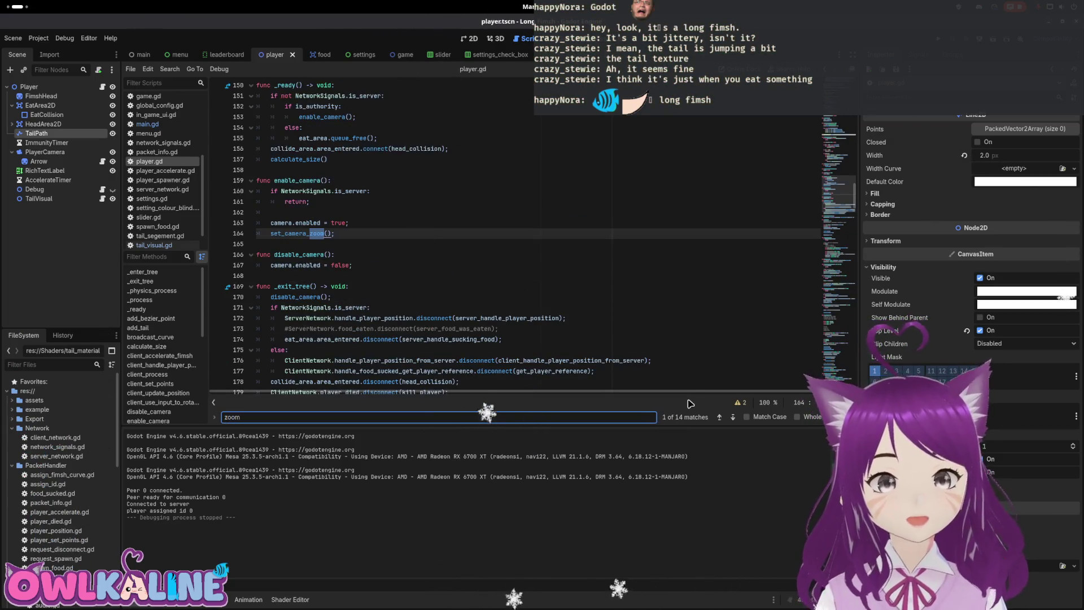
key(Return)
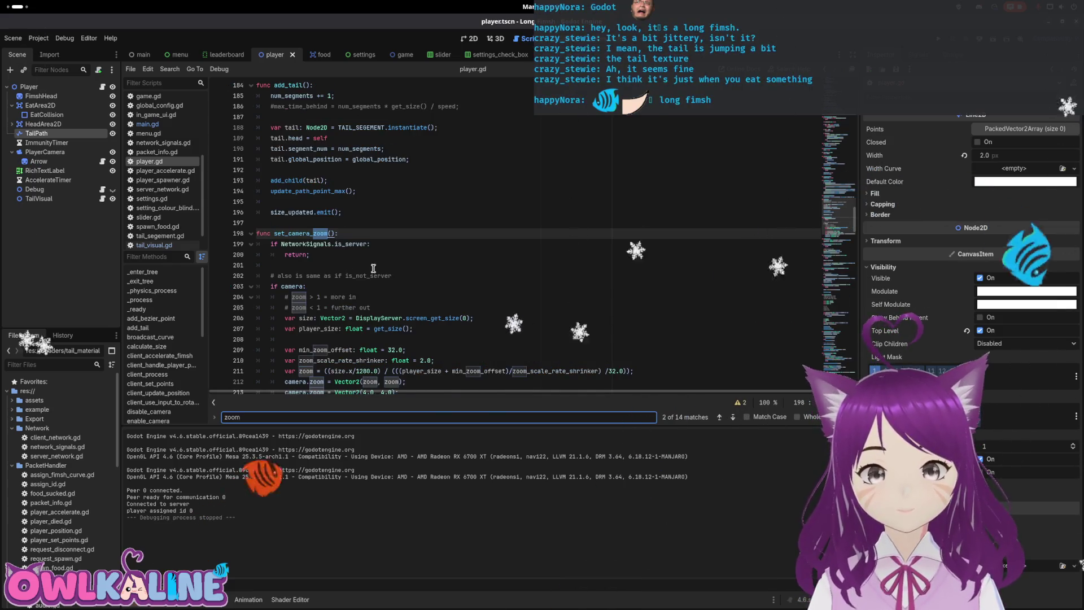
scroll(373, 268, down, 3)
click(440, 234)
click(440, 255)
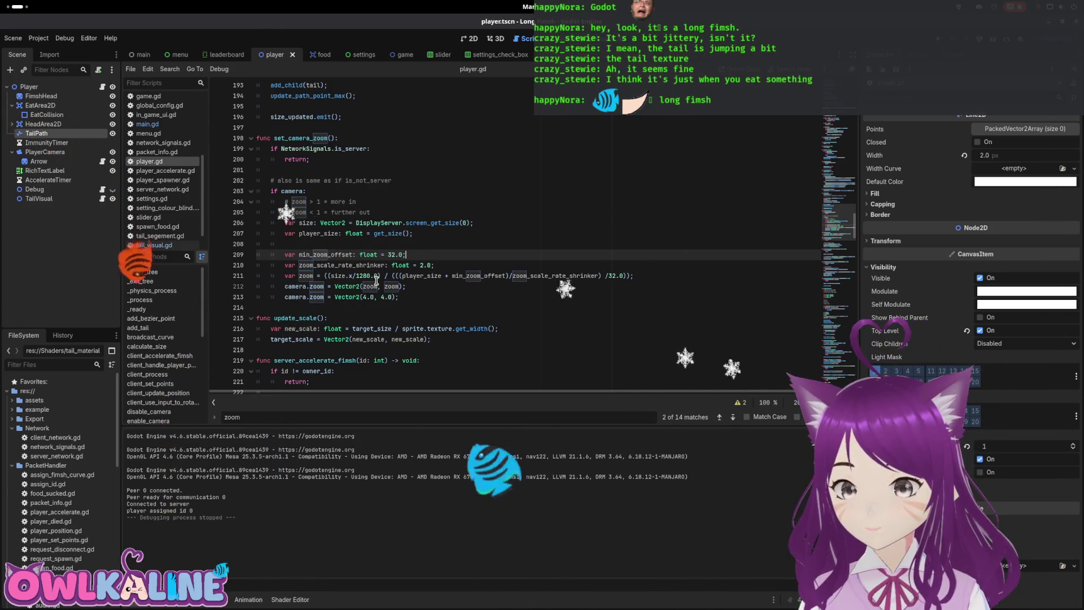
mouse_move(407, 255)
mouse_down()
mouse_move(398, 297)
mouse_move(407, 255)
mouse_up()
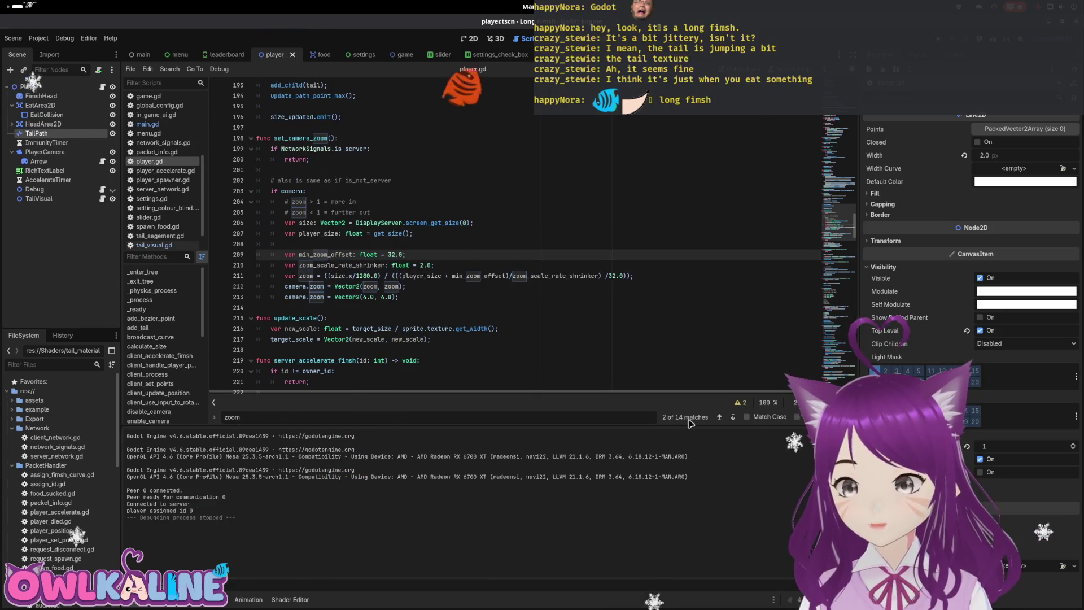
key(Escape)
click(459, 244)
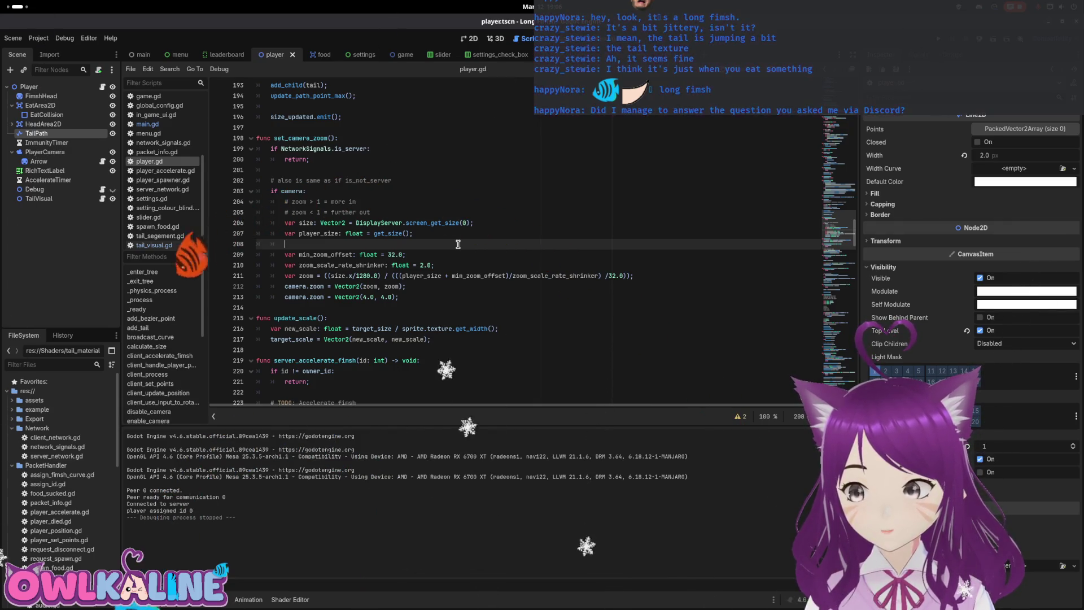
Step: Return to the Godot editor and open the tail_segement scene
key(super)
click(460, 249)
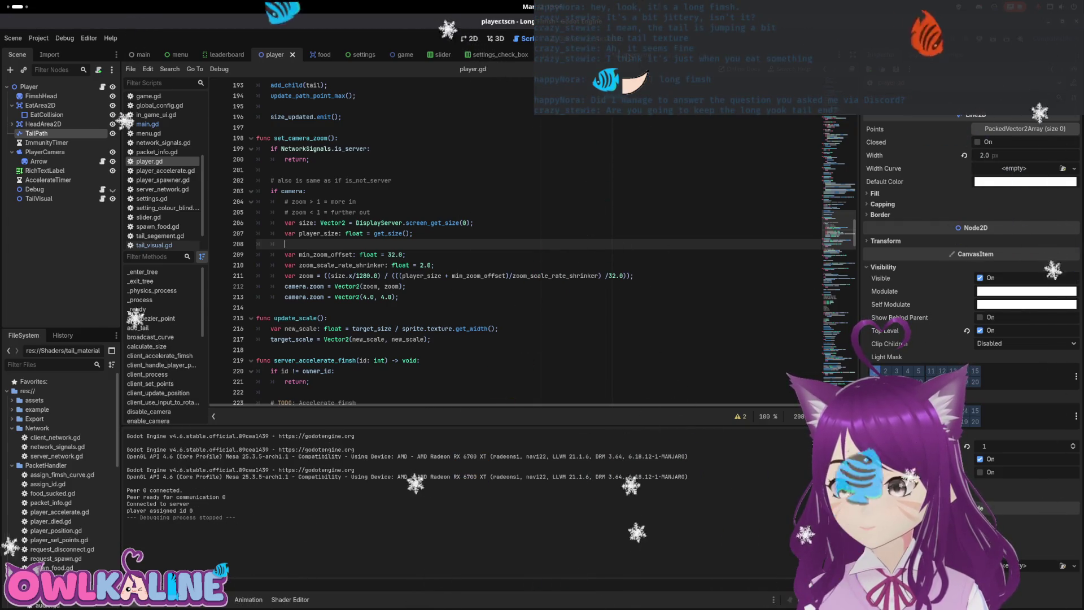
click(104, 97)
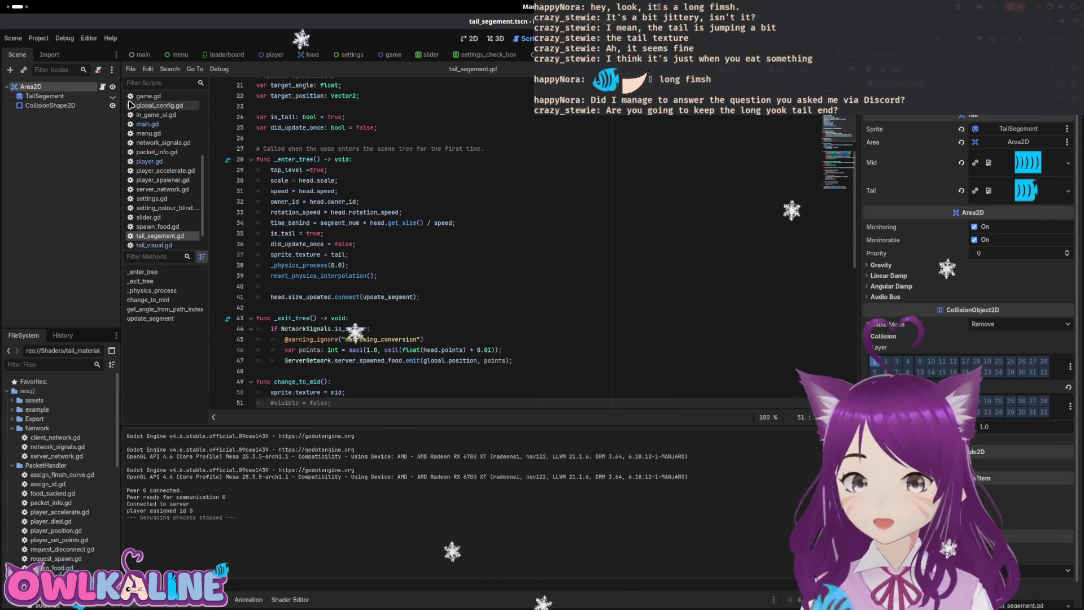
Step: Save the tail_segement scene, run the game to watch the tail, then stop it
scroll(308, 249, down, 4)
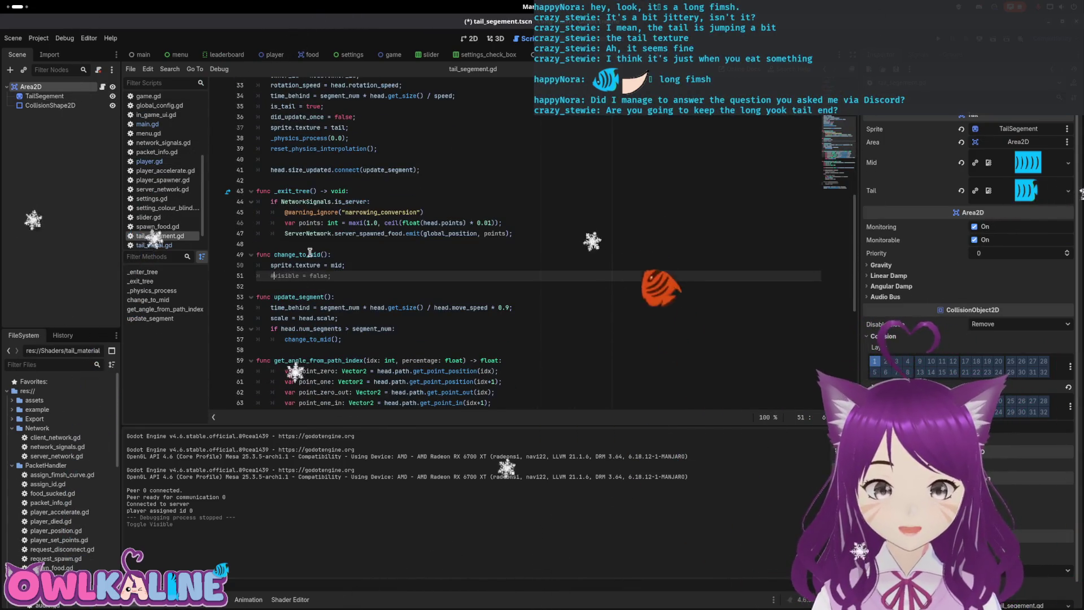
key(ctrl+s)
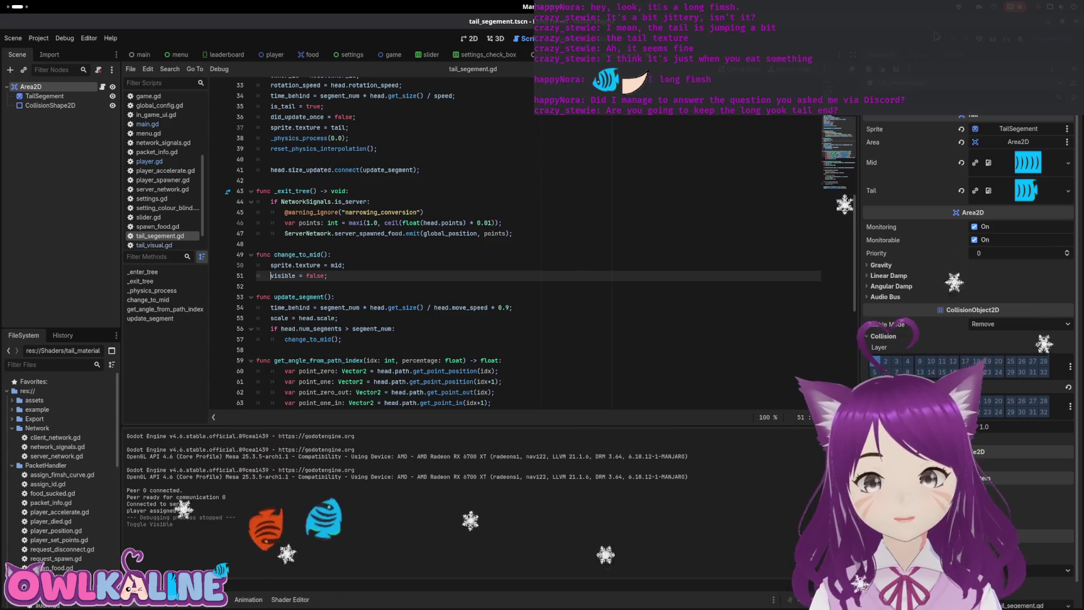
key(F5)
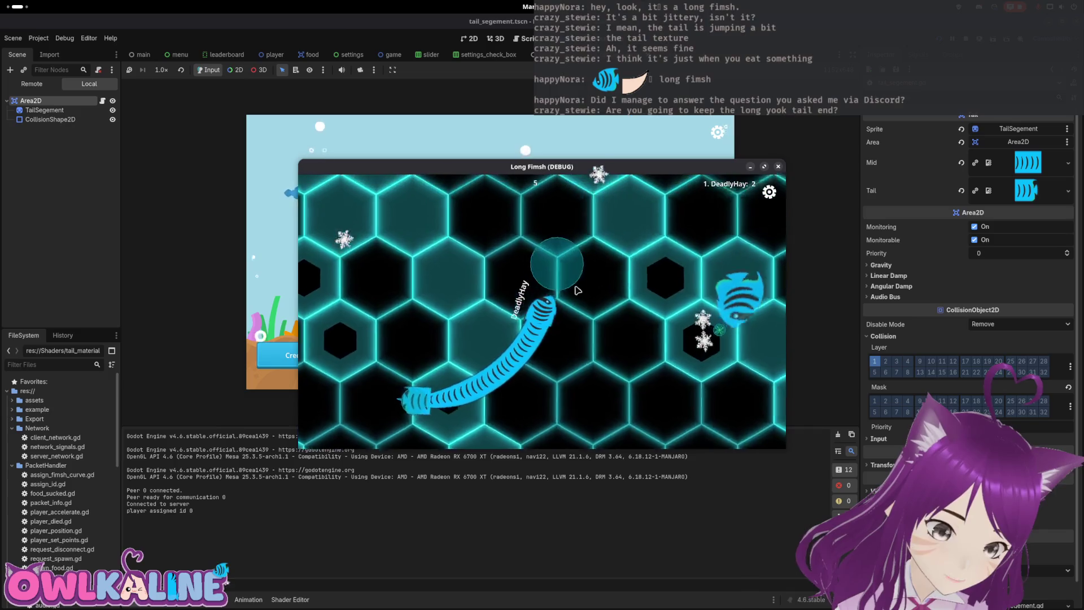
key(F8)
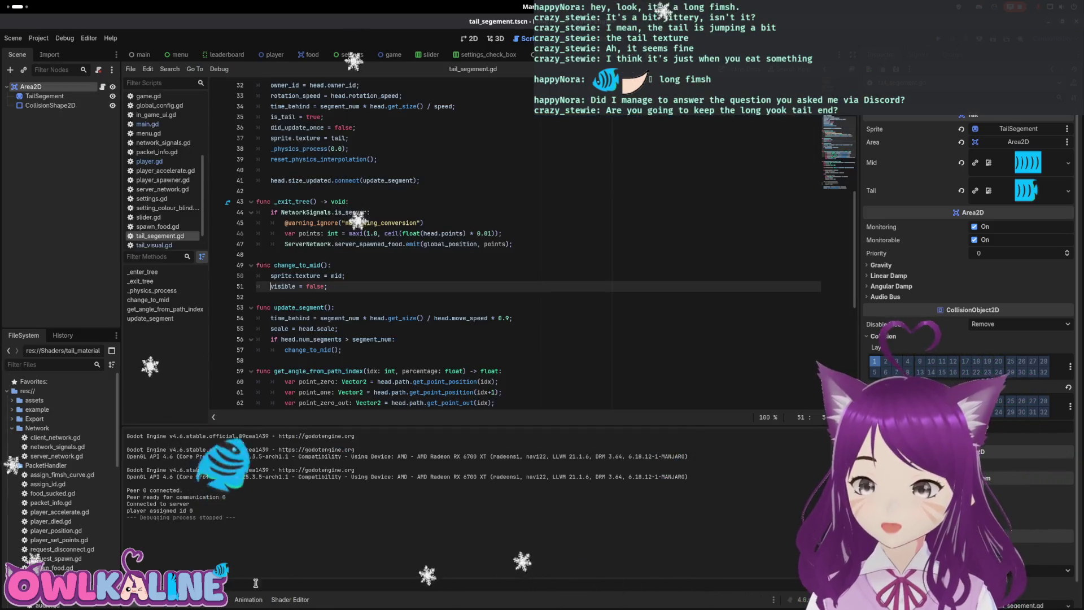
scroll(377, 459, up, 4)
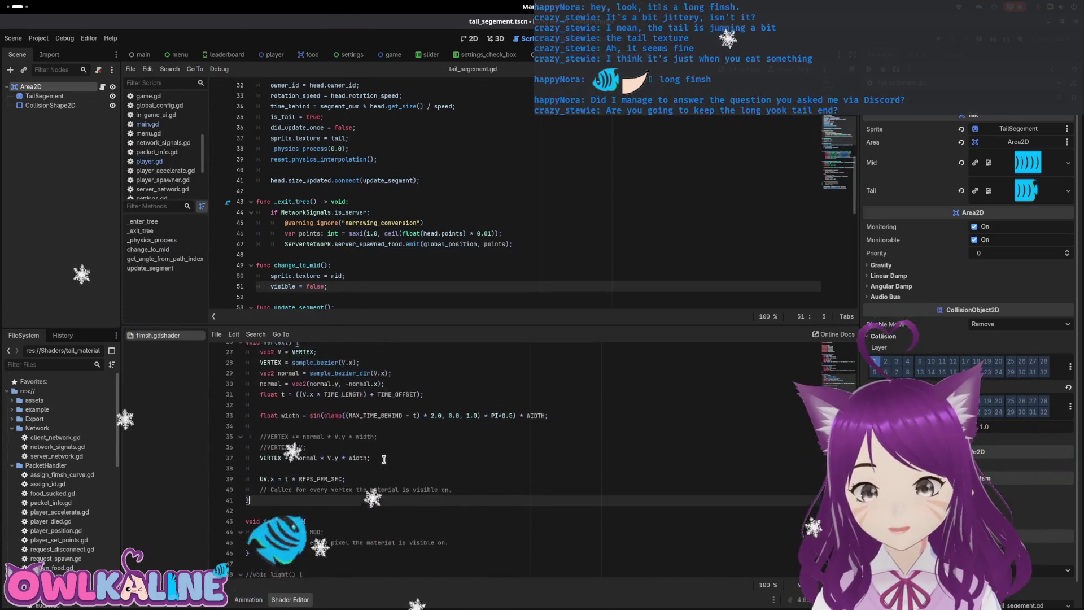
scroll(395, 435, up, 6)
scroll(374, 403, down, 4)
scroll(375, 403, up, 4)
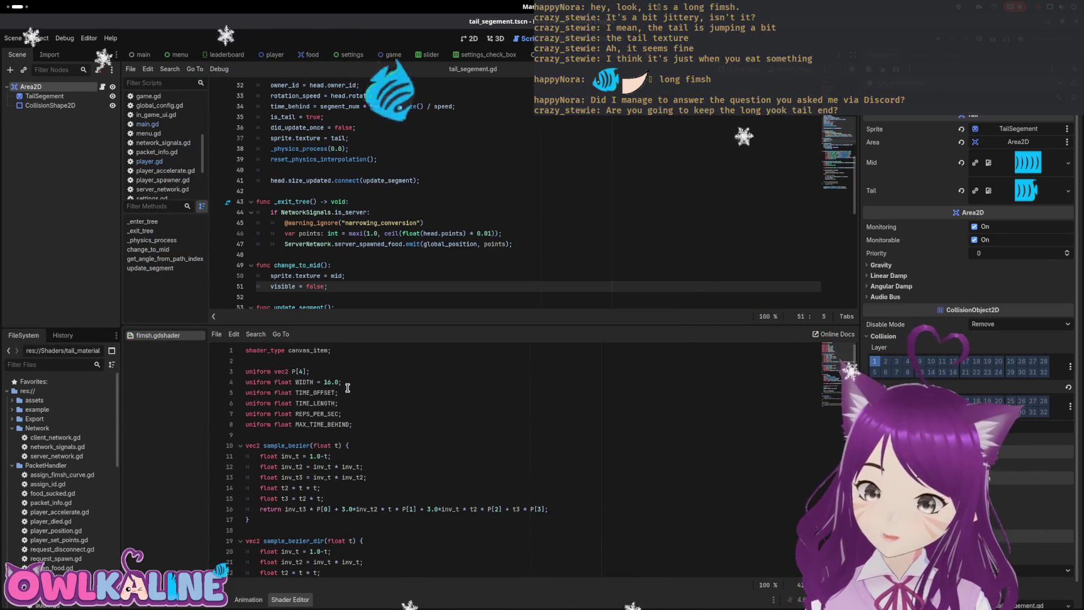
scroll(348, 389, down, 10)
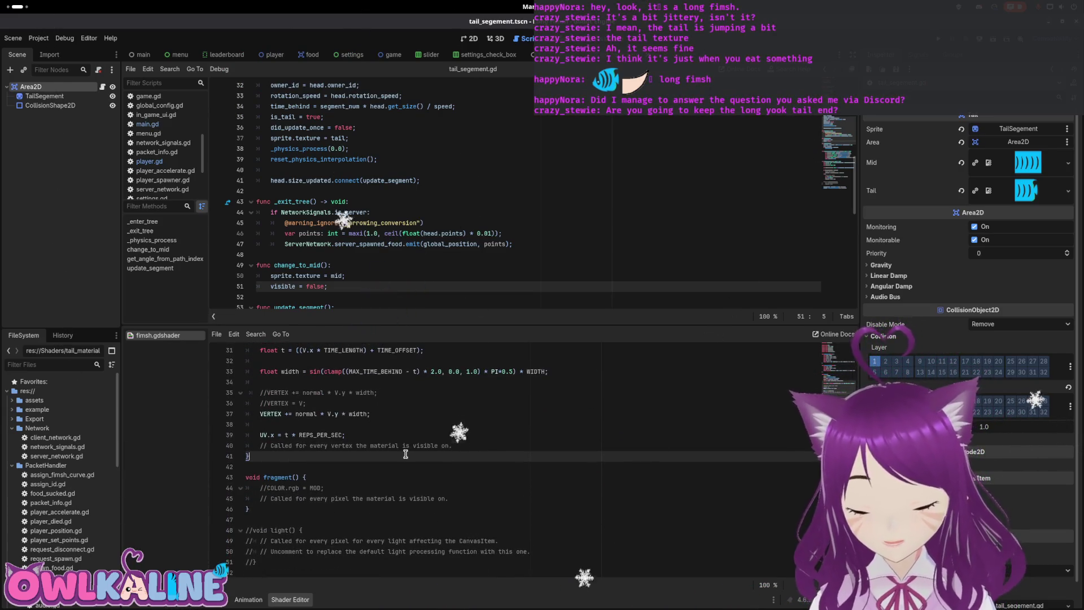
scroll(395, 454, up, 10)
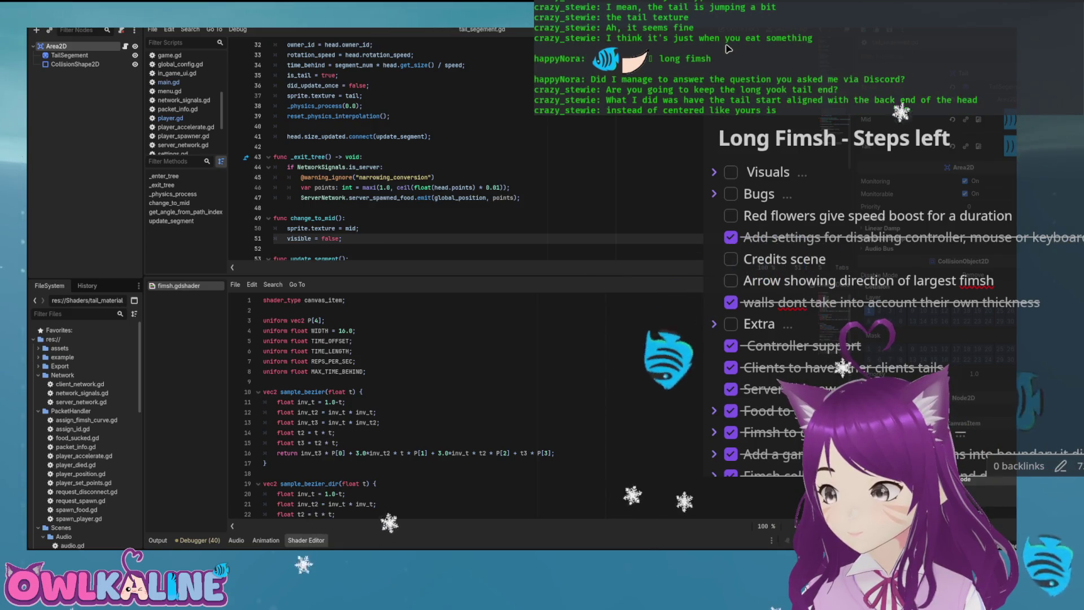
Step: Open the Player scene, review tail_visual.gd and player.gd, and return to its 2D view
click(483, 31)
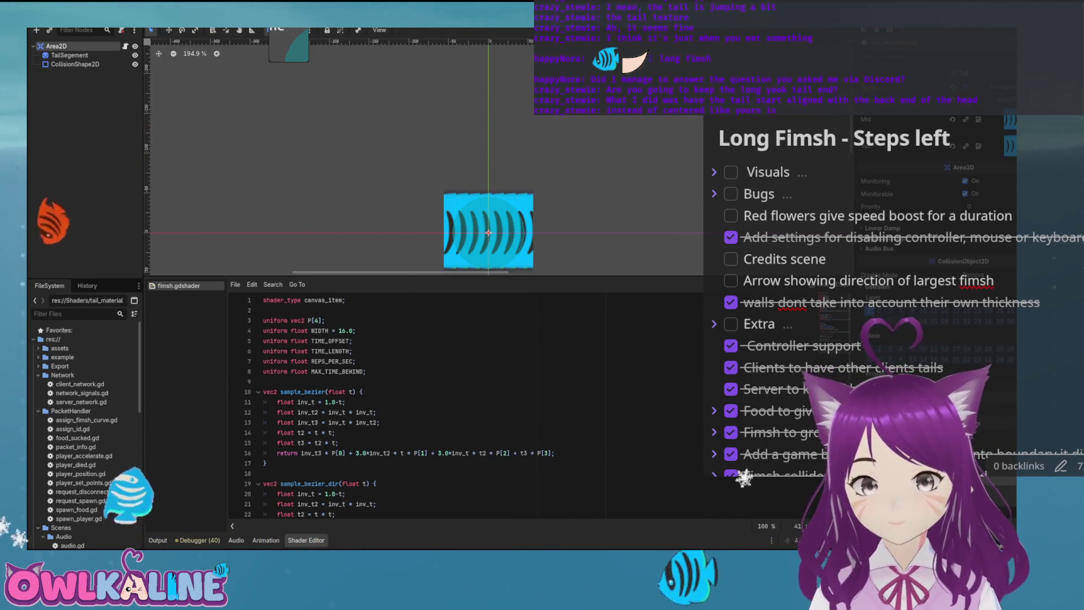
key(ctrl+Tab)
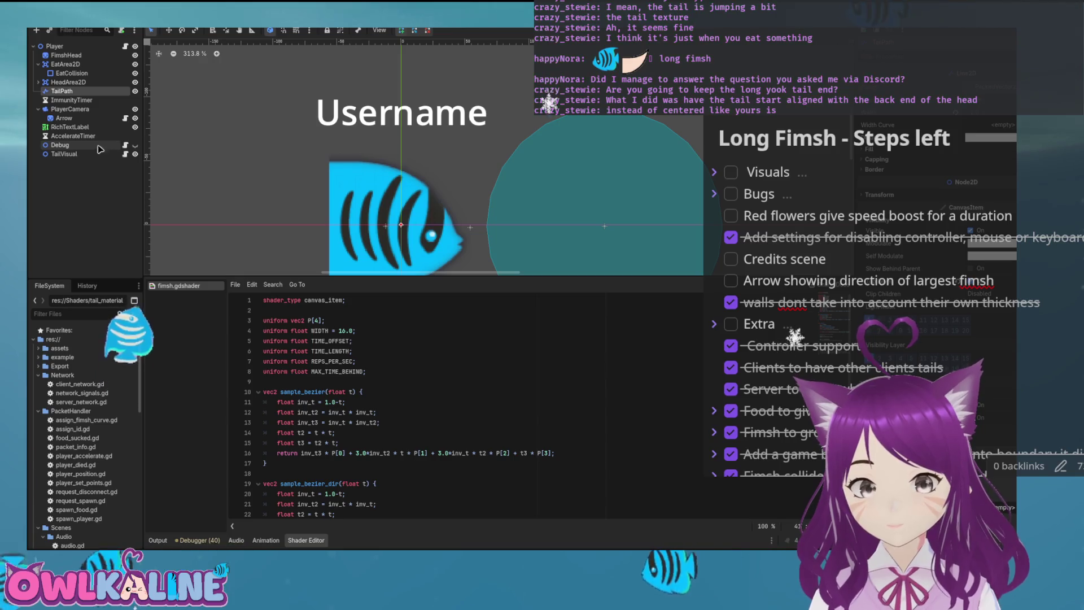
click(125, 154)
scroll(445, 133, up, 7)
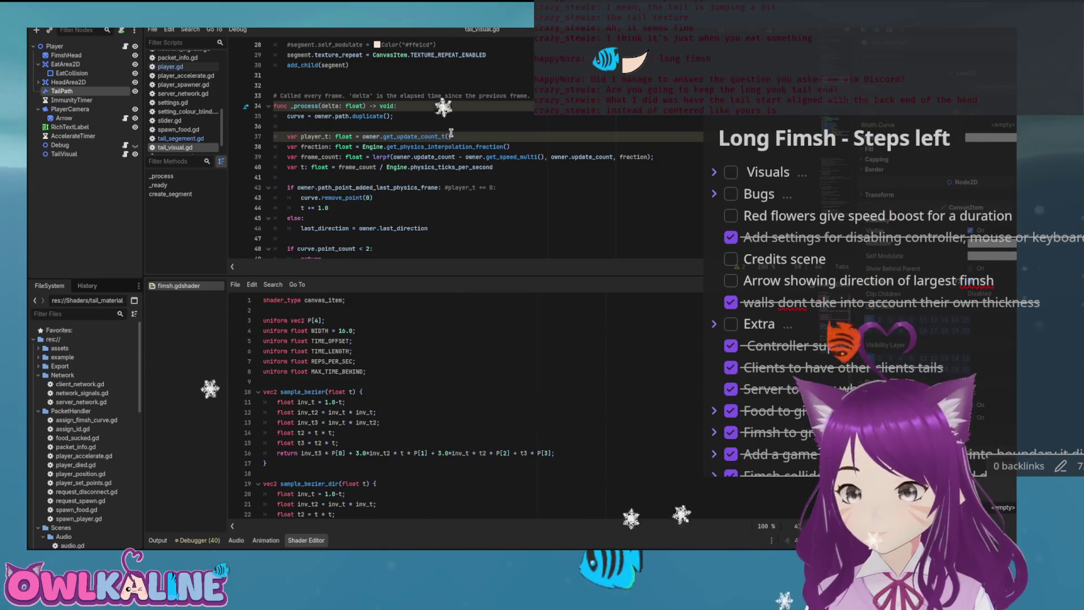
scroll(452, 133, down, 7)
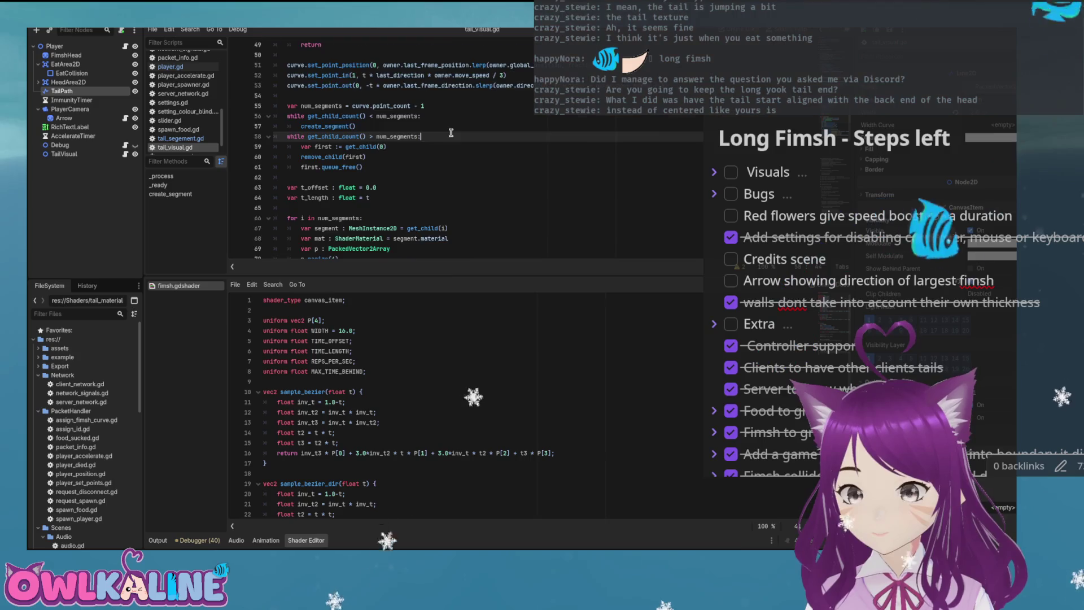
scroll(451, 136, down, 4)
scroll(452, 159, up, 4)
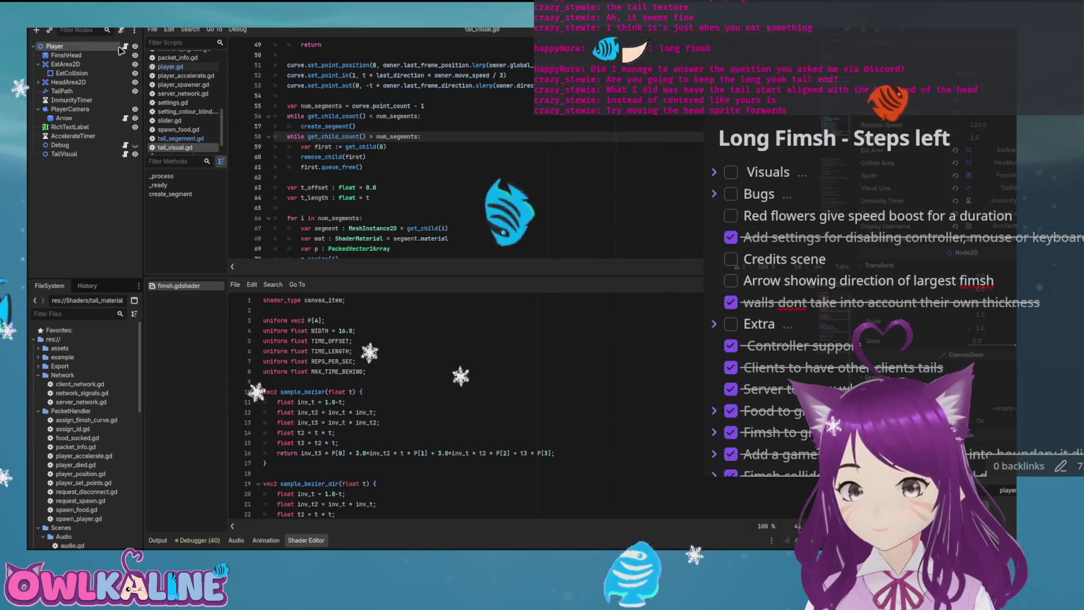
click(125, 46)
key(ctrl+F1)
scroll(442, 179, down, 3)
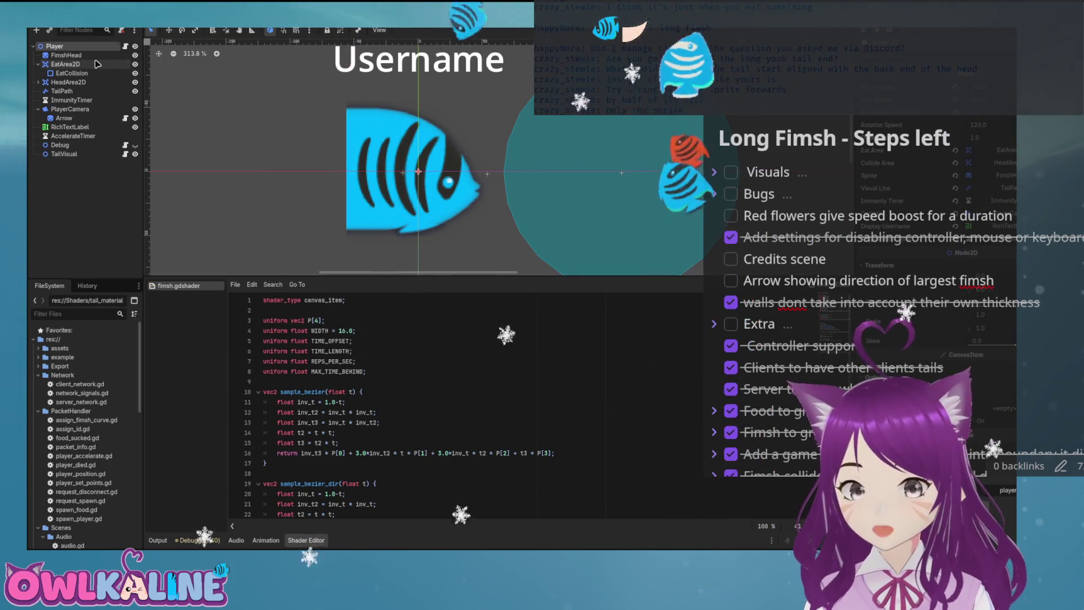
Step: Set the FimshHead sprite's Offset x to -56 px, keeping Centered on, and run the game
click(483, 233)
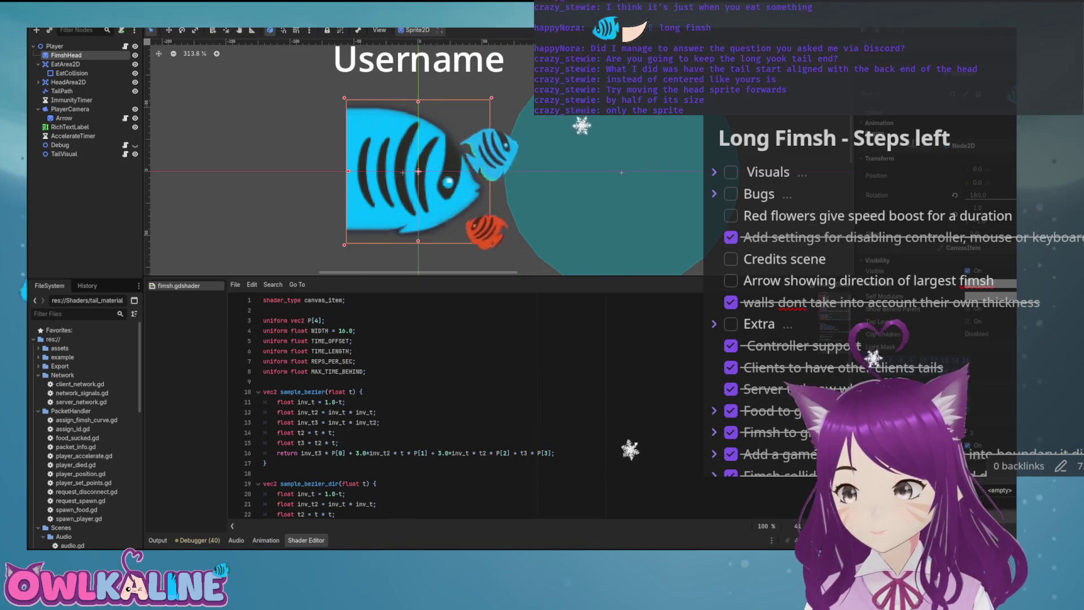
click(875, 113)
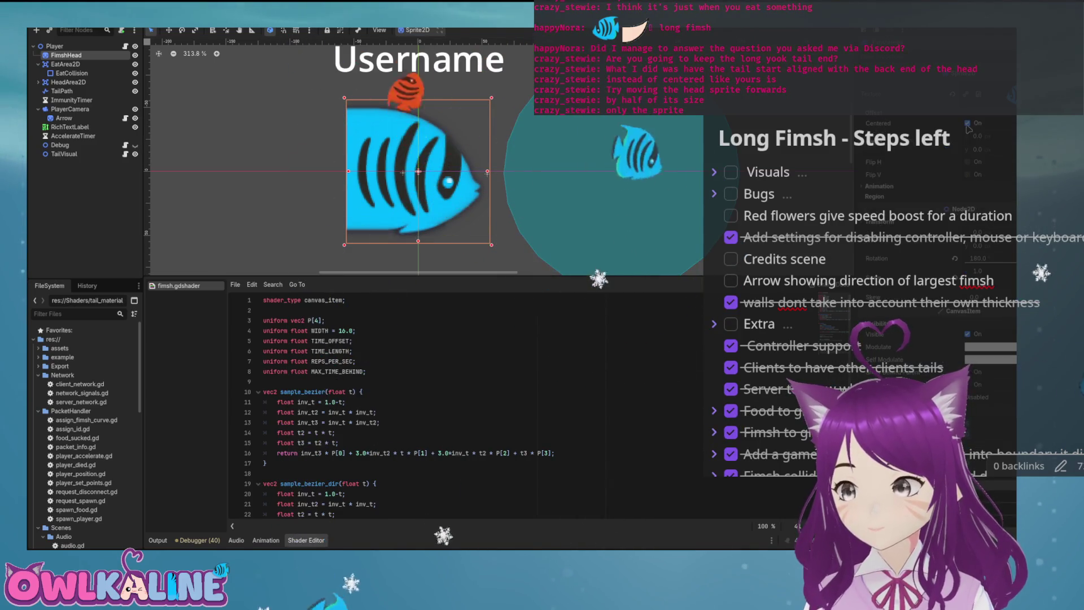
click(969, 125)
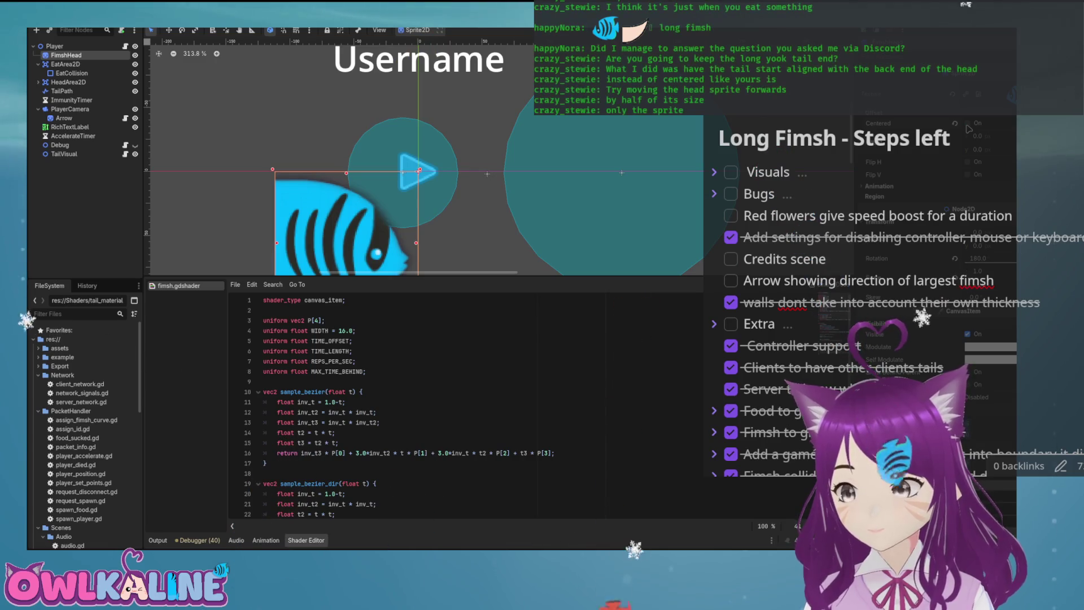
click(968, 124)
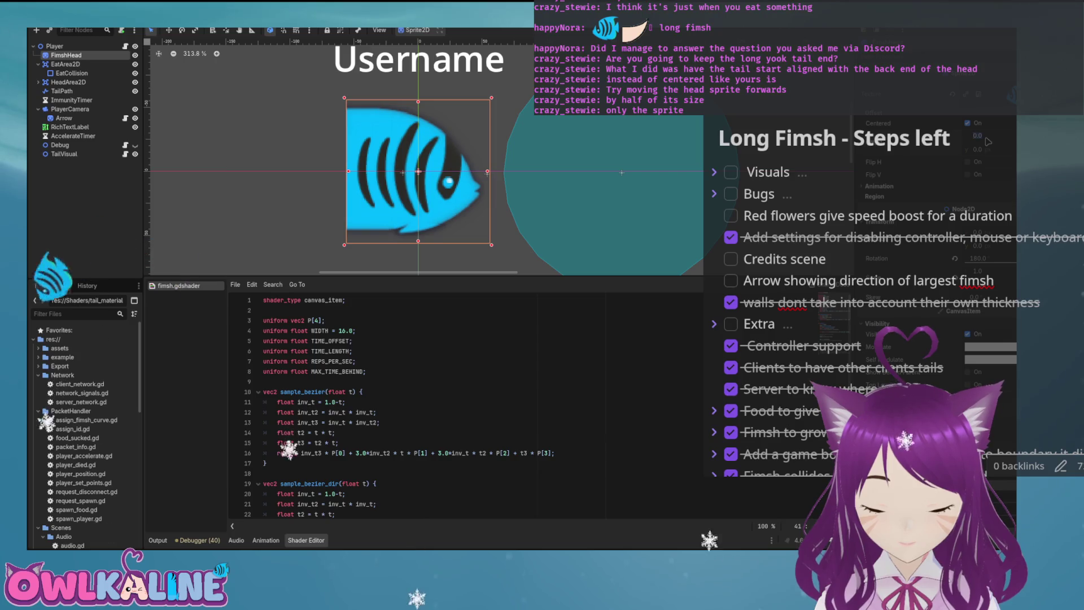
text(51)
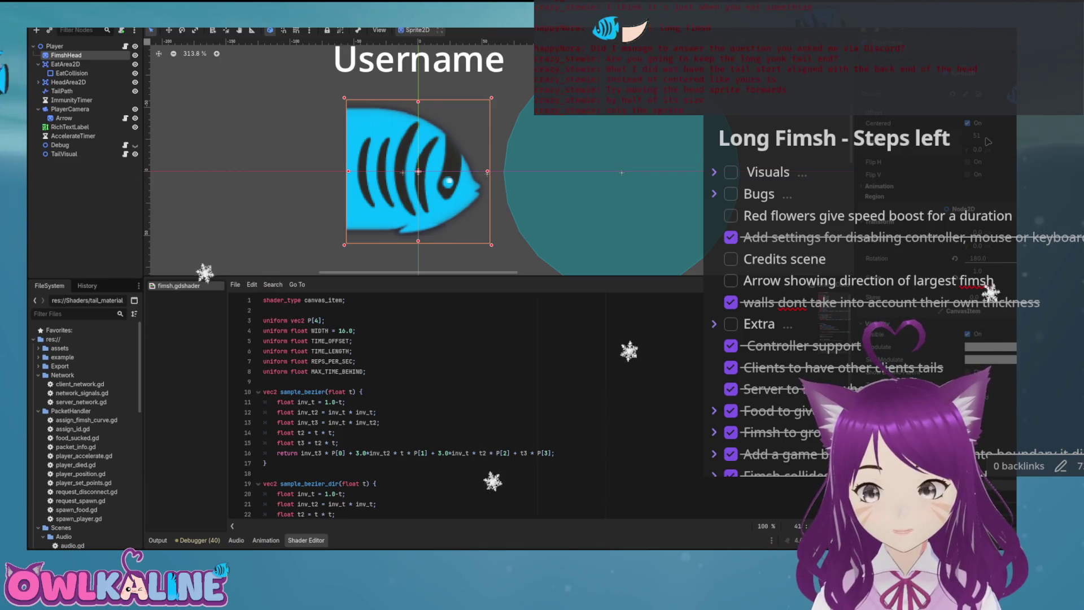
click(989, 142)
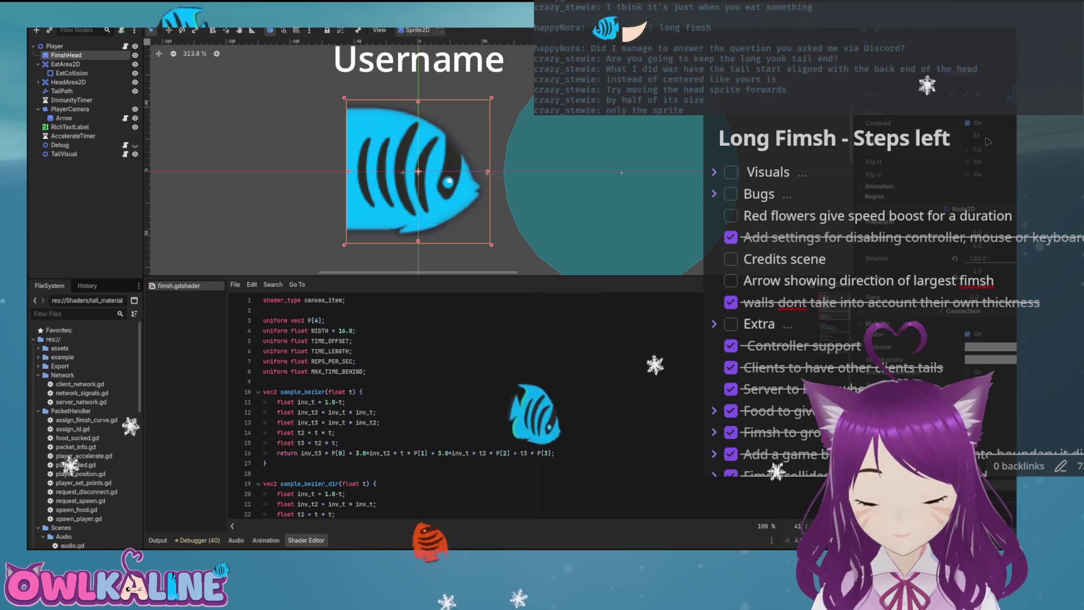
key(Return)
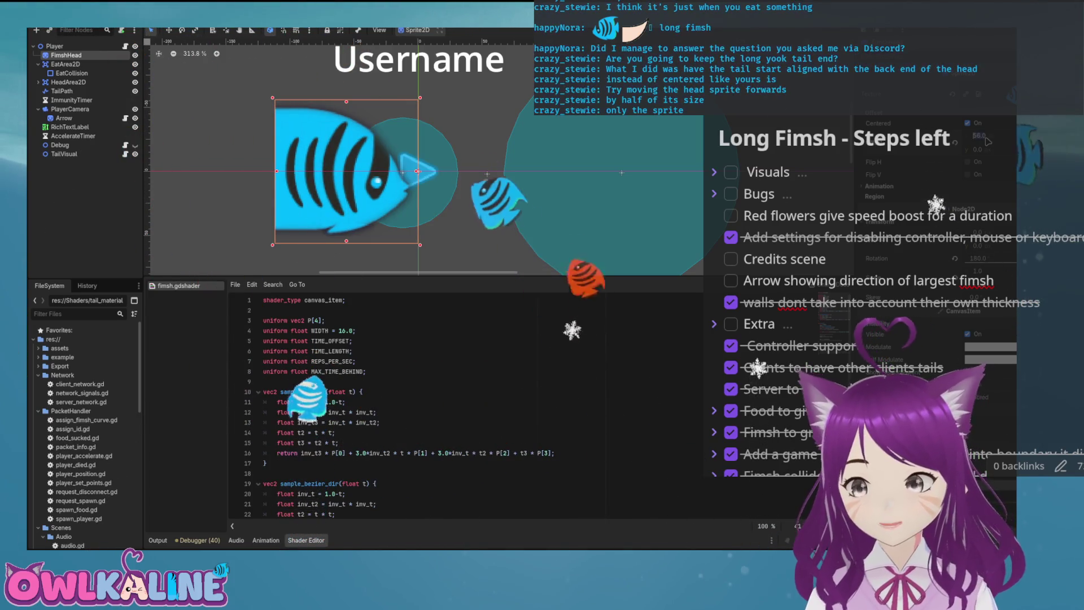
click(998, 136)
text(-56)
key(Return)
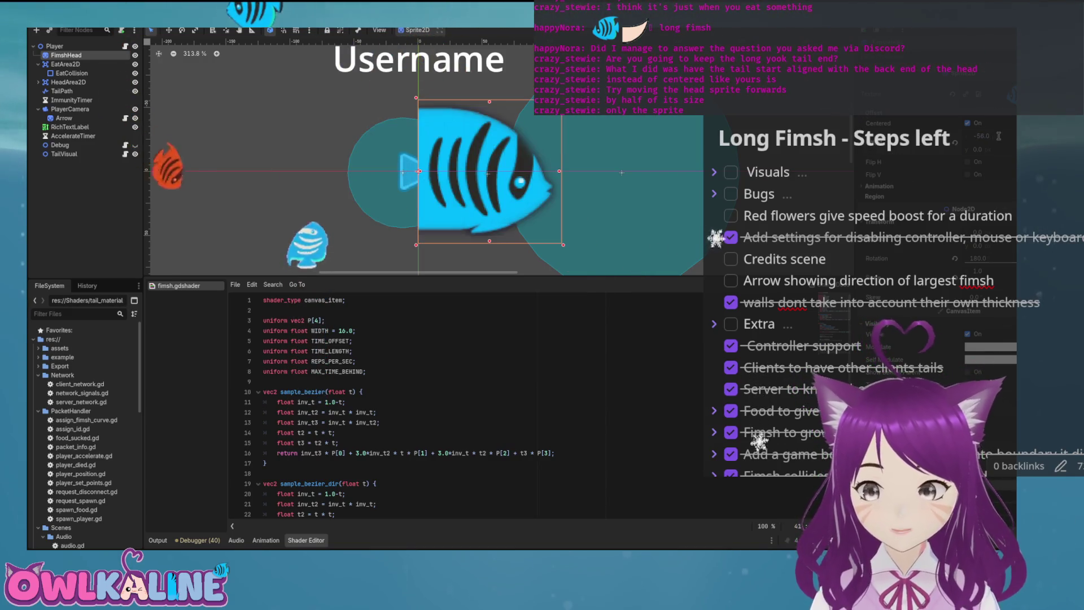
key(F5)
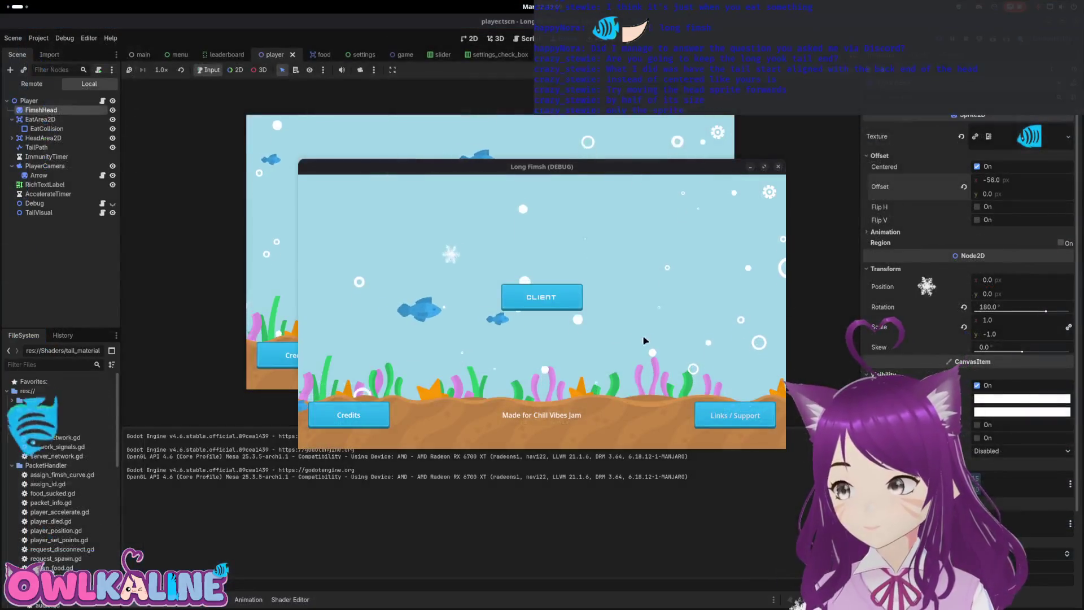
Step: Try the tail in-game as a client, stop the run, and set FimshHead's vertical offset to -5
click(533, 295)
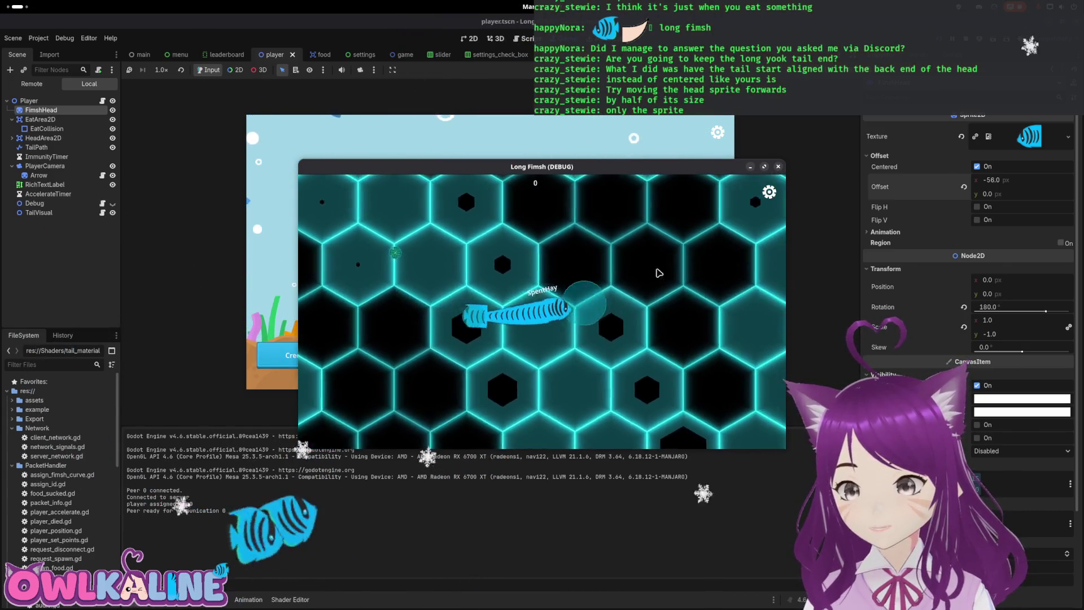
click(778, 166)
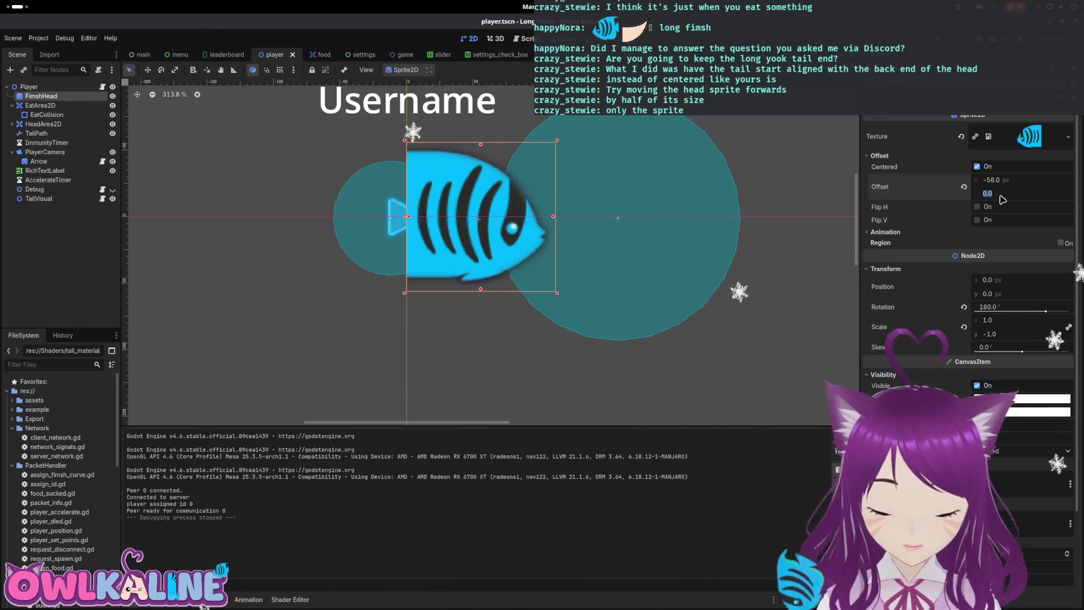
click(998, 193)
text(-5)
text(5)
key(Return)
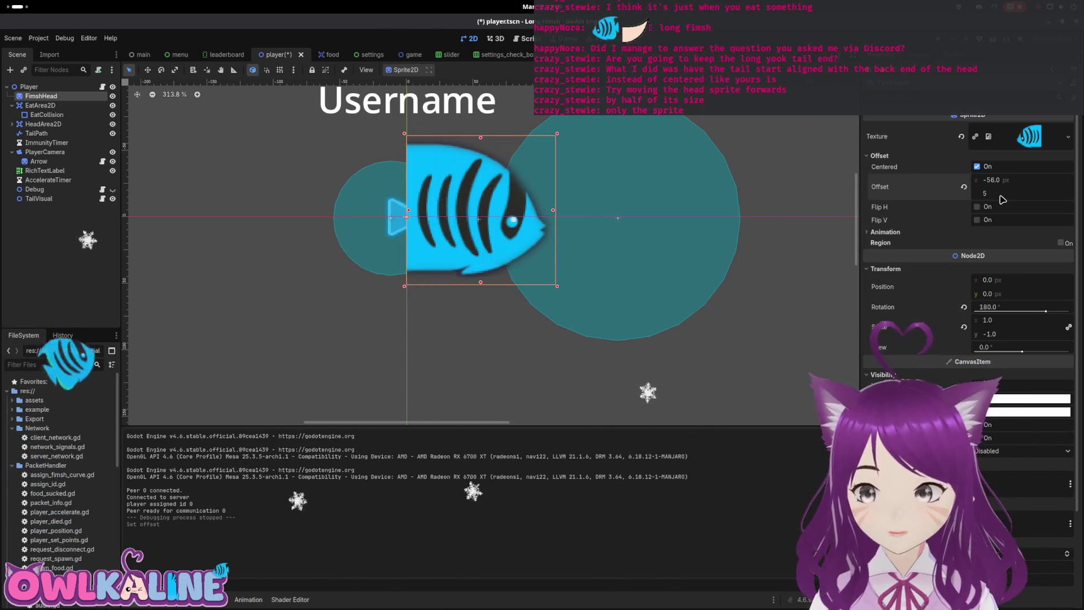
Step: Set FimshHead's vertical offset to 5, save the Player scene, and test-run the game
key(Return)
key(ctrl+s)
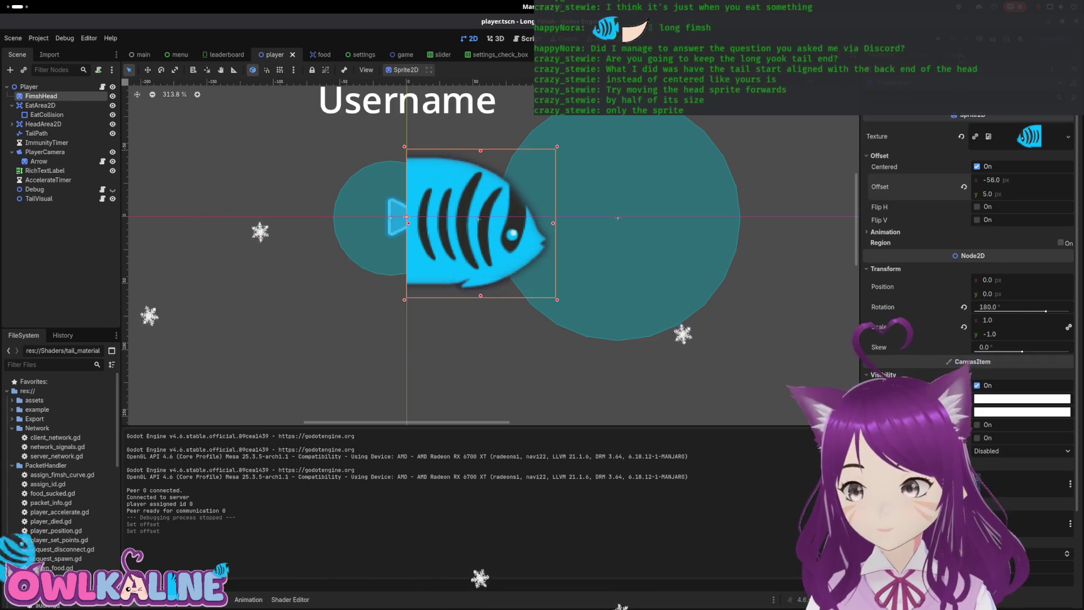
key(F5)
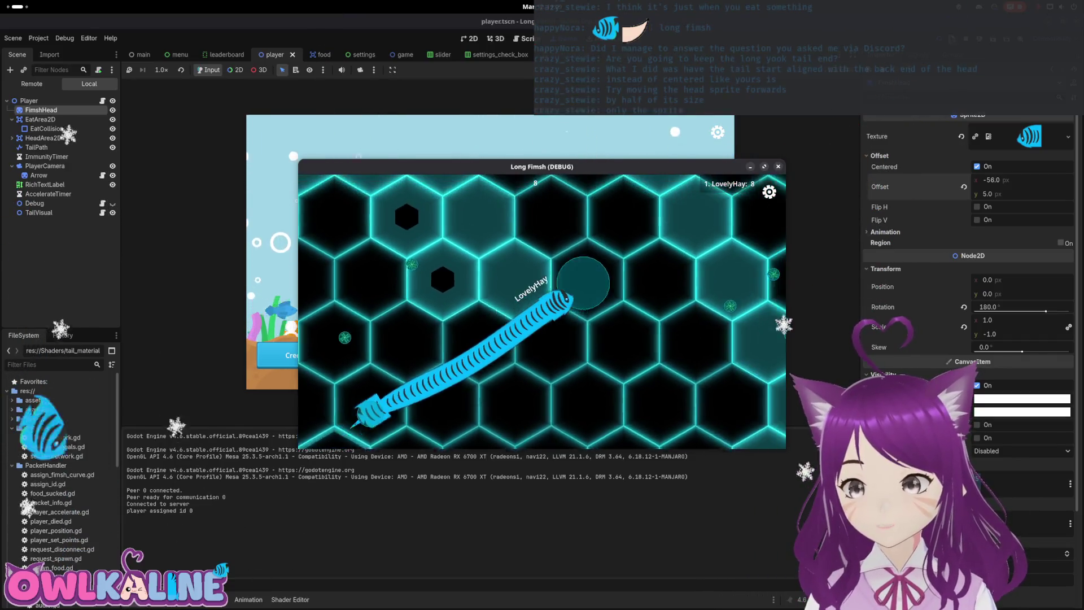
click(779, 167)
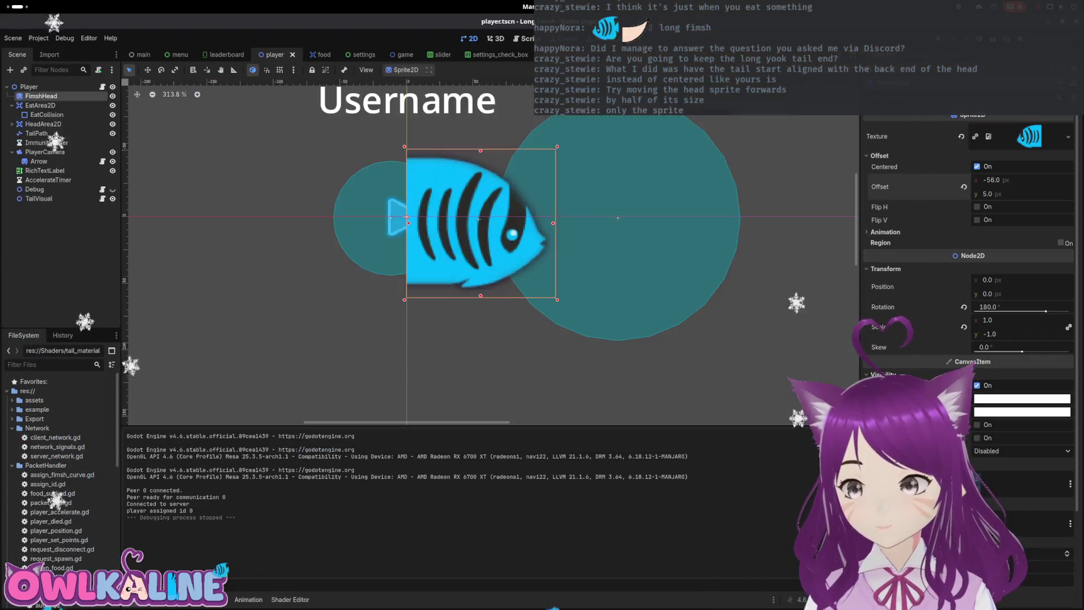
Step: Toggle the FimshHead sprite's visibility to expose the tail and check it in two test runs
click(112, 97)
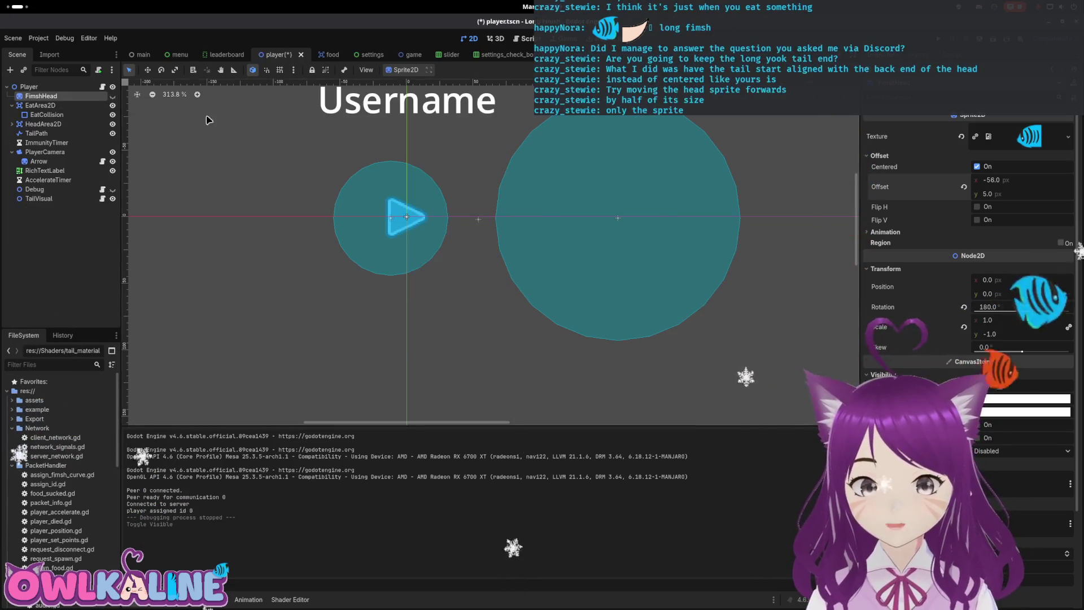
key(F5)
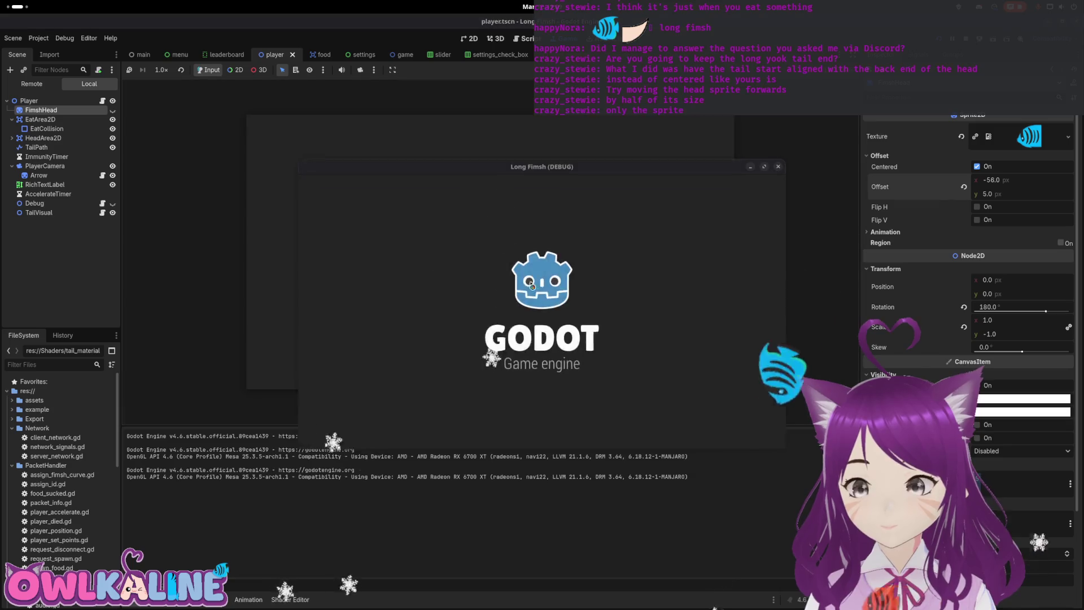
click(542, 294)
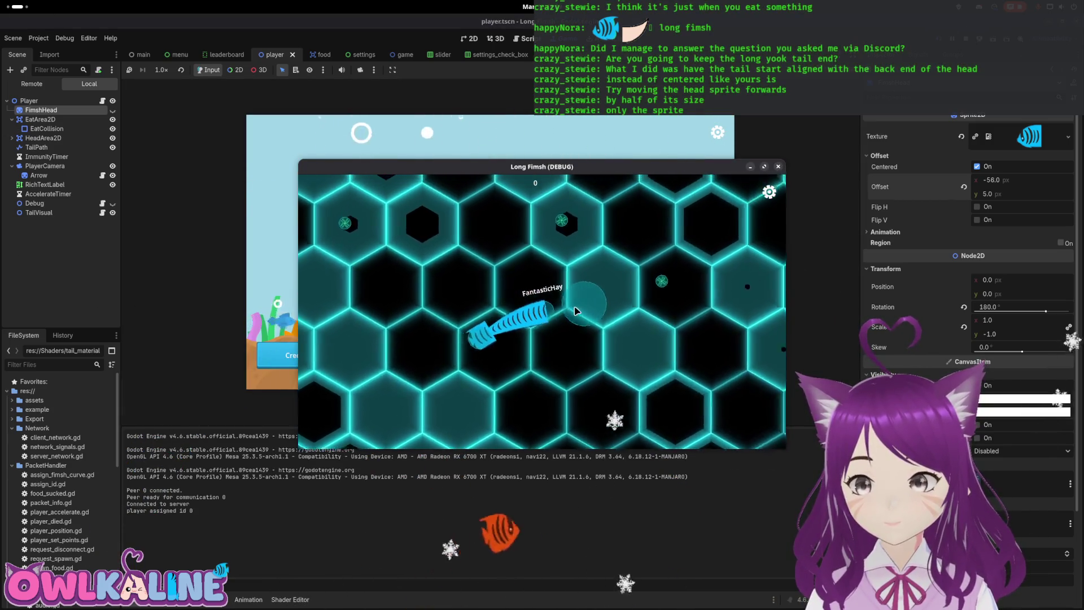
key(F8)
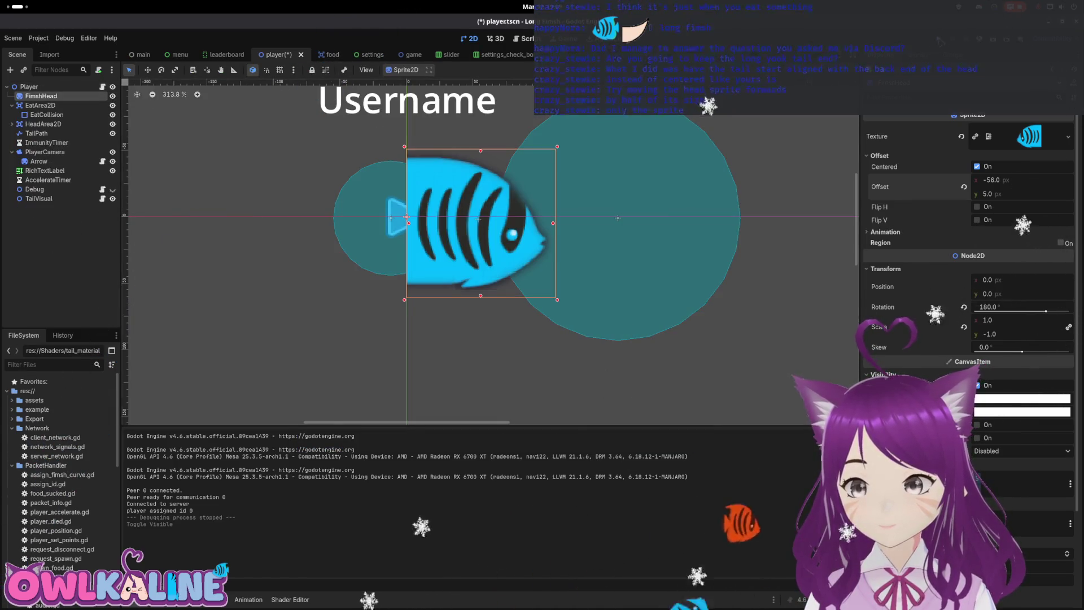
key(F5)
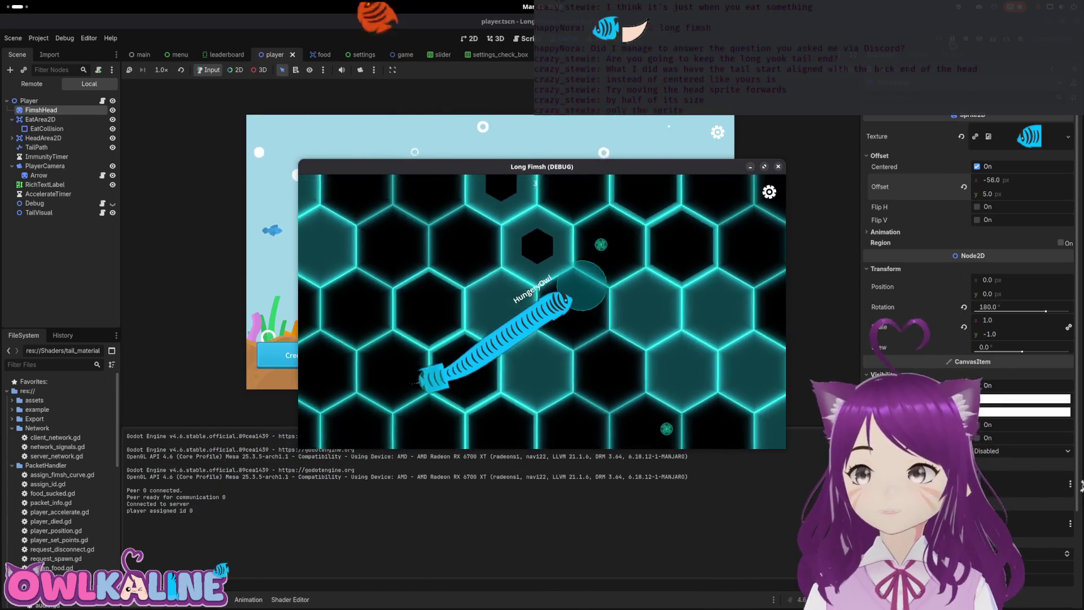
key(F8)
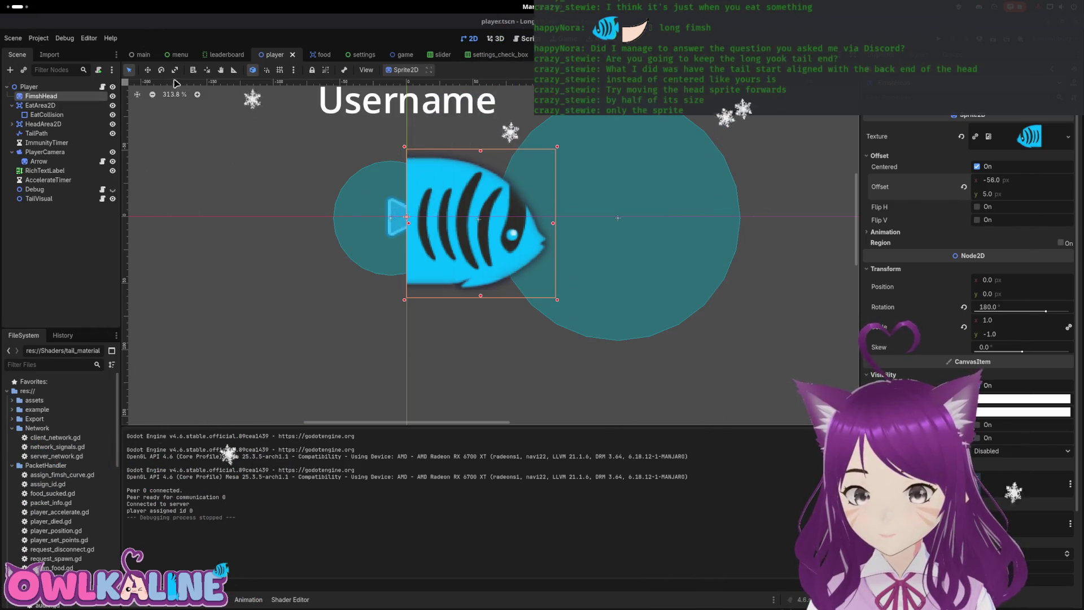
Step: Test FimshHead moved forward to x 20 in-game, undo it back to (0, 0), and reopen tail_visual.gd
click(148, 71)
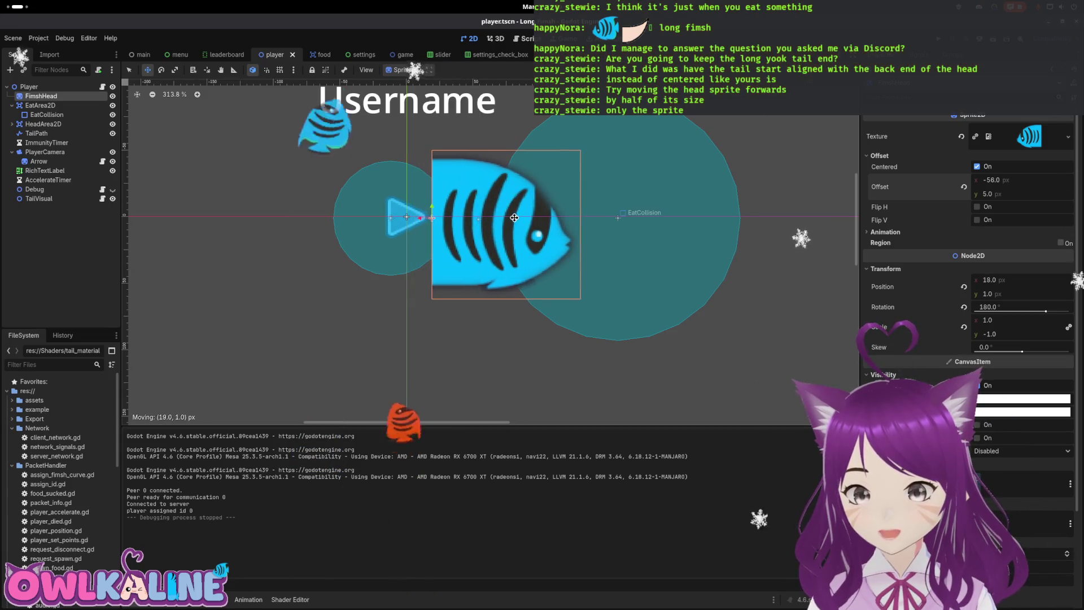
key(F5)
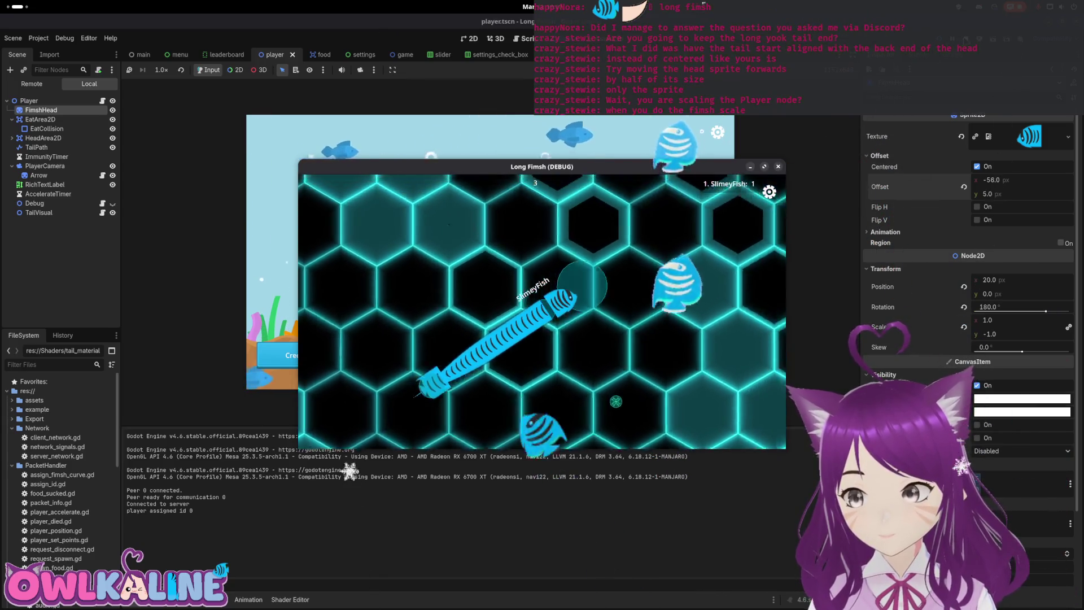
click(778, 166)
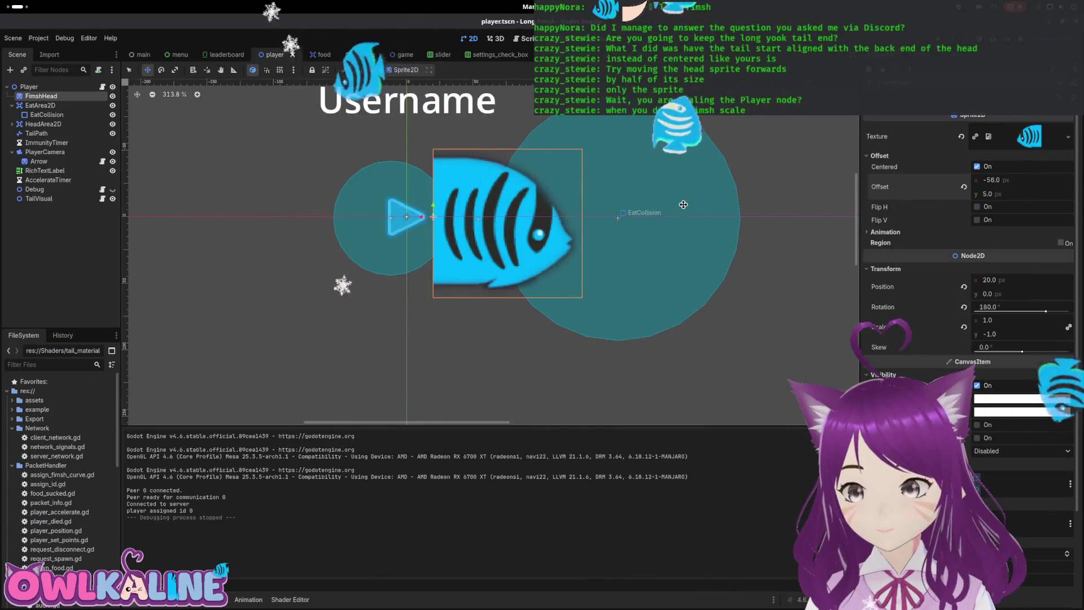
key(ctrl+z)
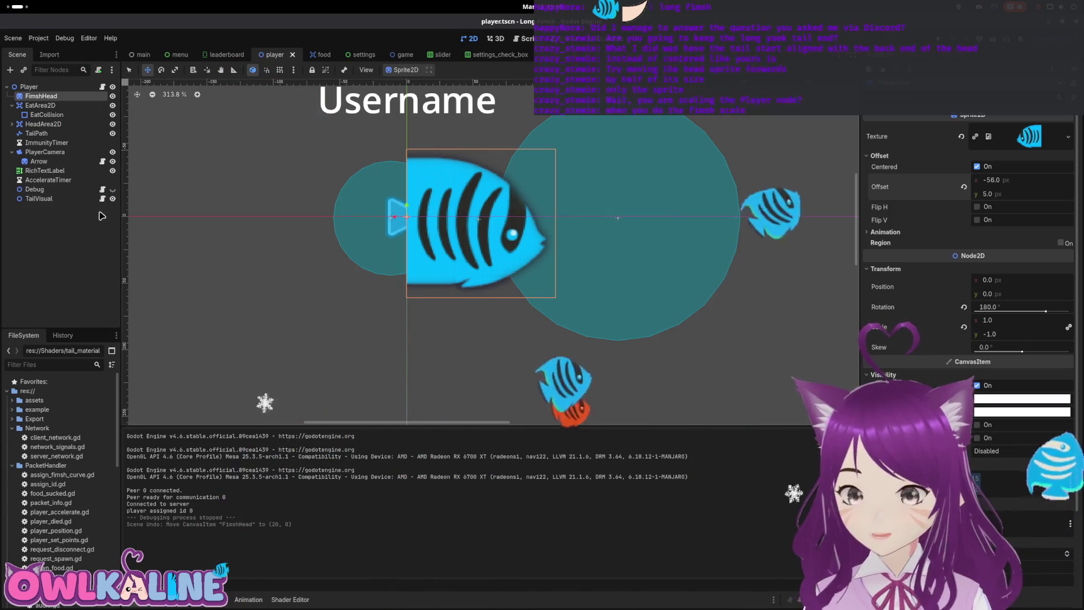
key(ctrl+F3)
scroll(526, 268, up, 1)
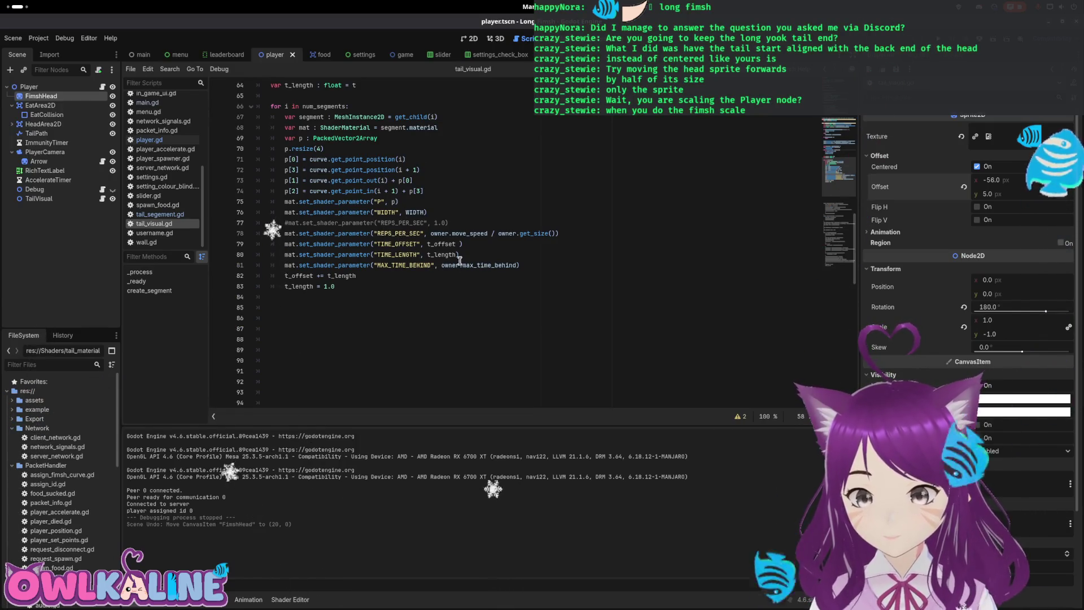
Step: Select the WIDTH value on line 76 of tail_visual.gd and scroll through the script
double_click(418, 212)
scroll(434, 252, up, 3)
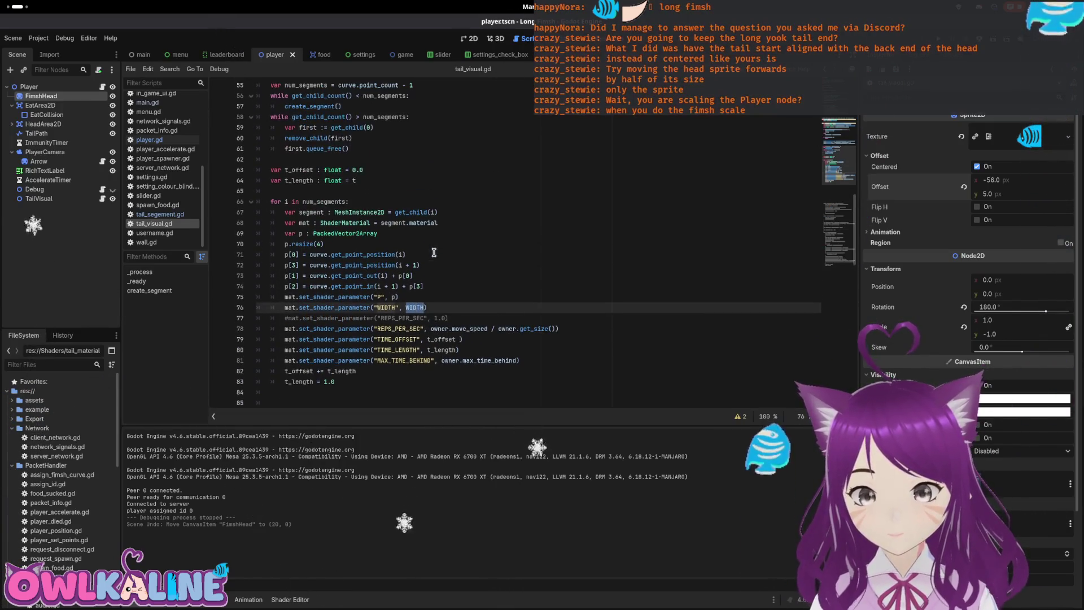
scroll(430, 303, up, 14)
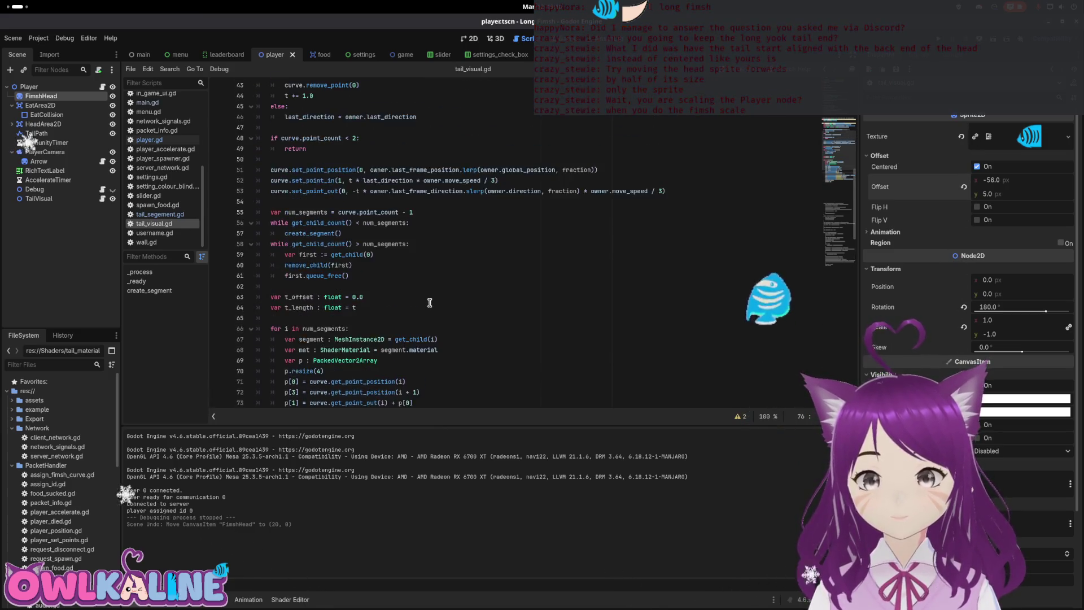
scroll(448, 309, up, 4)
scroll(384, 215, down, 13)
scroll(384, 215, down, 7)
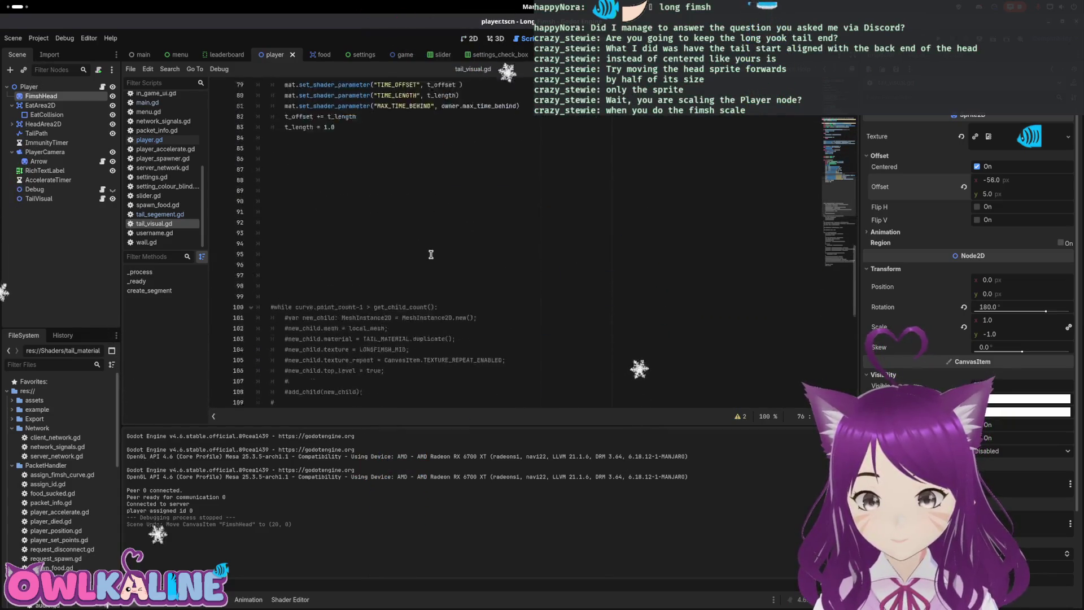
Step: Show fimsh.gdshader in the Shader Editor below the script and read through its code
click(290, 600)
scroll(401, 439, down, 5)
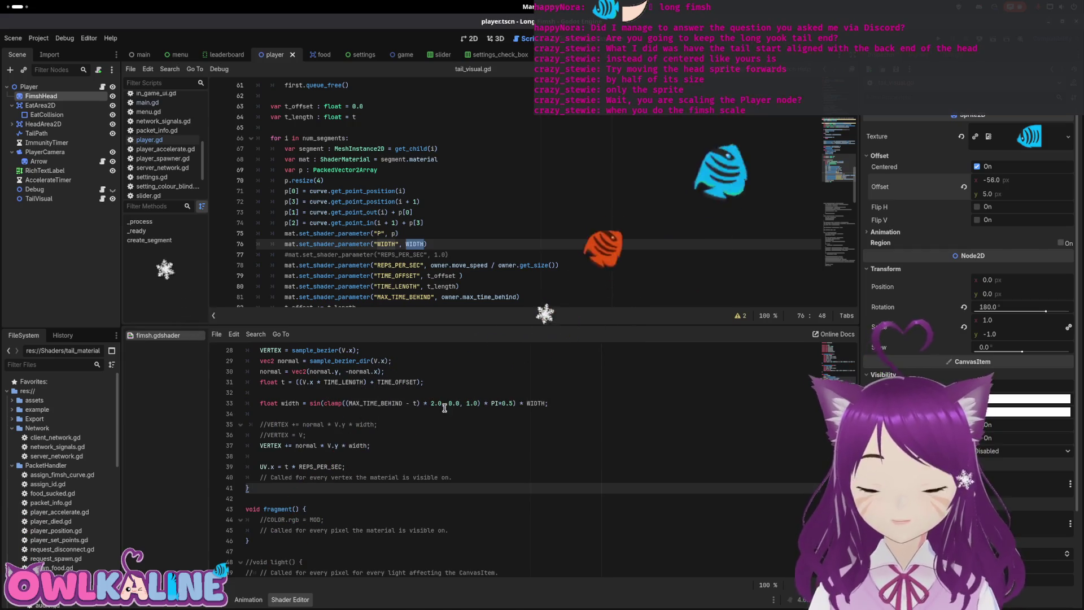
scroll(363, 413, up, 1)
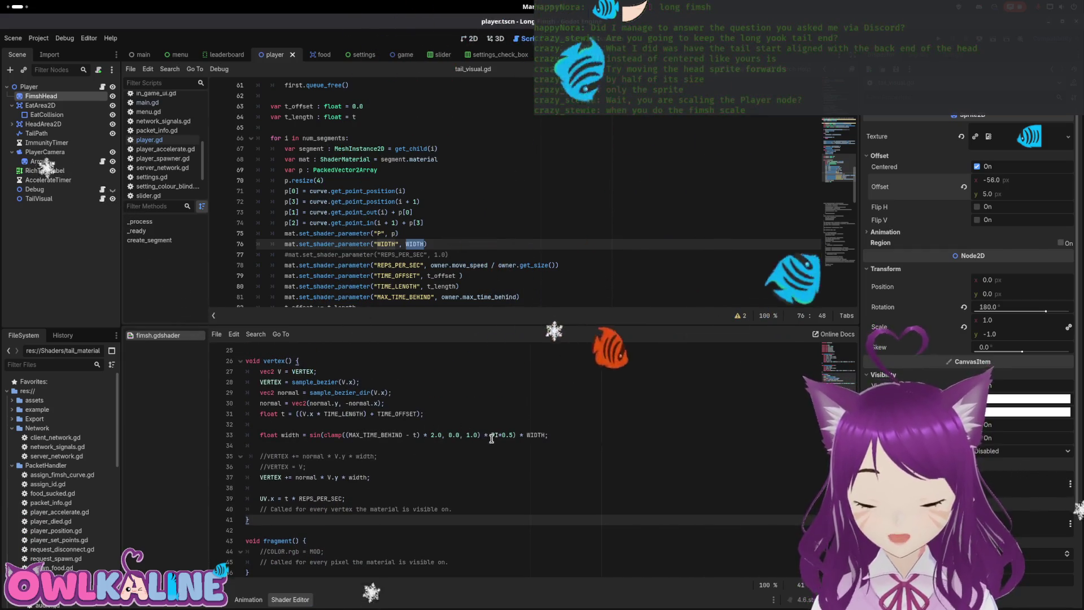
scroll(392, 256, up, 7)
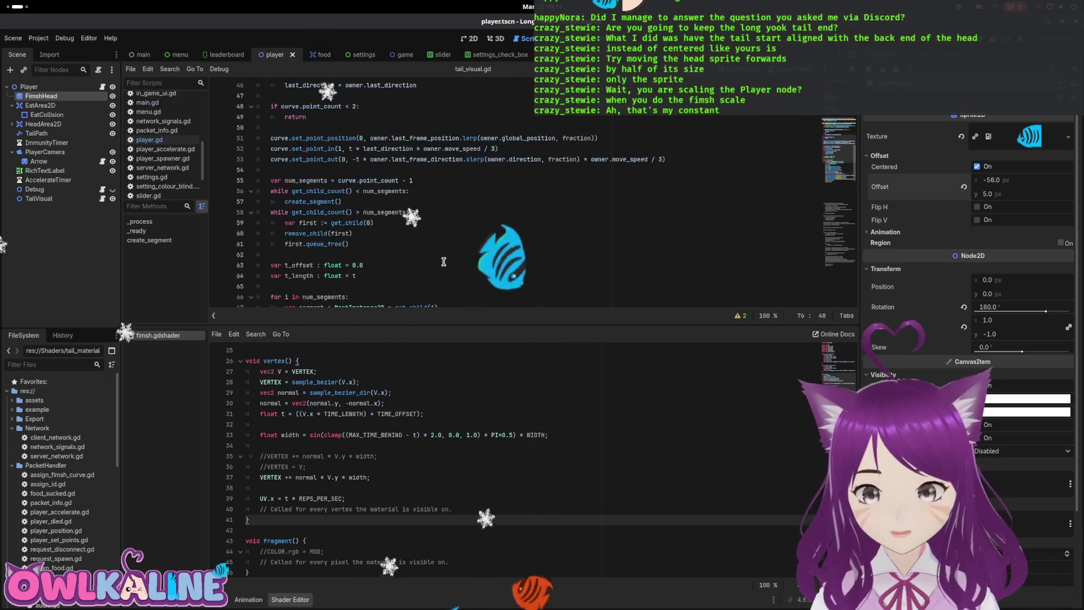
scroll(391, 256, up, 9)
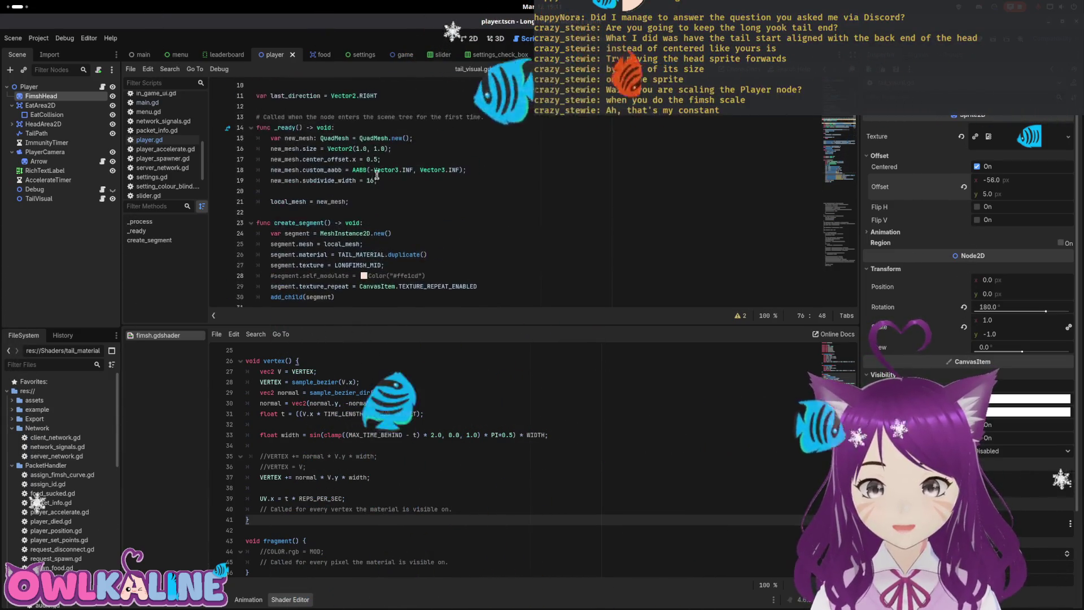
scroll(384, 119, up, 5)
scroll(390, 147, down, 8)
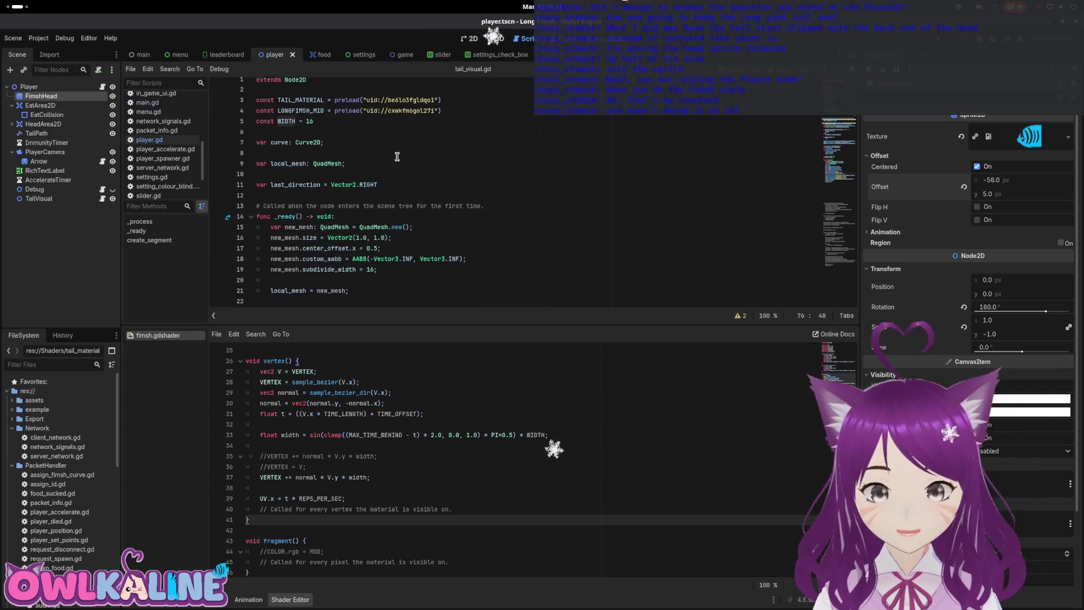
scroll(469, 192, down, 5)
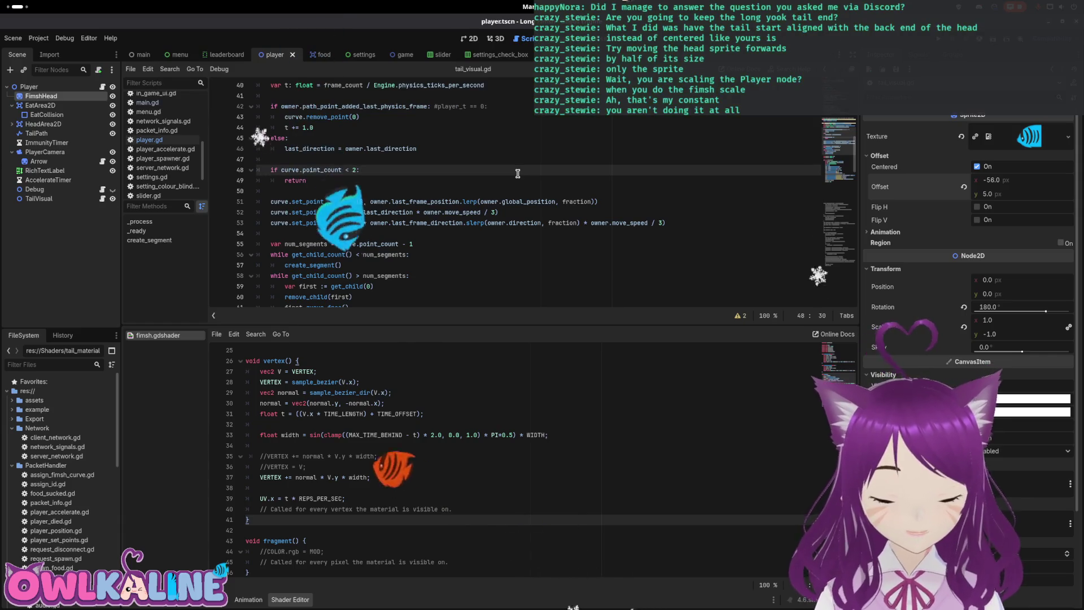
Step: Search tail_visual.gd for get_size and inspect the call on line 78
key(ctrl+f)
text(get_size)
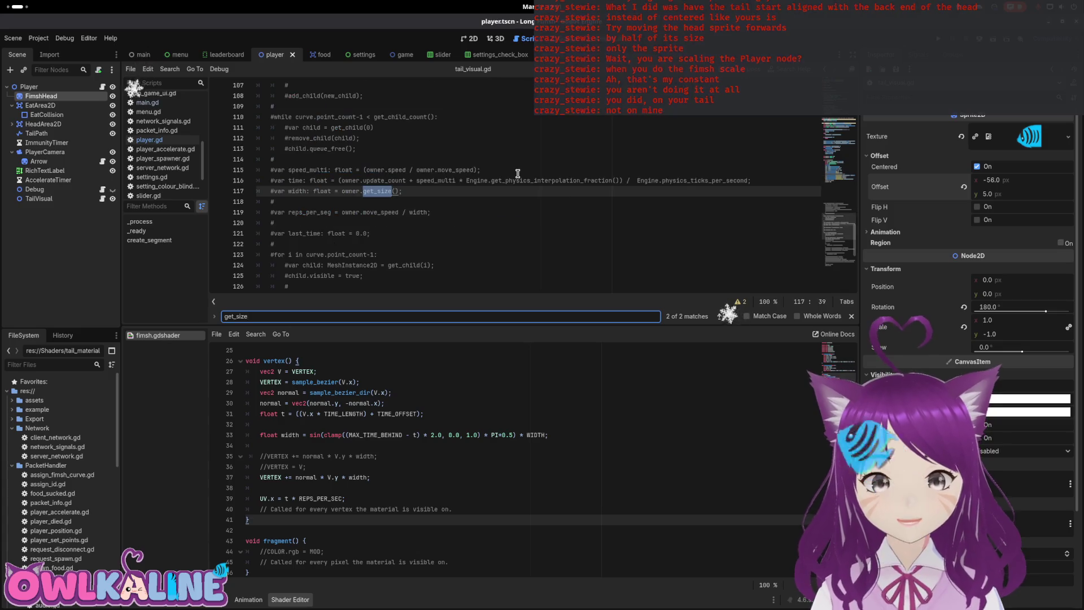
scroll(418, 251, up, 2)
click(419, 252)
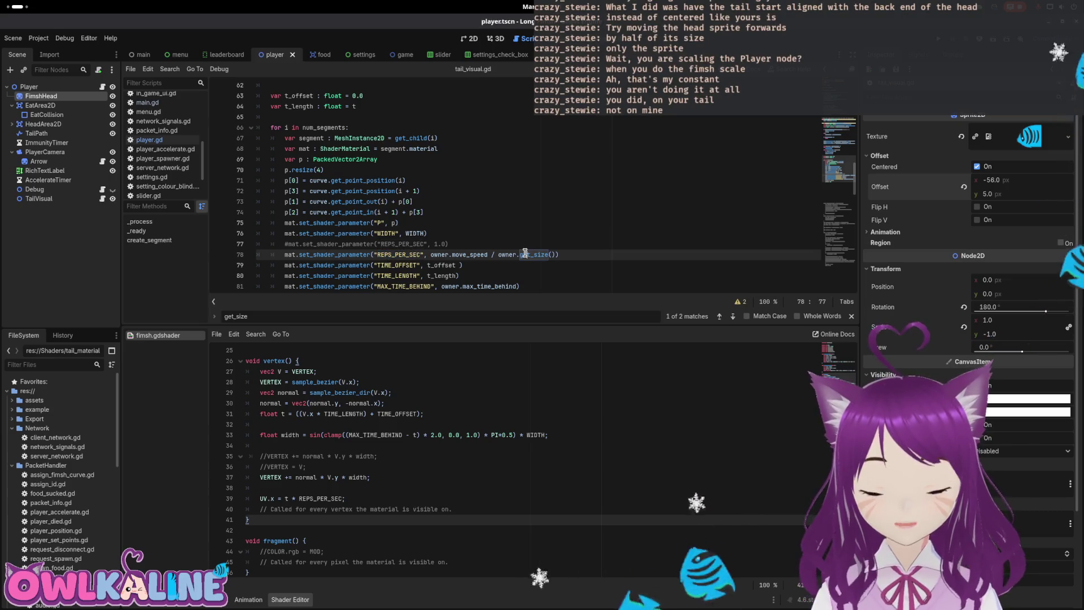
key(End)
scroll(525, 254, down, 1)
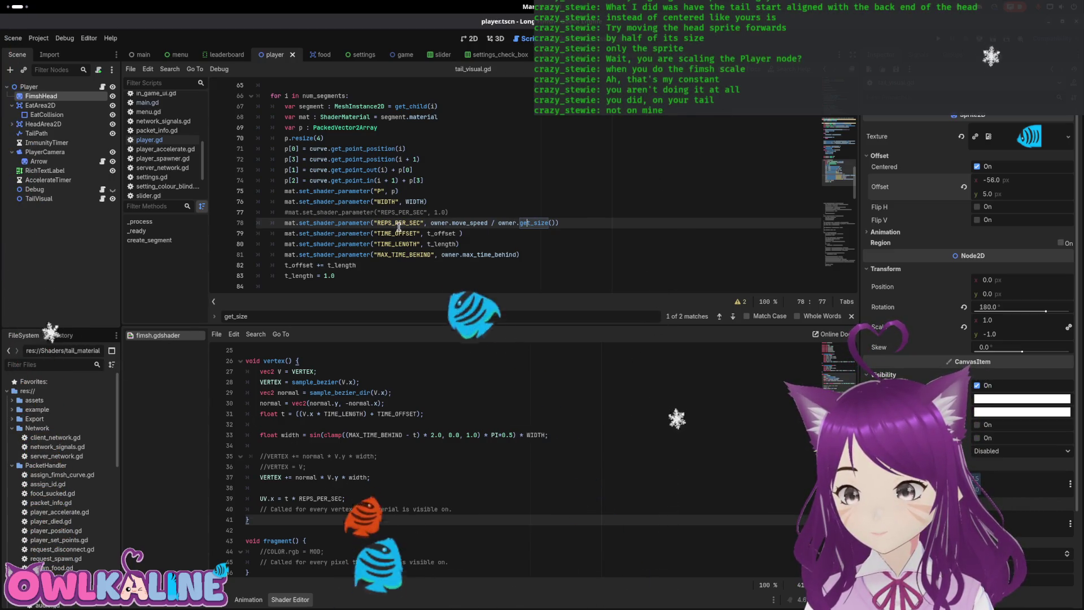
Step: Replace WIDTH on line 76 with owner.get_size() and run the project
click(424, 201)
double_click(417, 201)
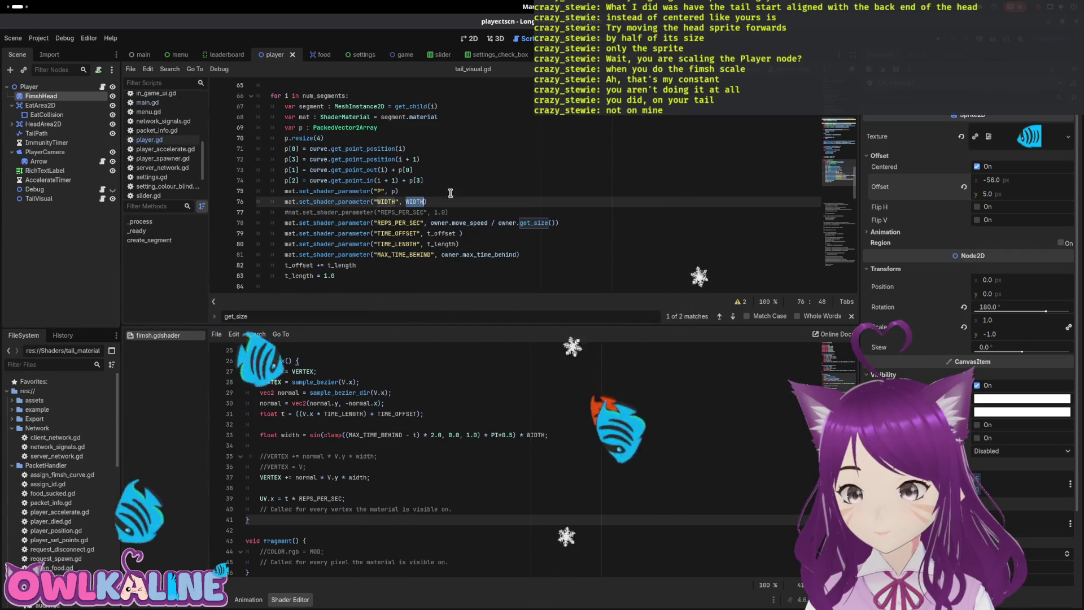
text(owner.get_size()
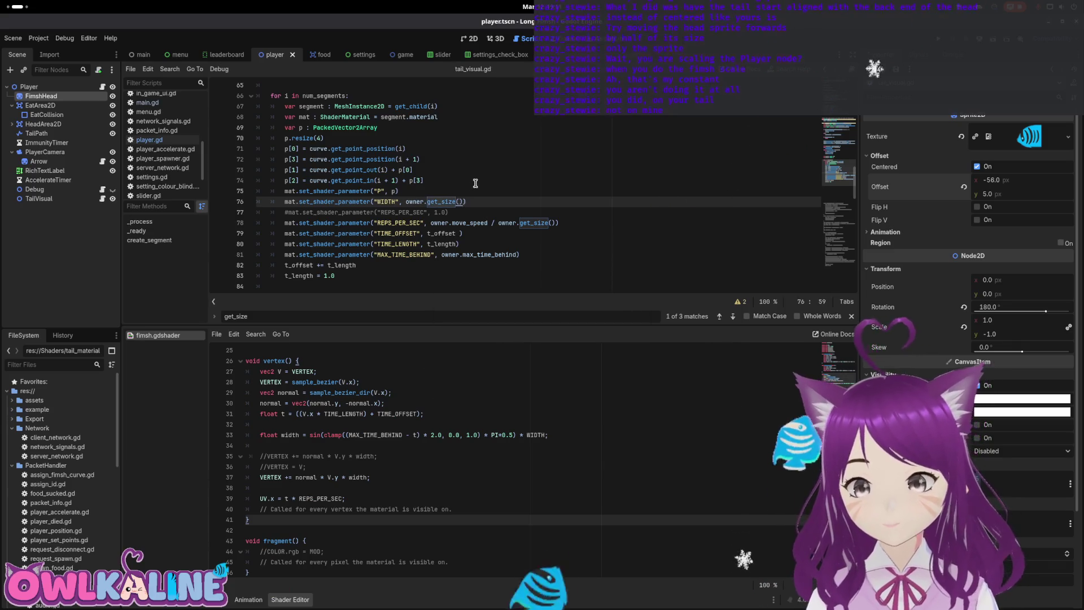
key(End)
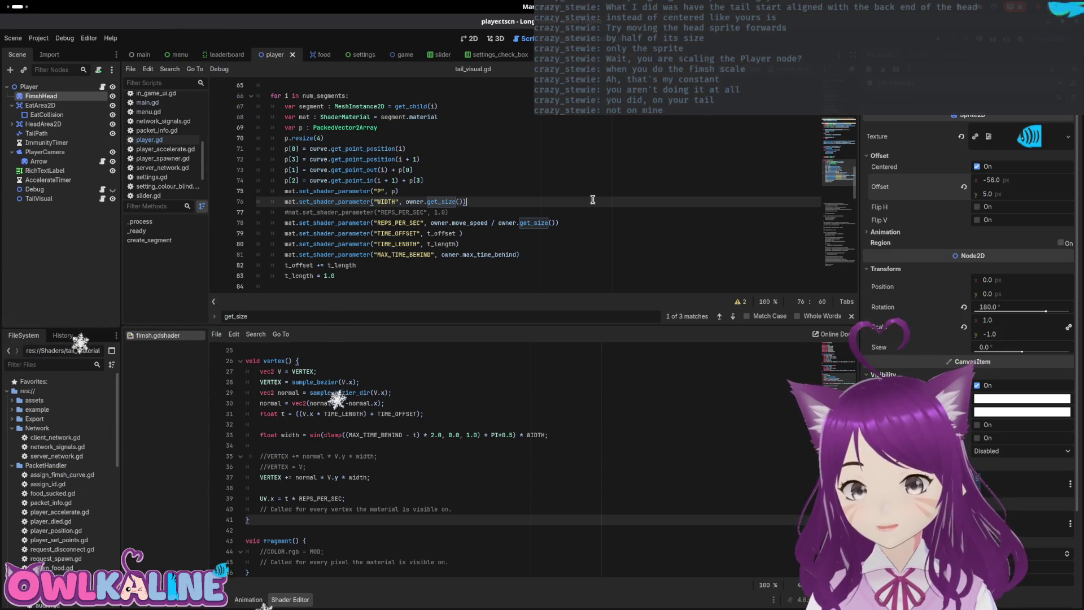
click(938, 38)
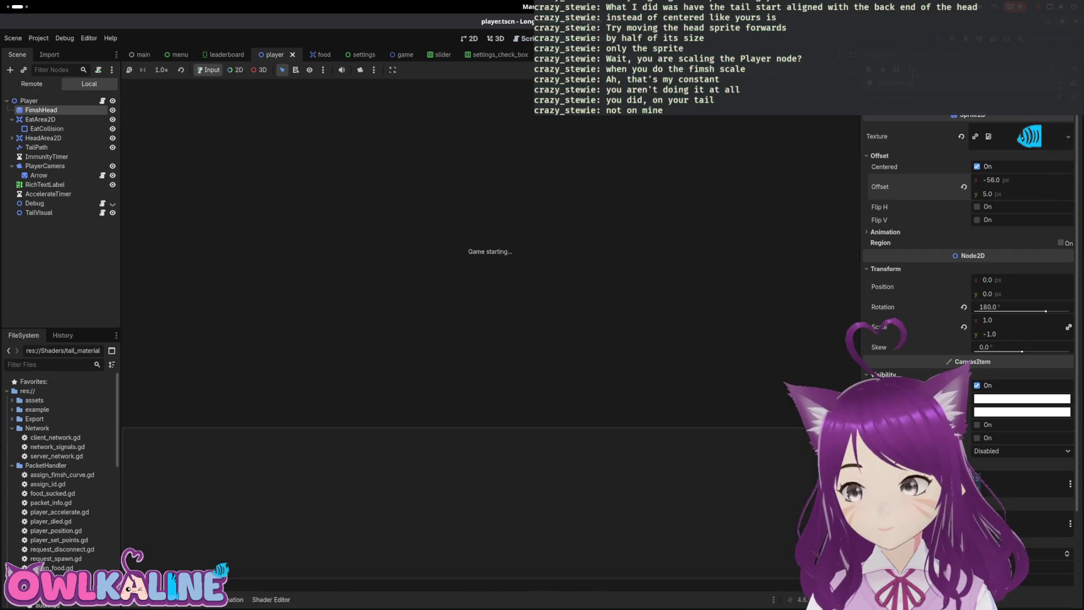
Step: Play a round to watch the size-scaled tail, stop the game, and show the shader code again
click(544, 316)
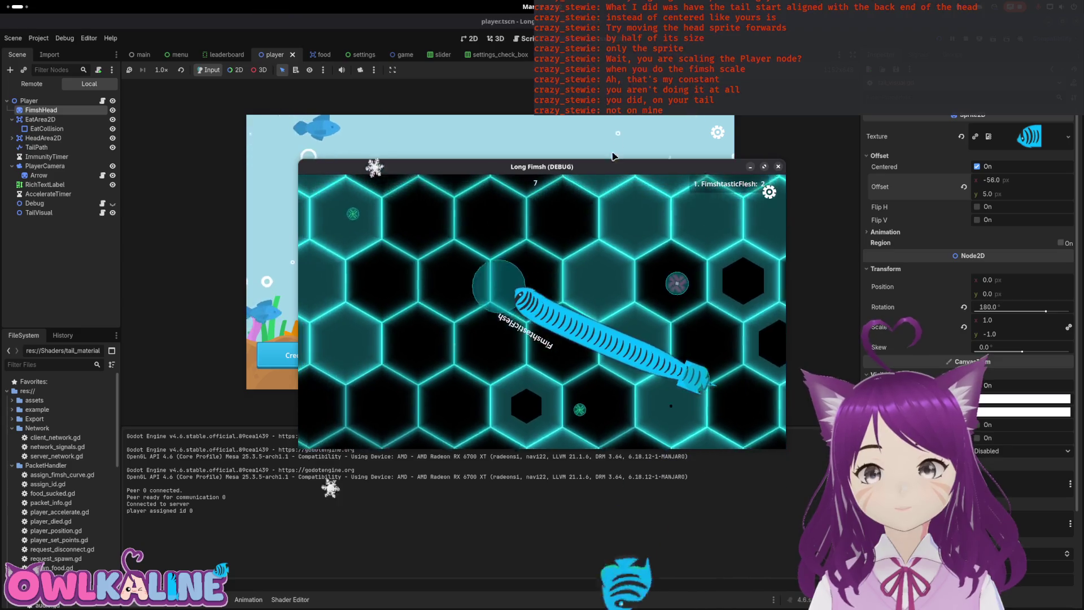
key(F8)
click(291, 600)
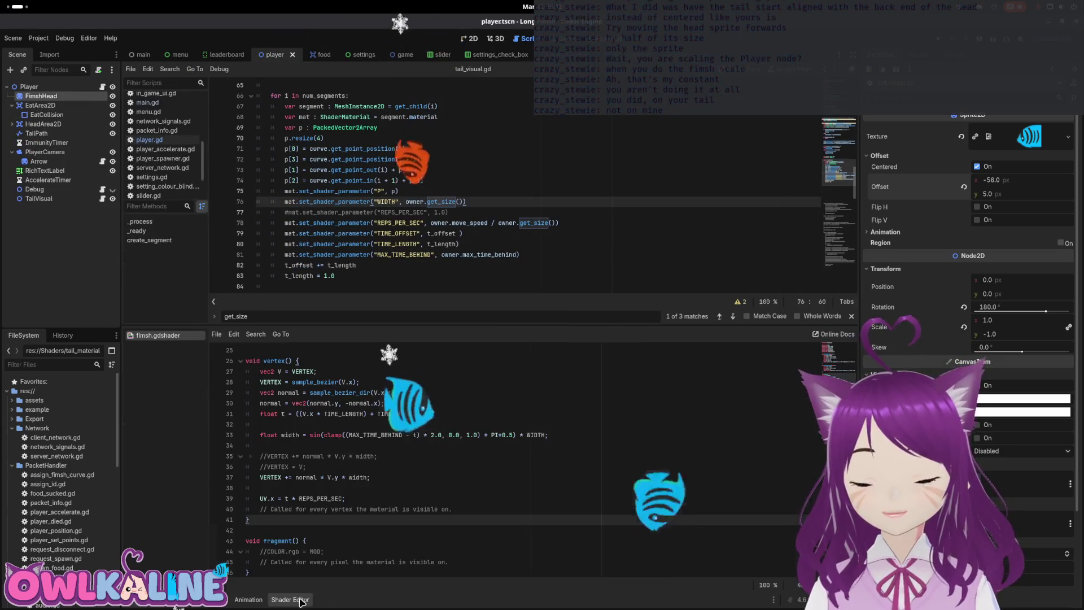
Step: Run the project, start playing from the main menu to try the long blue tail, then stop
scroll(299, 439, down, 1)
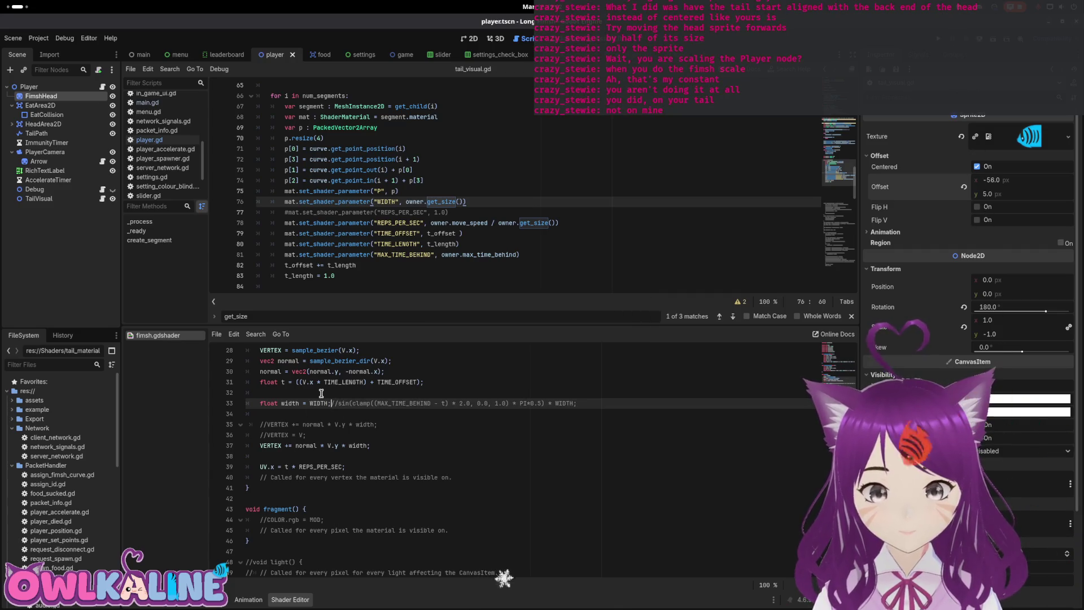
key(F5)
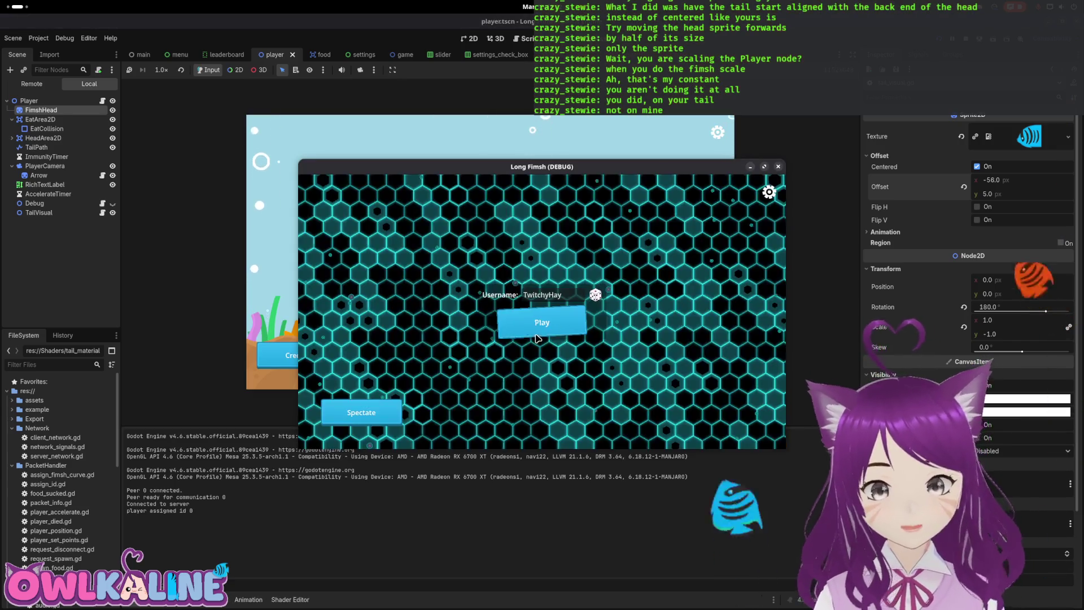
click(537, 338)
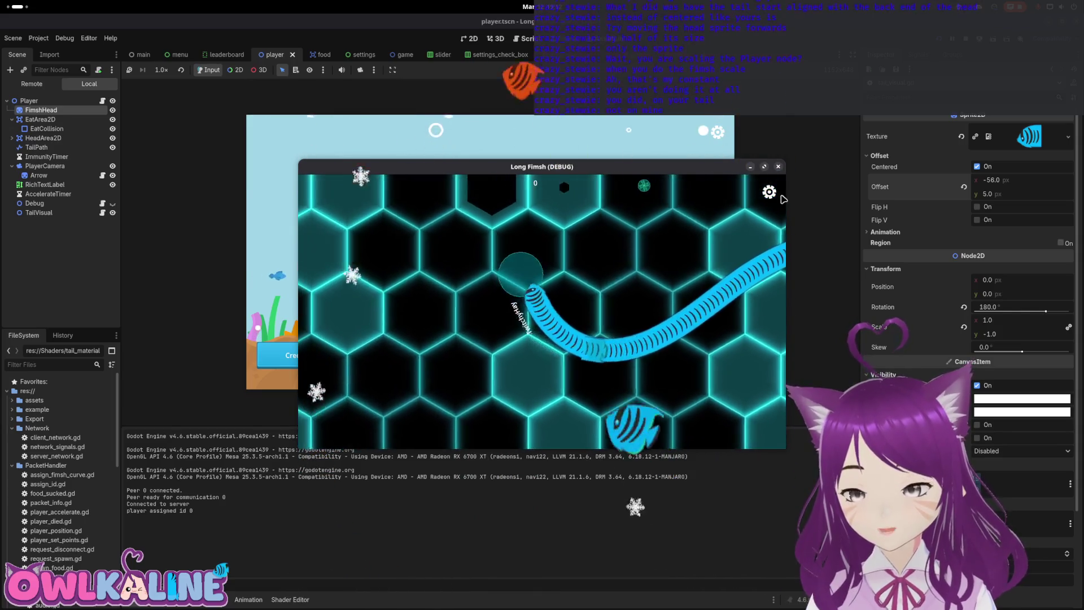
key(F8)
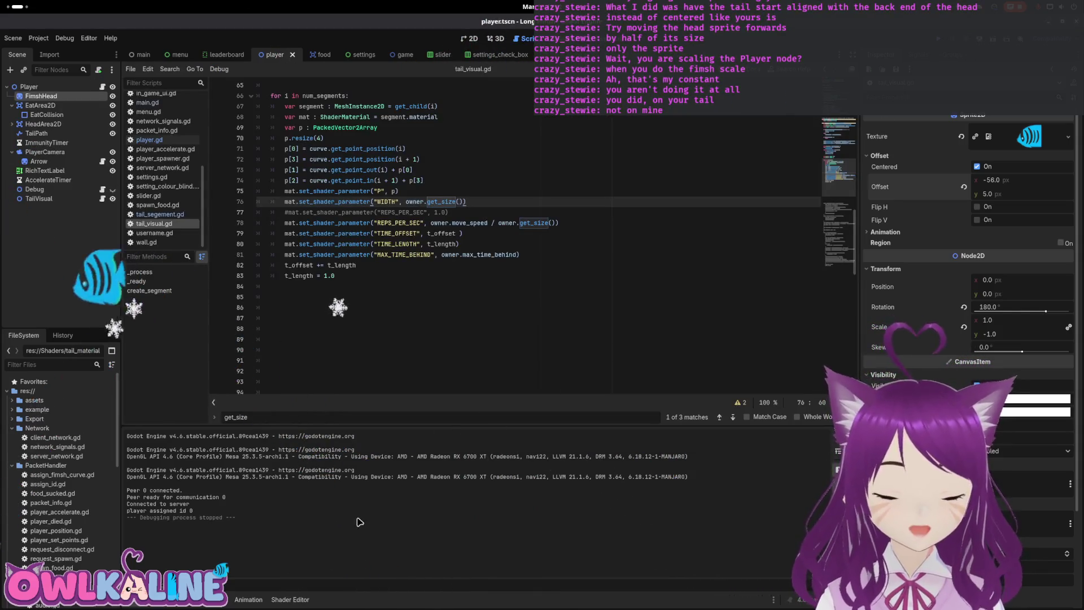
Step: Show fimsh.gdshader and add blank lines inside fragment()
click(290, 599)
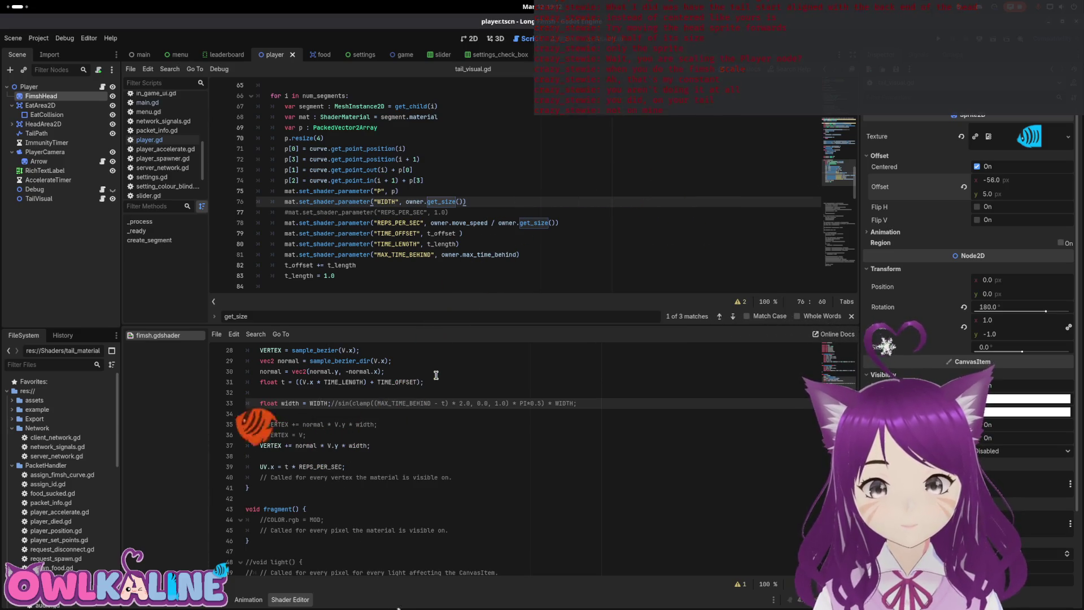
drag(374, 403, 449, 404)
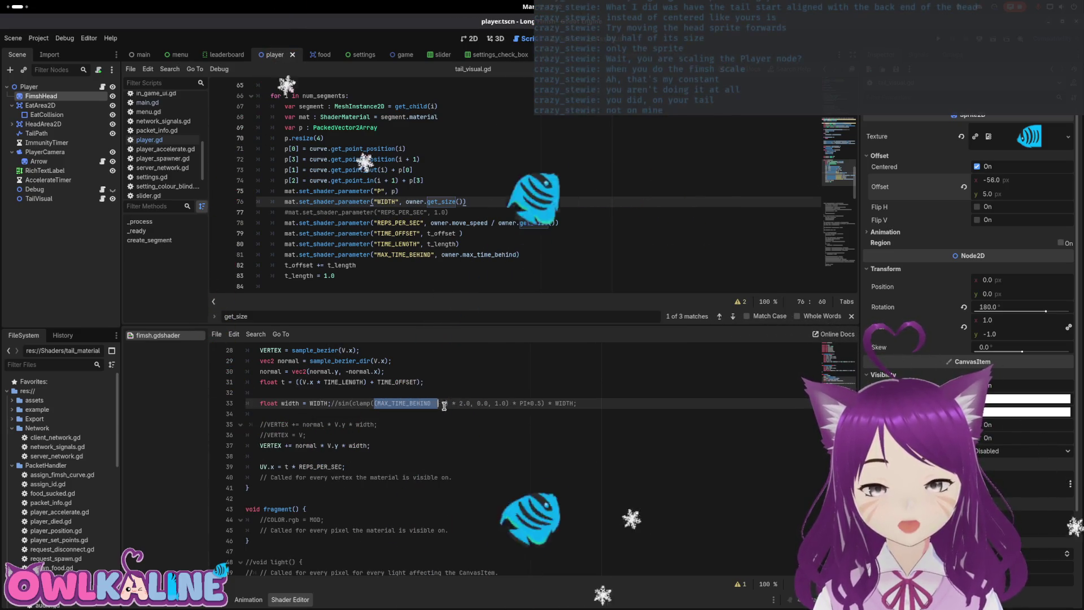
click(450, 449)
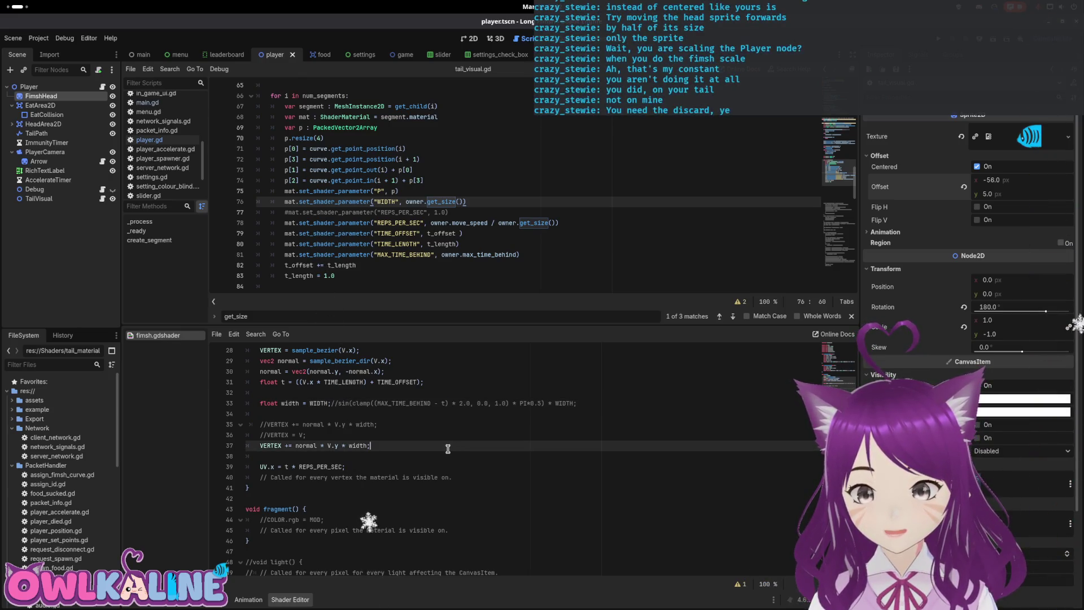
click(338, 412)
key(Return)
key(Return)
key(BackSpace)
key(BackSpace)
key(Down)
key(Down)
key(Down)
key(Down)
key(Return)
key(Return)
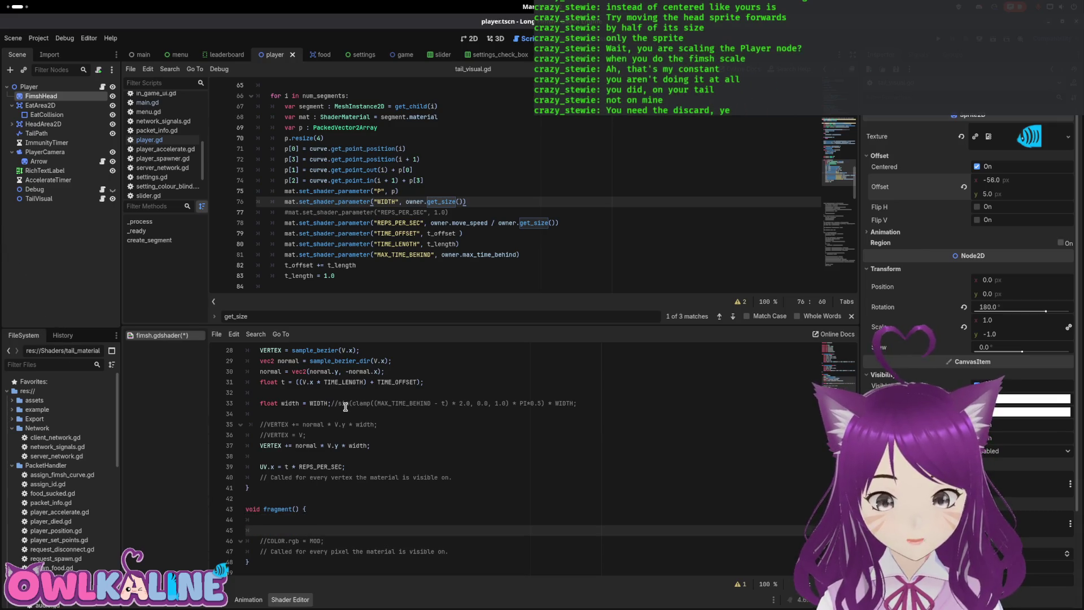
key(Up)
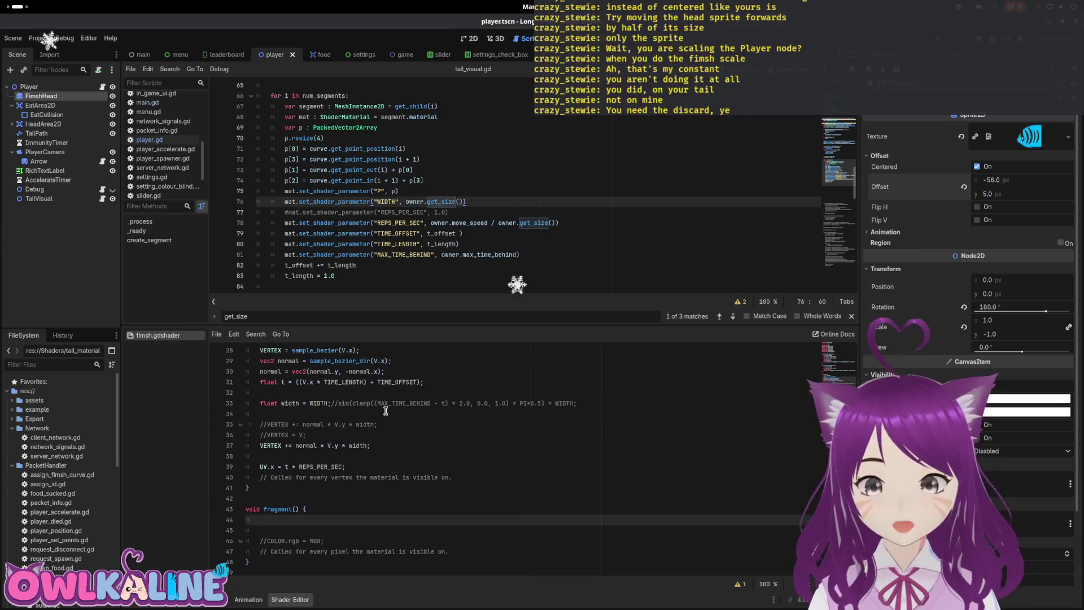
Step: Start a varying declaration below the uniforms, then undo it and save the shader
scroll(720, 376, up, 10)
click(367, 424)
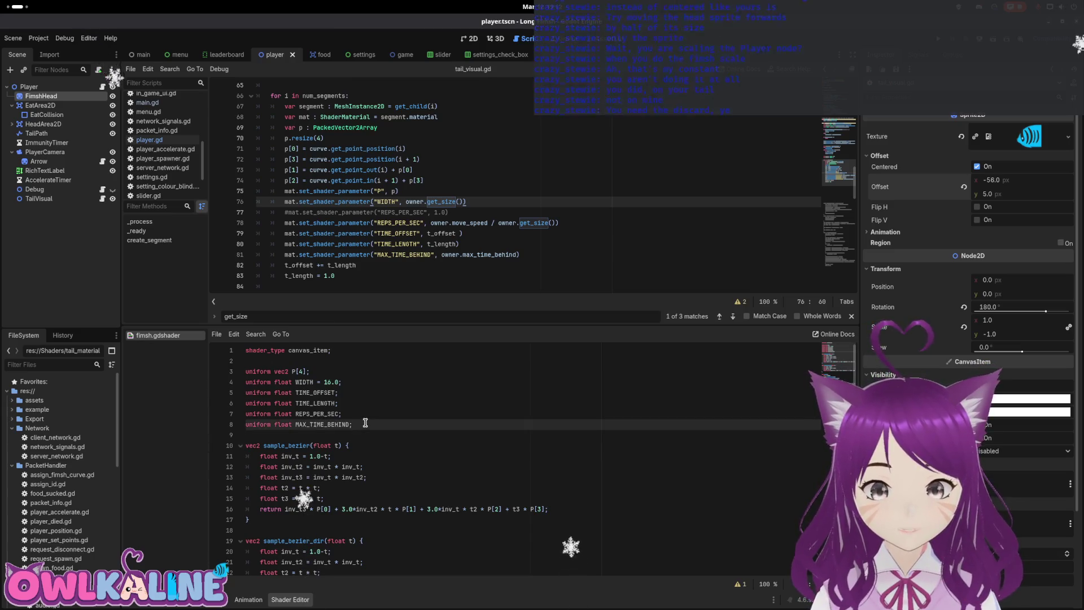
key(Return)
key(Return)
text(varying f)
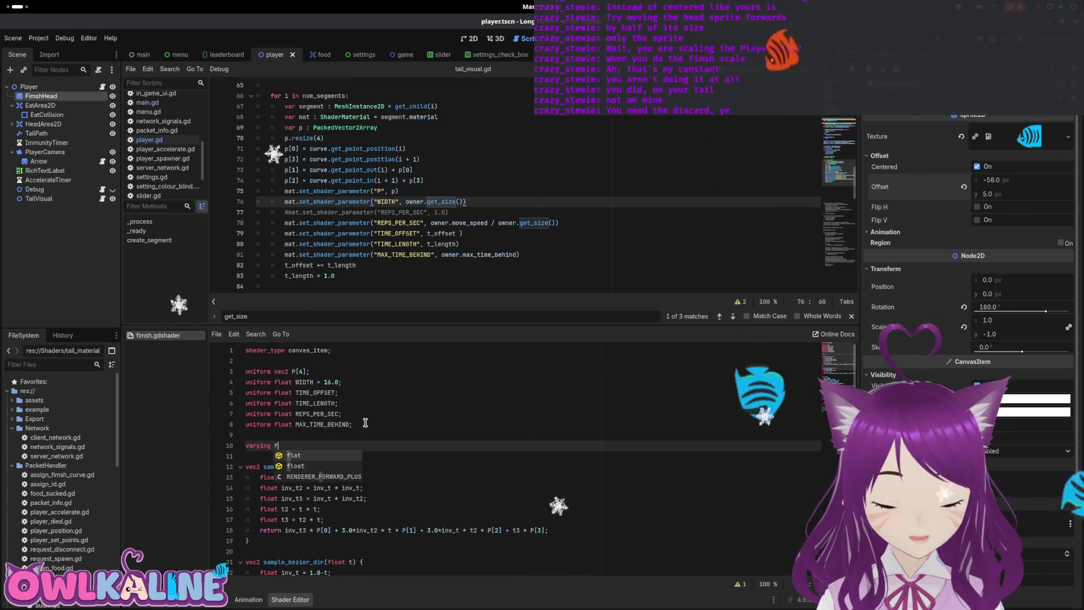
text(loat)
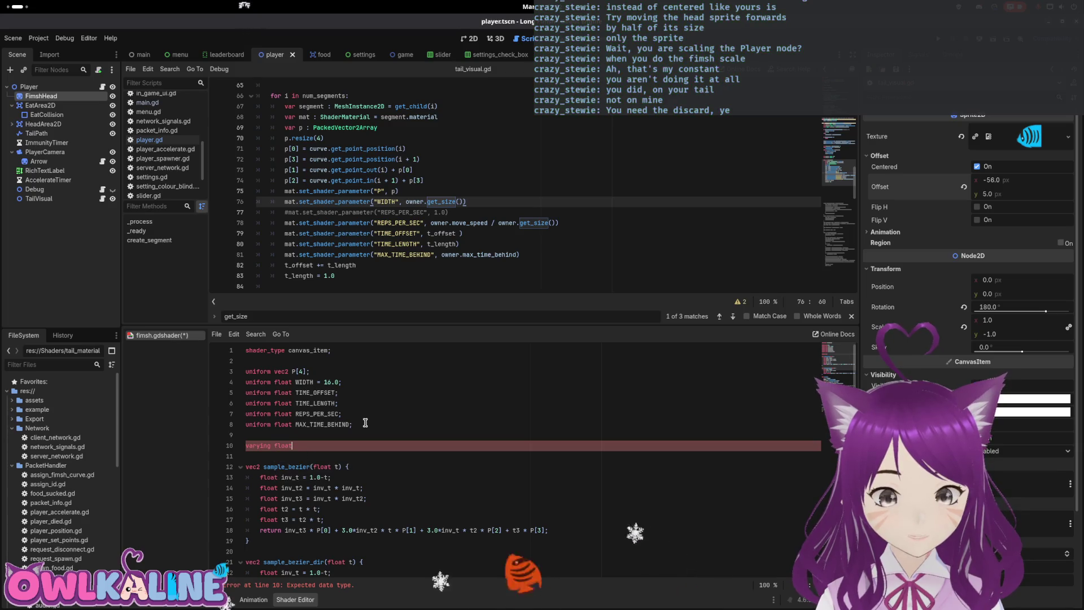
key(ctrl+z)
key(ctrl+z)
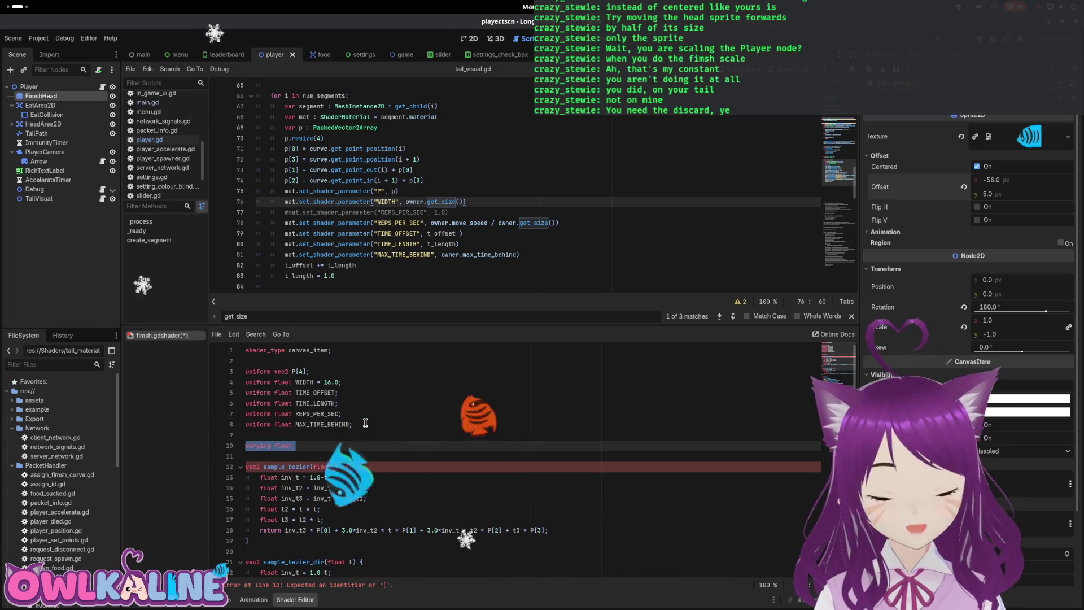
key(ctrl+s)
Step: Begin an if block on MAX_TIME_BEHIND in fragment(), wrapping its condition in parentheses
scroll(338, 463, down, 9)
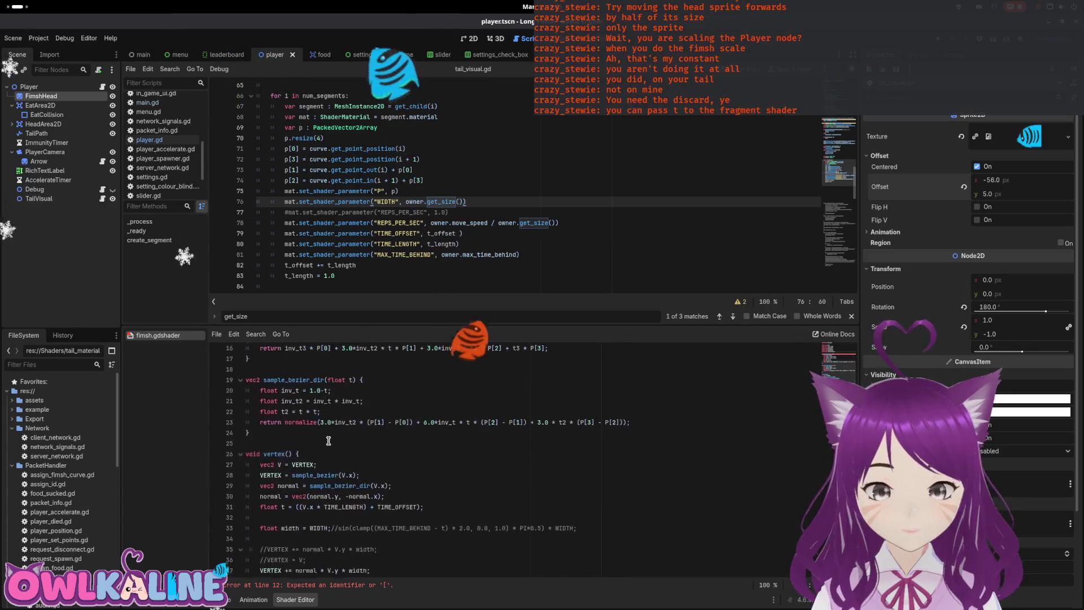
click(292, 526)
click(295, 522)
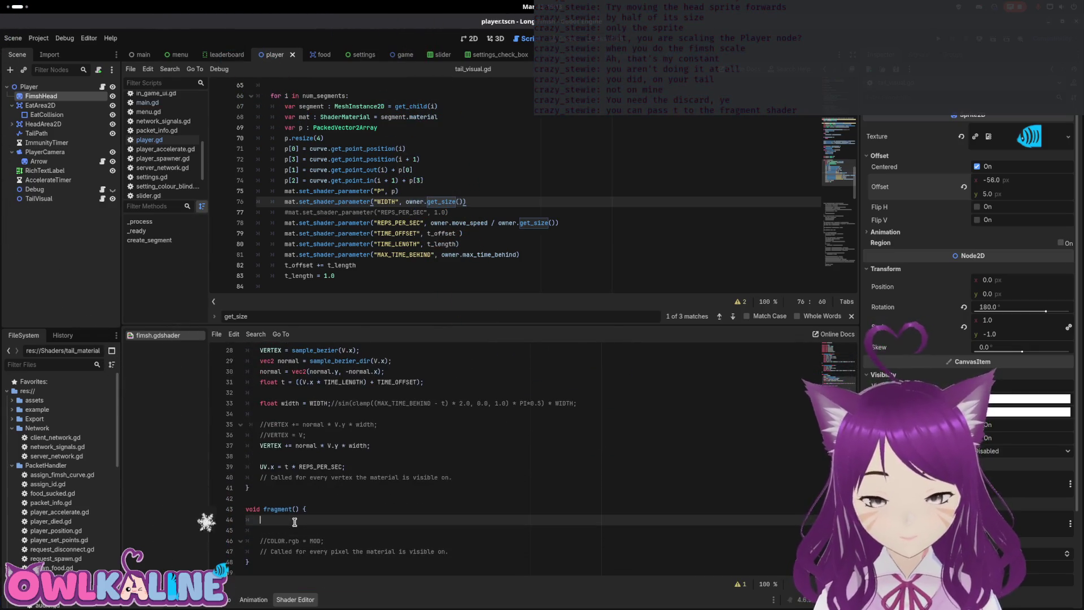
text(if MAX_TIME_BEHIND)
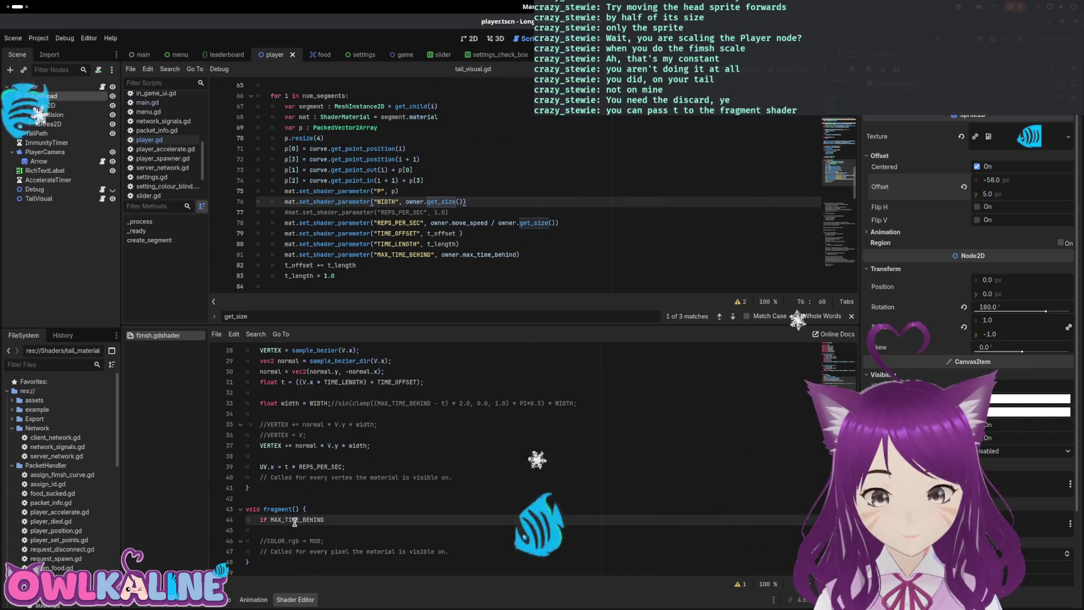
text() {)
key(Return)
key(Up)
key(Home)
key(Right)
key(Right)
key(Right)
text(()
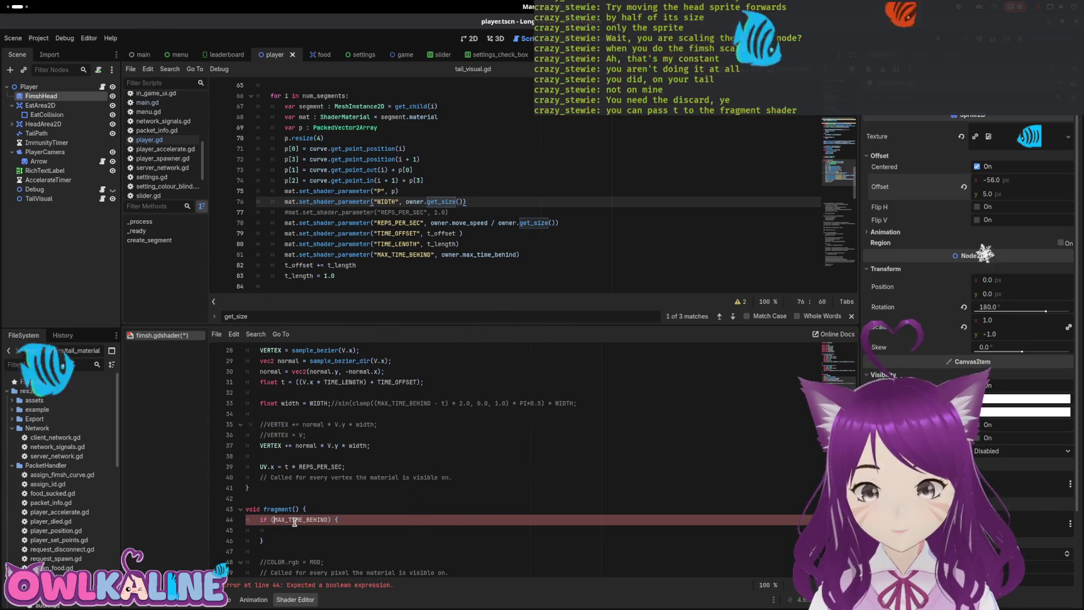
Step: Drop the 'float' declaration of t on line 31, leaving a plain t assignment
drag(455, 212, 285, 211)
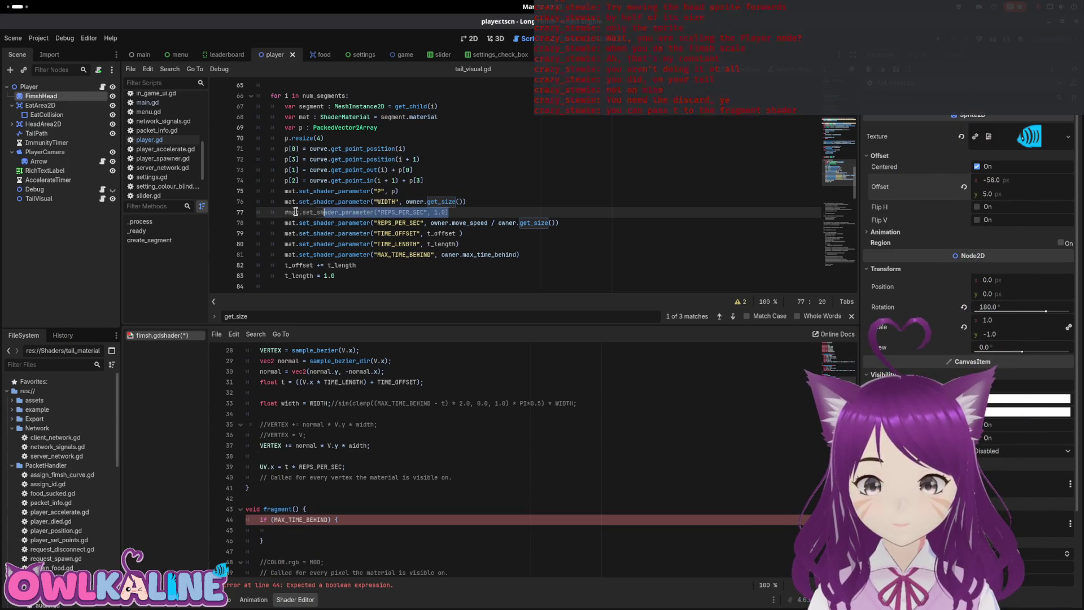
click(360, 211)
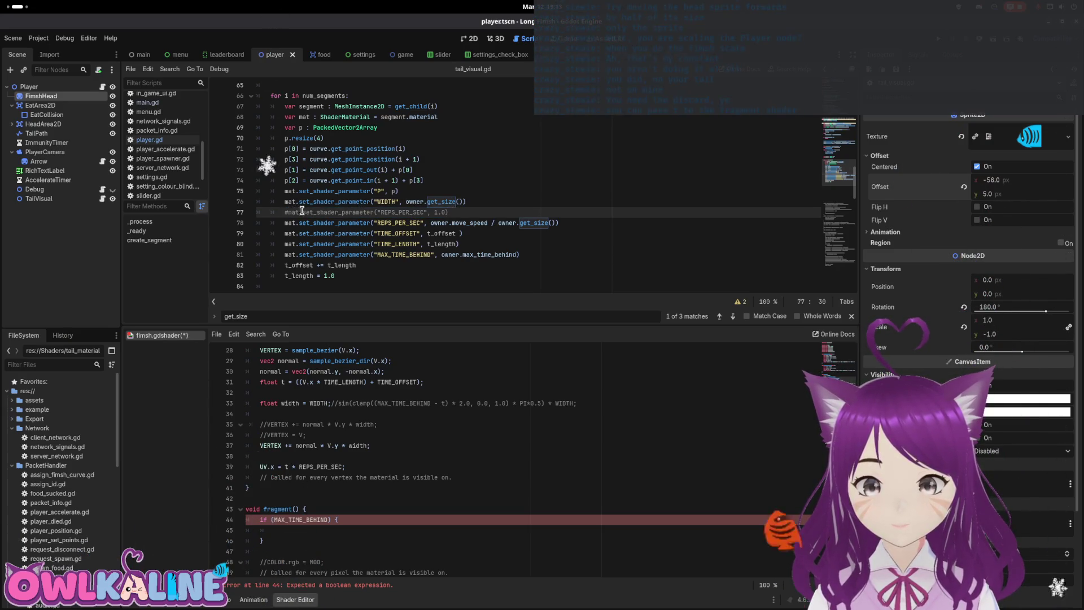
scroll(294, 212, up, 2)
scroll(385, 379, up, 5)
scroll(384, 378, down, 2)
double_click(282, 477)
key(ctrl+shift+Left)
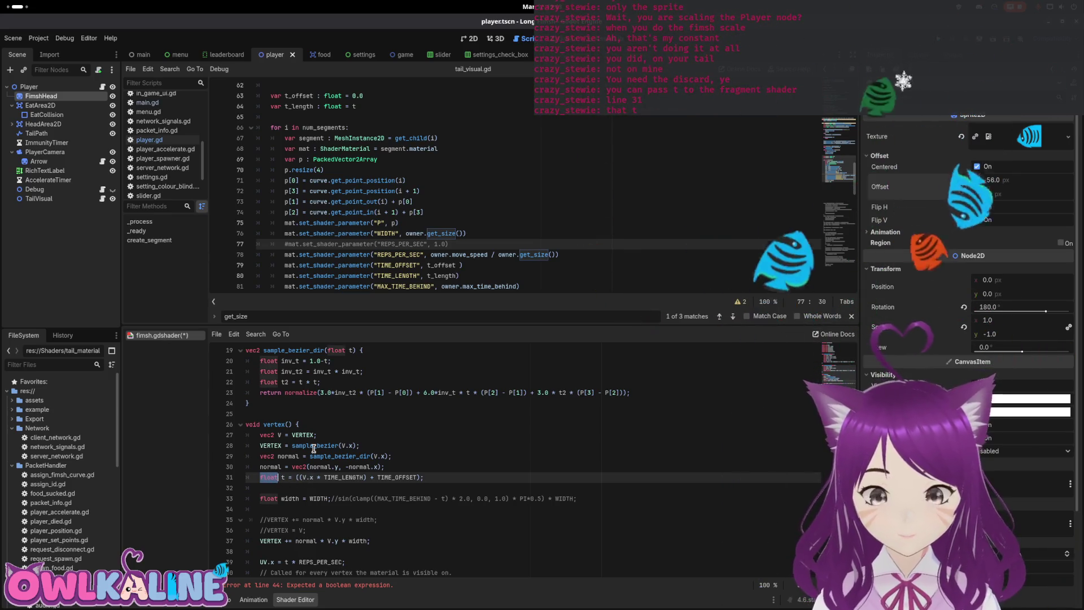
key(Delete)
key(Delete)
Step: Declare 'varying float t;' on the blank line below the uniforms
scroll(314, 448, up, 1)
scroll(314, 447, up, 6)
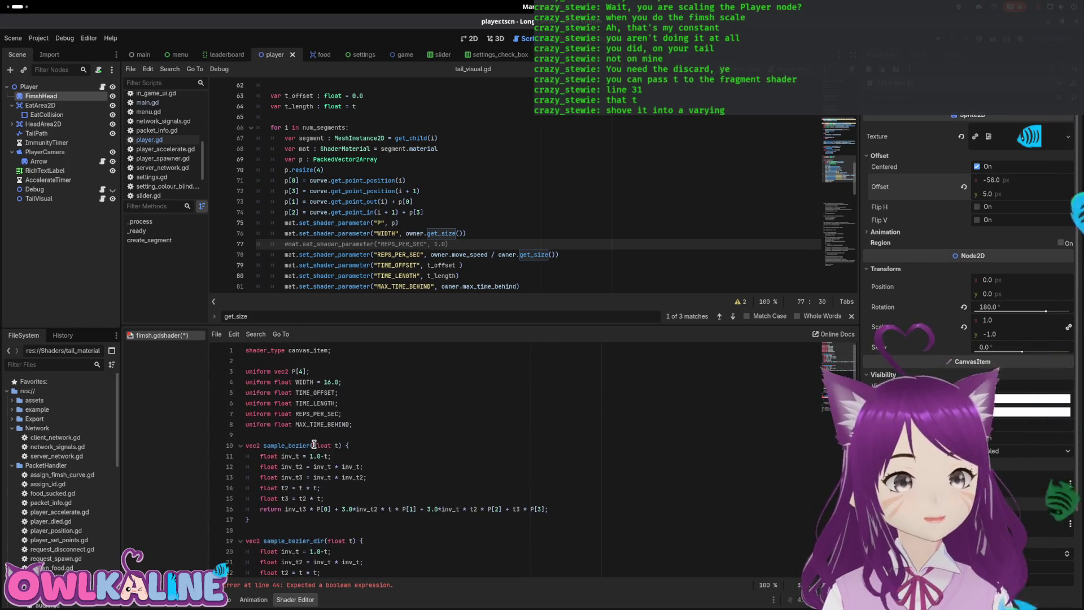
key(Up)
text(va)
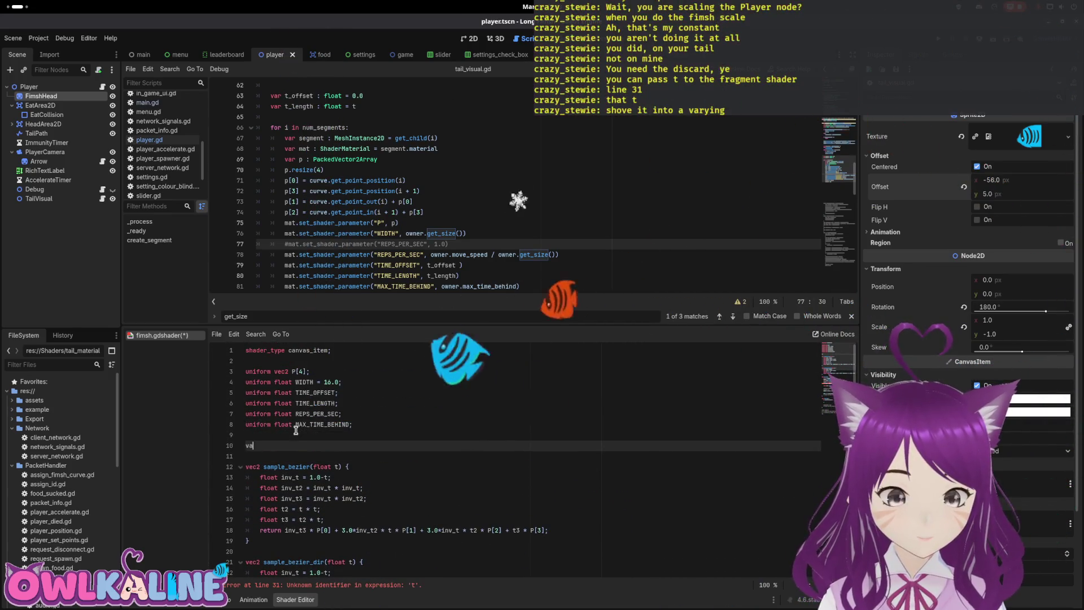
text(rying float t;)
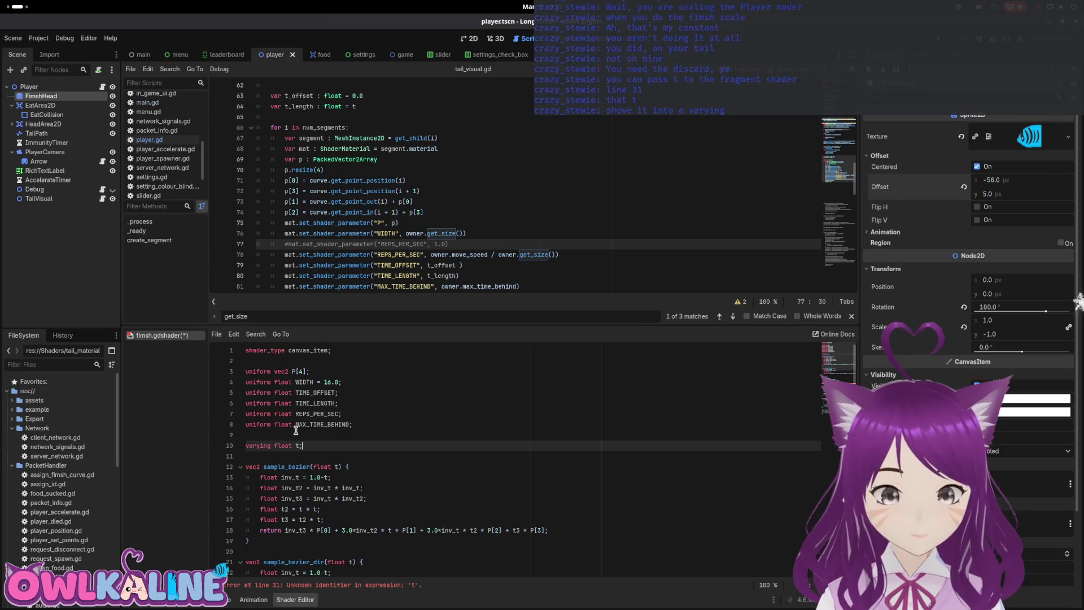
Step: Make the if condition 't < 0.5' with 'discard;' as its body, save, and run the project
scroll(274, 475, down, 5)
click(285, 462)
scroll(285, 462, down, 3)
scroll(286, 462, down, 1)
double_click(296, 477)
text(t < 0.5)
key(Down)
text(dis)
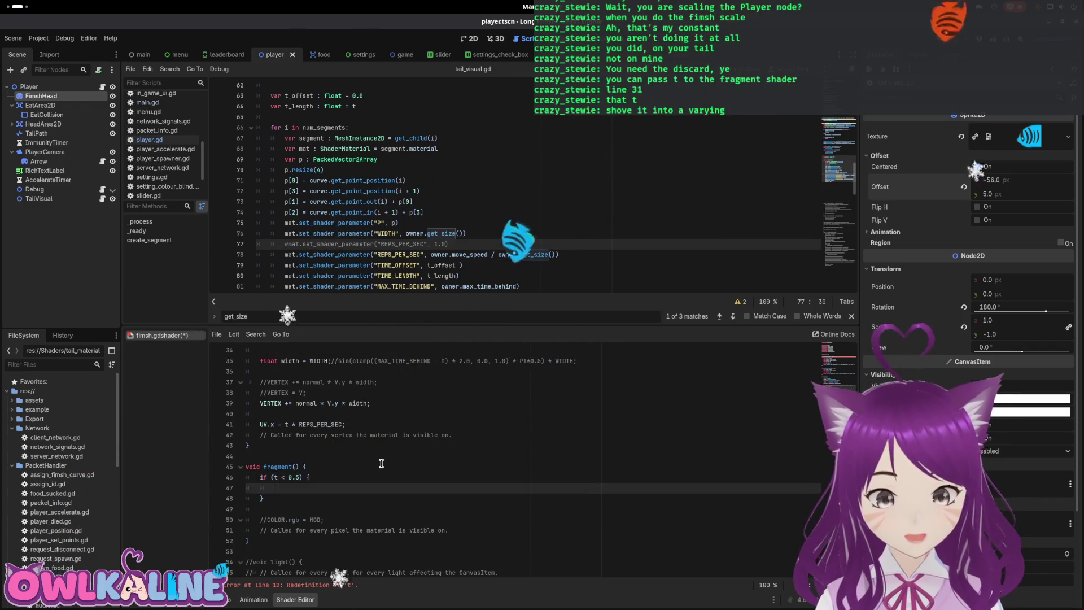
text(card;)
key(ctrl+s)
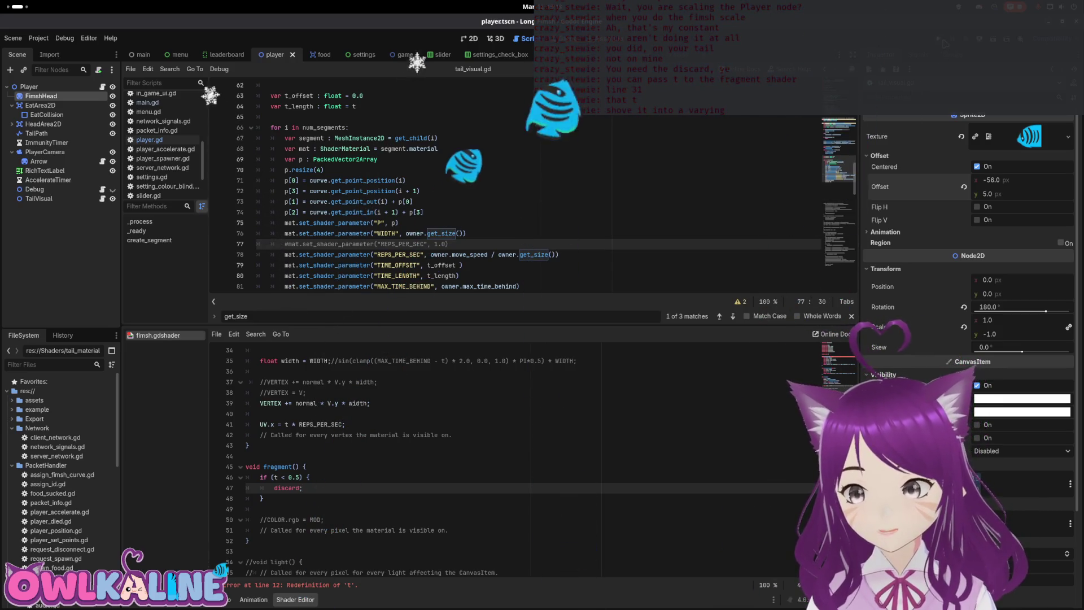
key(F5)
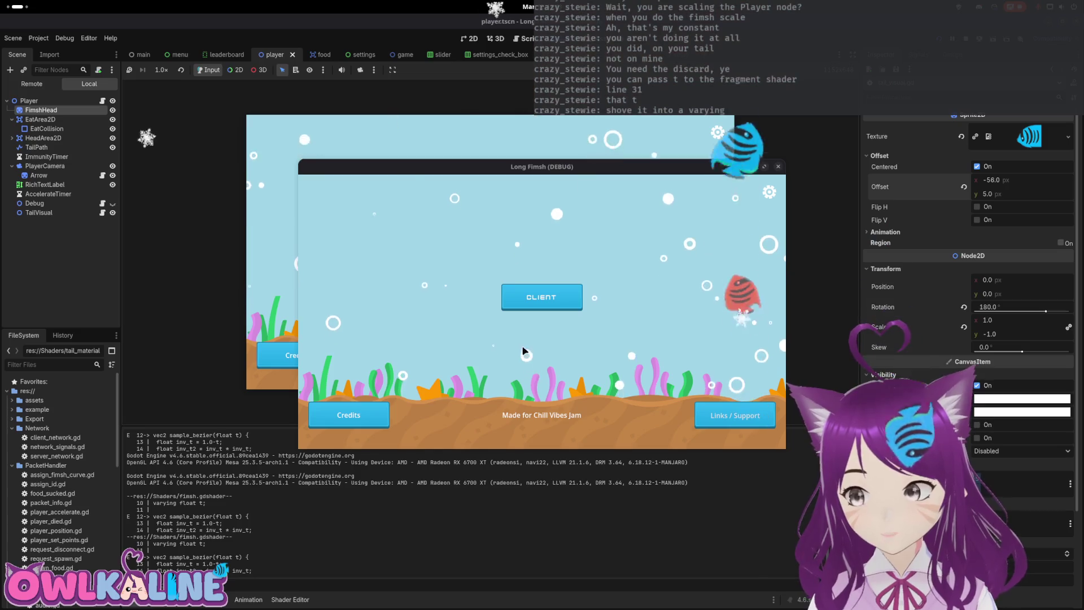
Step: Join the game as a client to try the discard shader, then stop the run
click(542, 298)
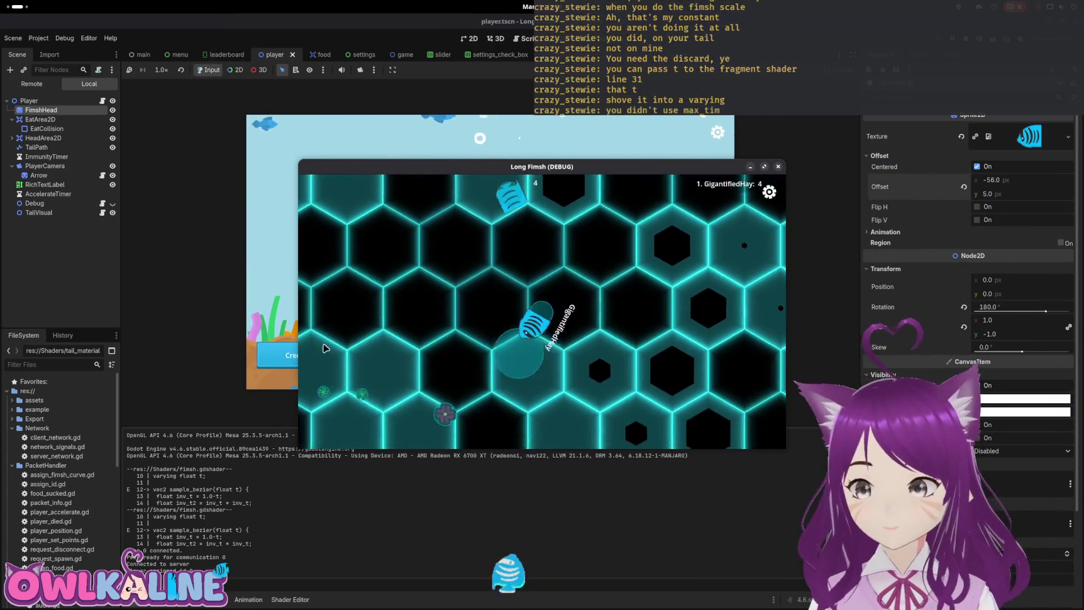
key(F8)
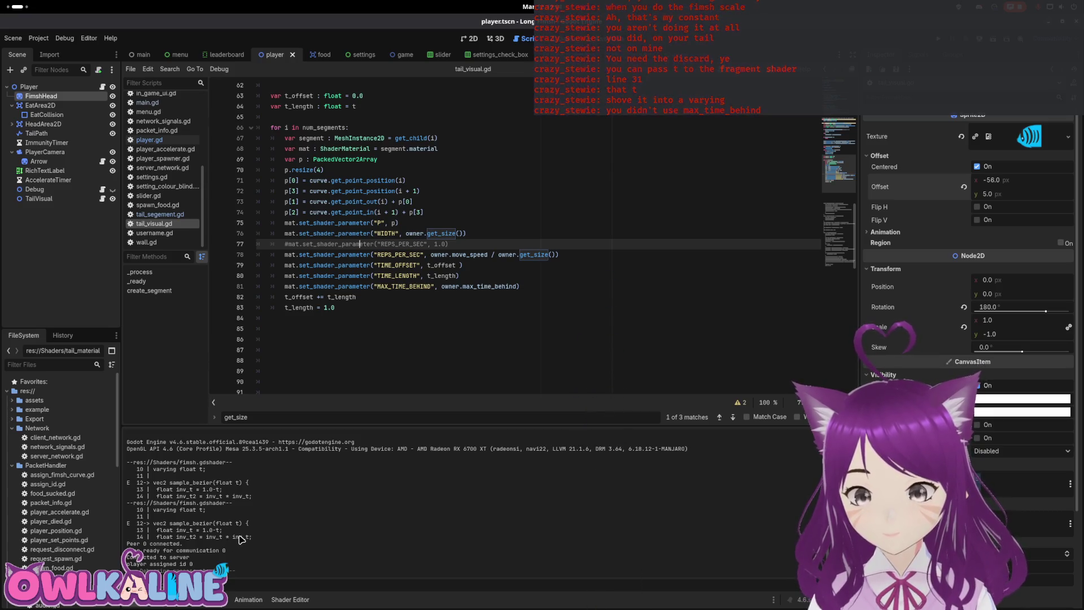
Step: Open the shader redefinition error from the debugger and go to the varying t declaration on line 10
scroll(225, 535, up, 1)
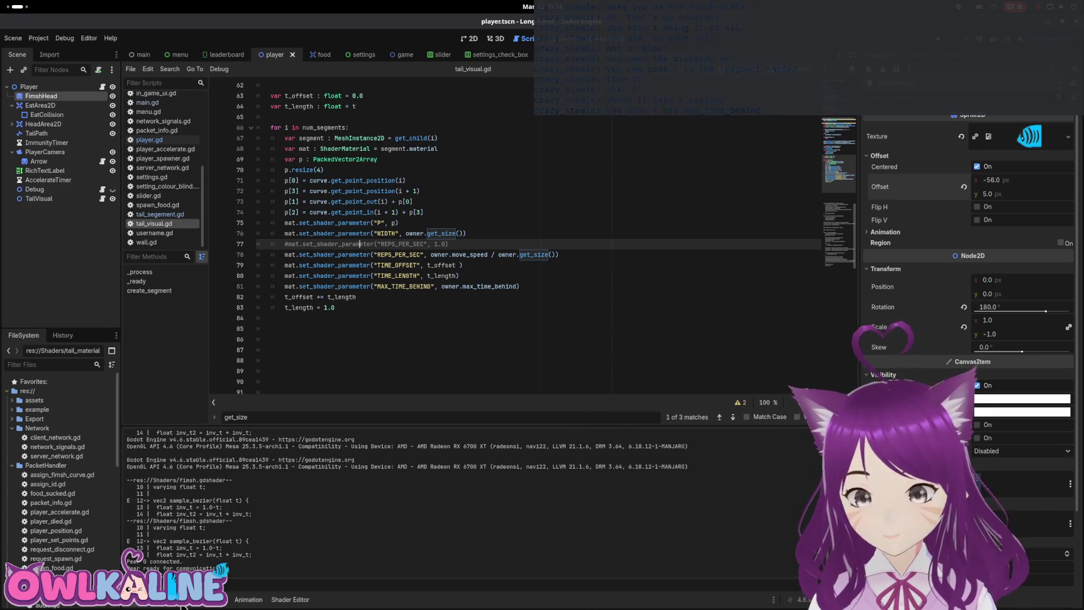
click(182, 606)
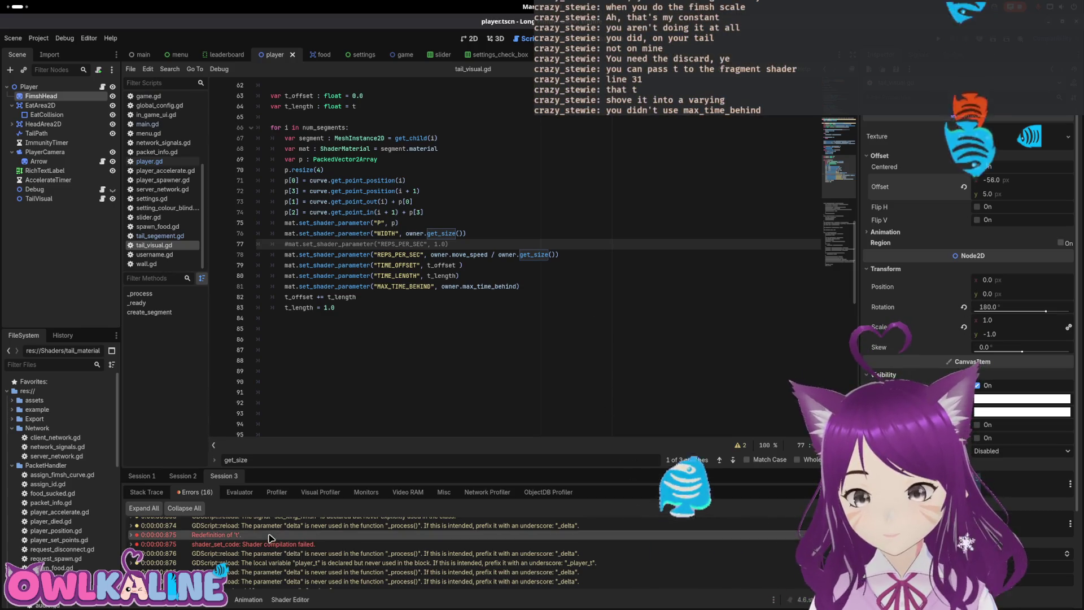
double_click(314, 535)
scroll(288, 478, up, 4)
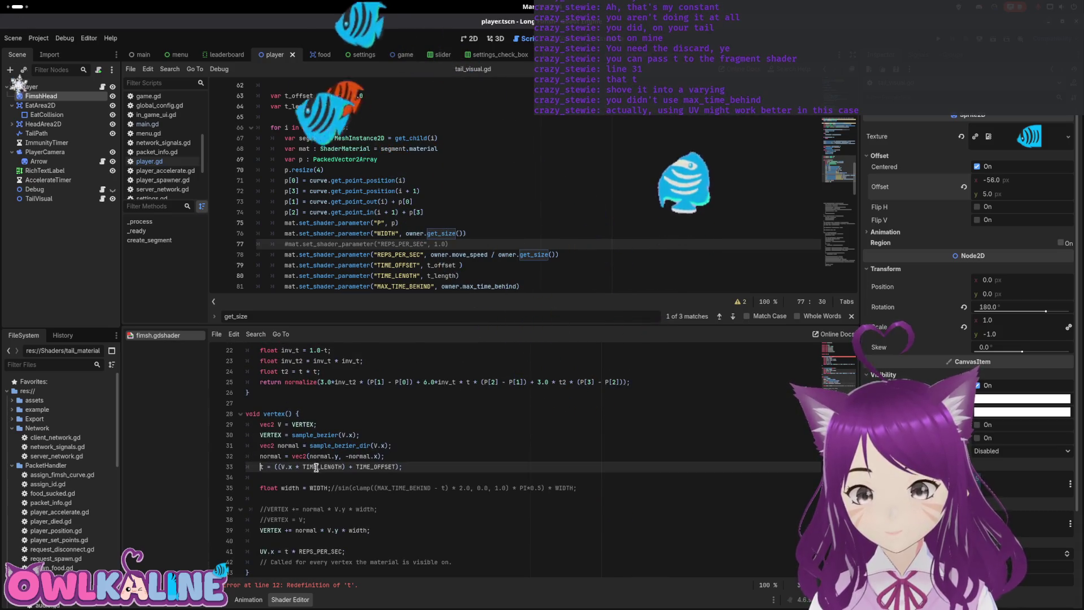
scroll(350, 452, up, 1)
click(418, 428)
scroll(407, 438, up, 6)
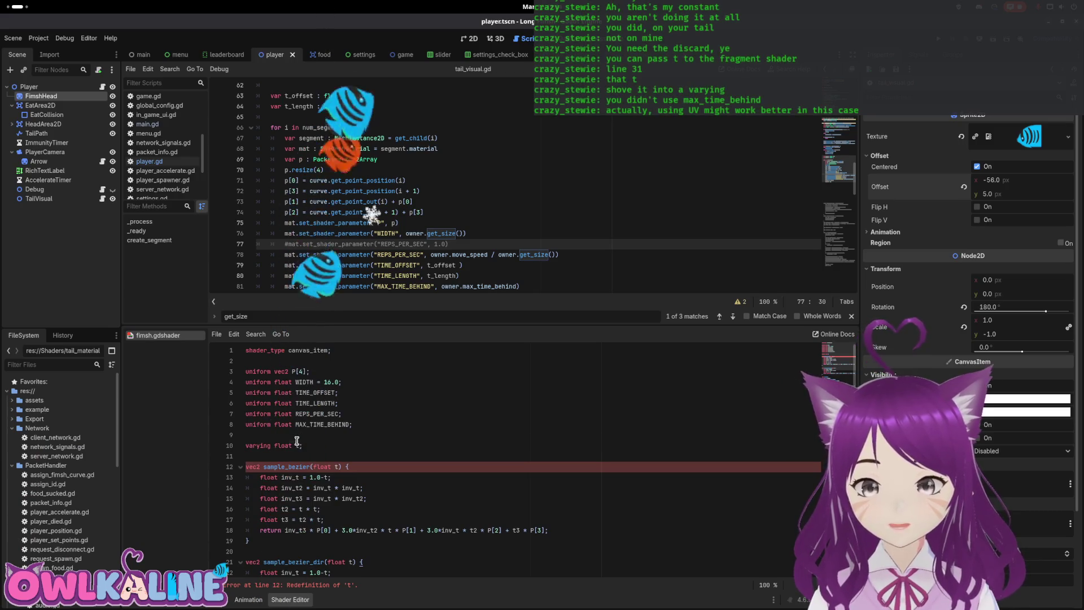
click(334, 446)
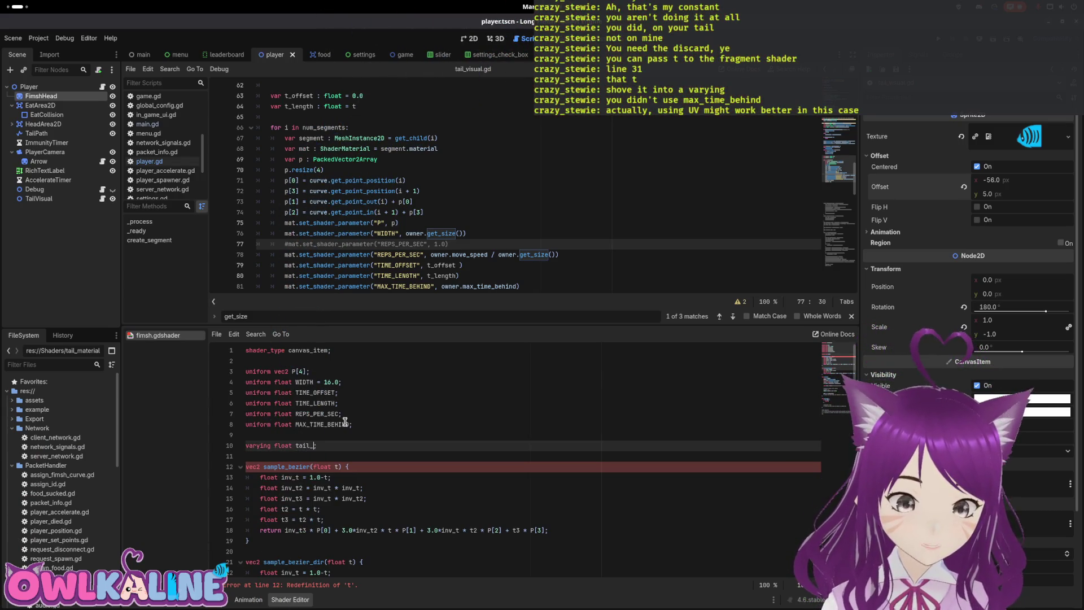
Step: Rename t to tail_t, change the discard condition to MAX_TIME_BEHIND - tail_t < 0.5, and run
scroll(320, 452, down, 7)
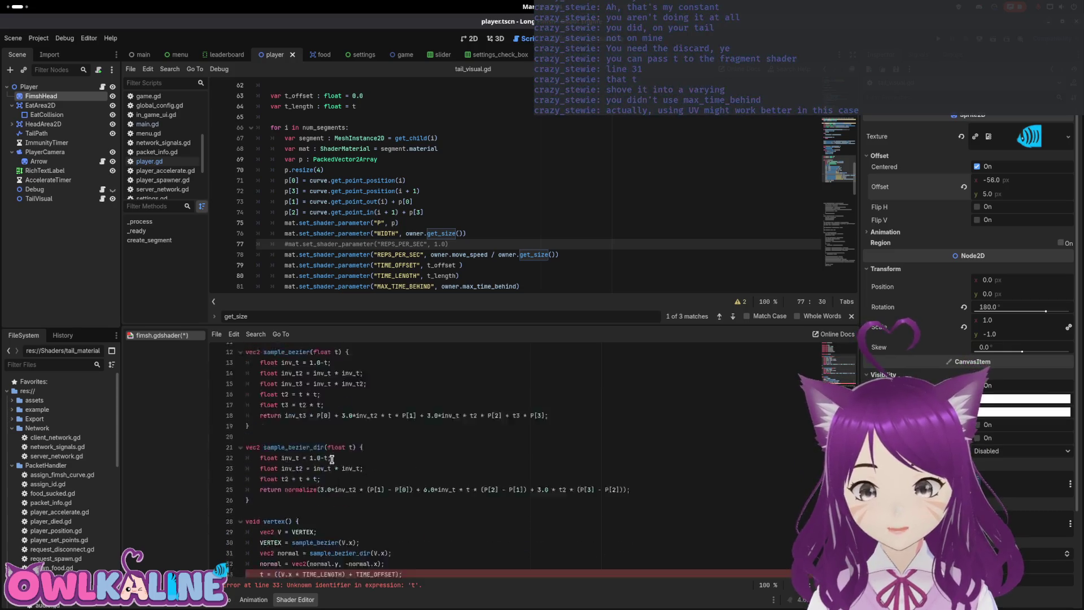
double_click(267, 466)
text(tail_t)
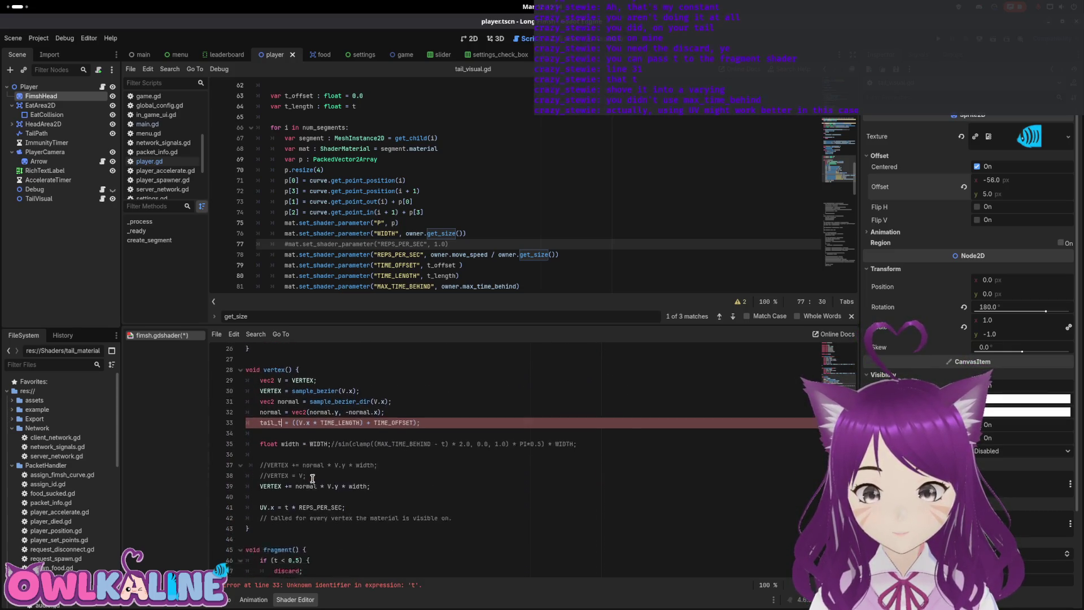
scroll(275, 508, down, 2)
double_click(275, 541)
text(tail_t)
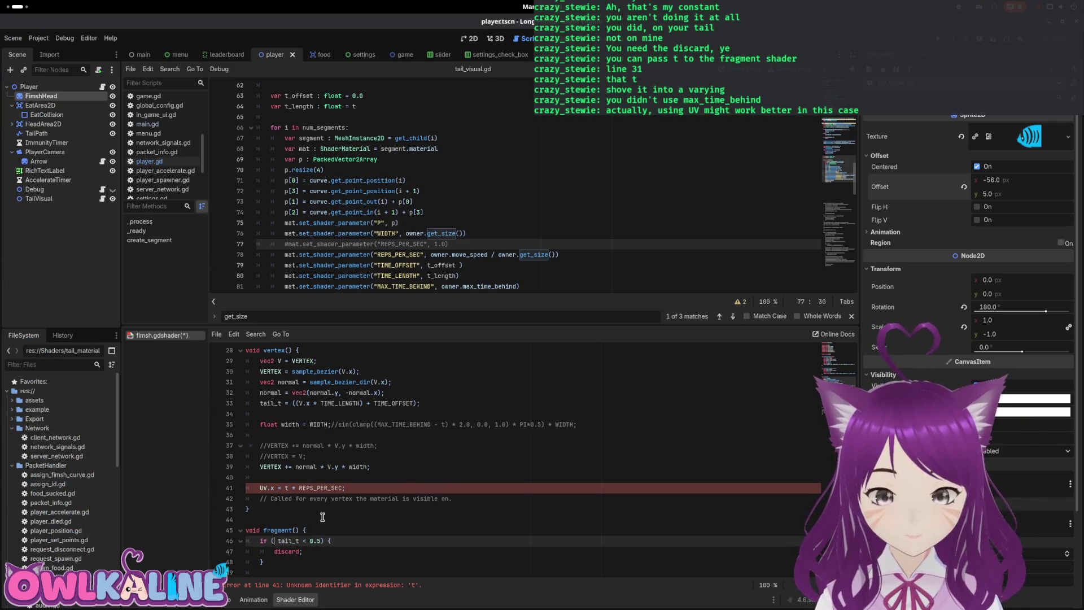
text(IME_BEHIND -)
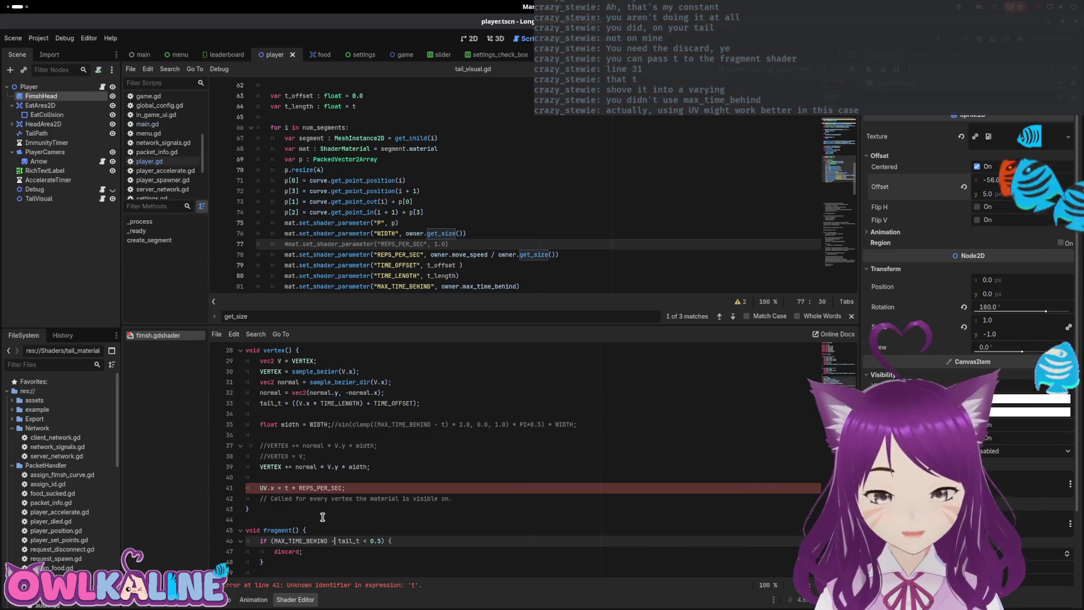
scroll(323, 517, down, 3)
click(312, 468)
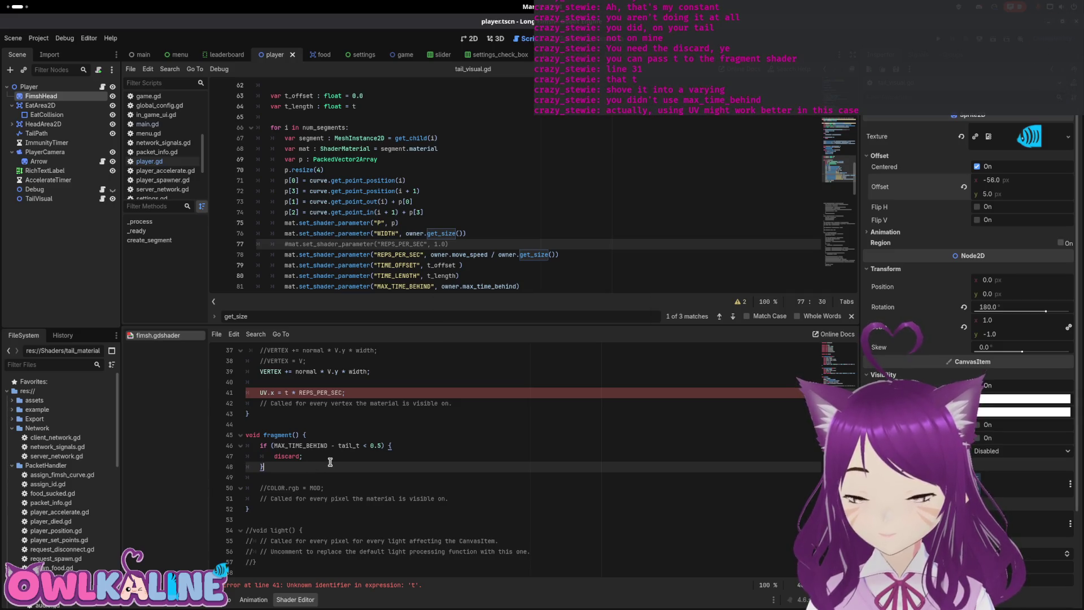
key(F5)
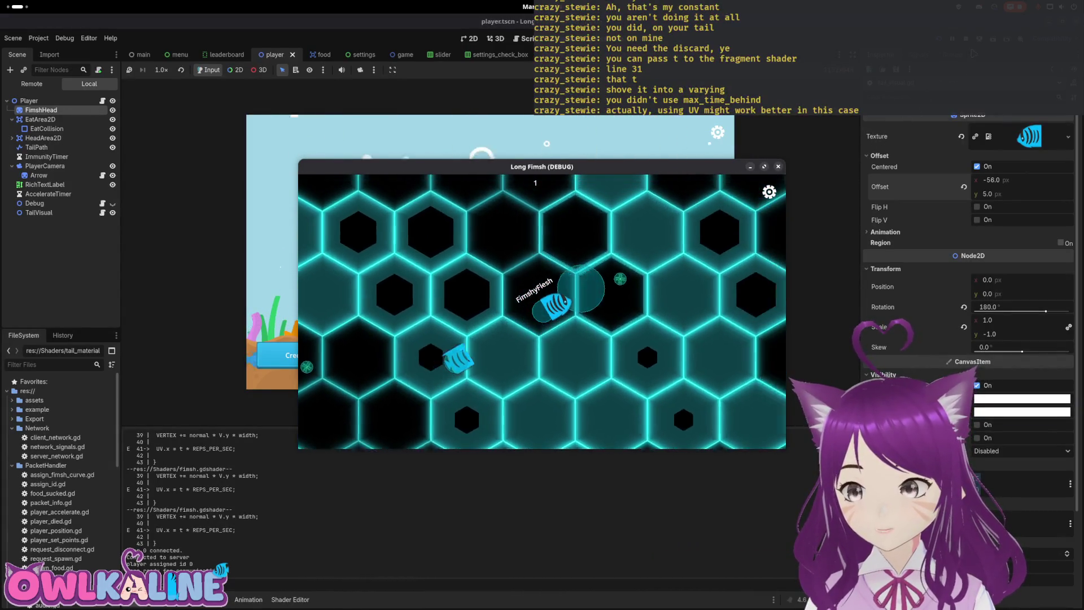
Step: Stop the Long Fimsh run and return to fimsh.gdshader, reverting the discard condition's last edit
key(F8)
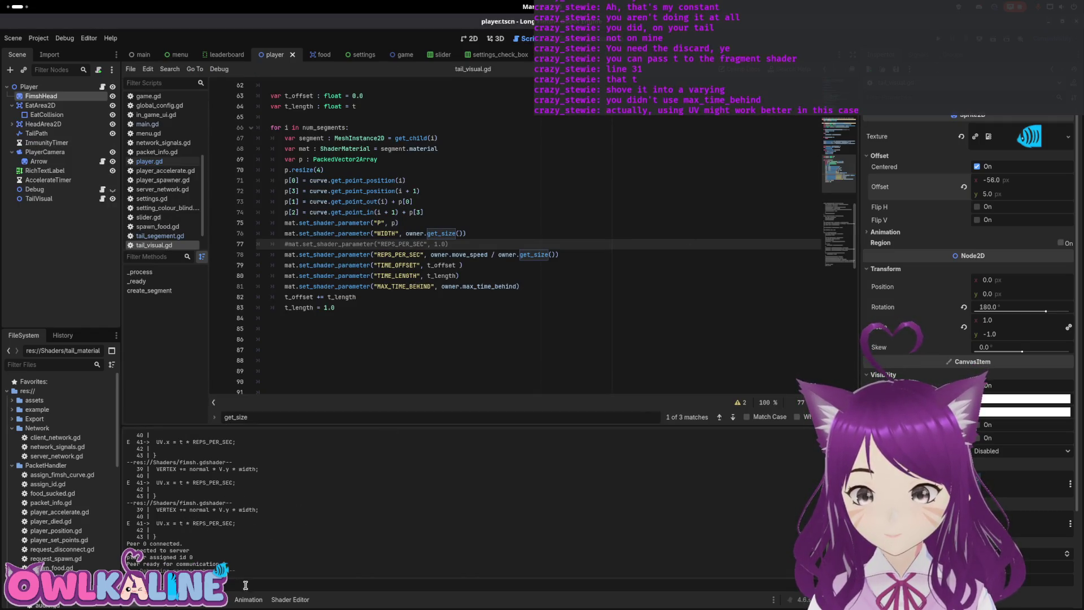
click(281, 601)
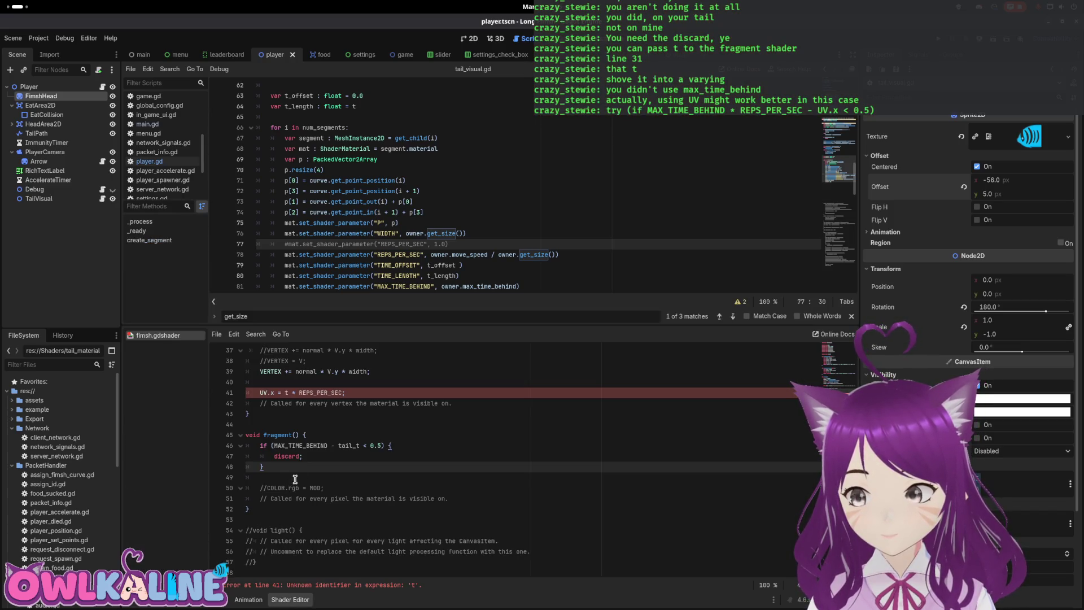
key(Up)
key(Up)
Step: Undo the shader edits back to the earlier local t and width line
key(ctrl+shift+Right)
key(ctrl+shift+Right)
key(BackSpace)
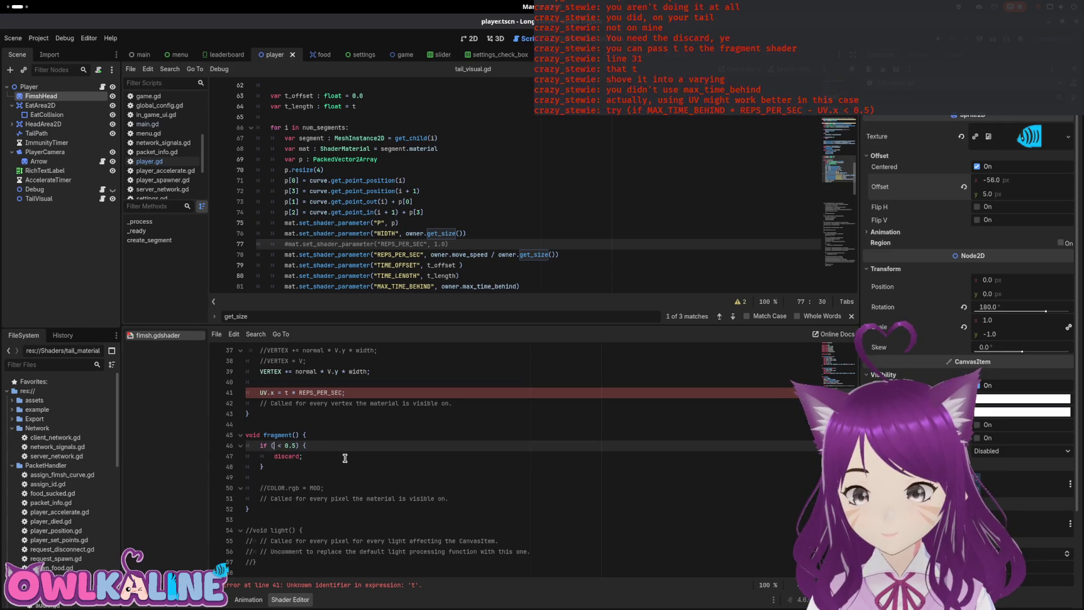
key(ctrl+z)
scroll(345, 458, up, 8)
scroll(345, 458, down, 4)
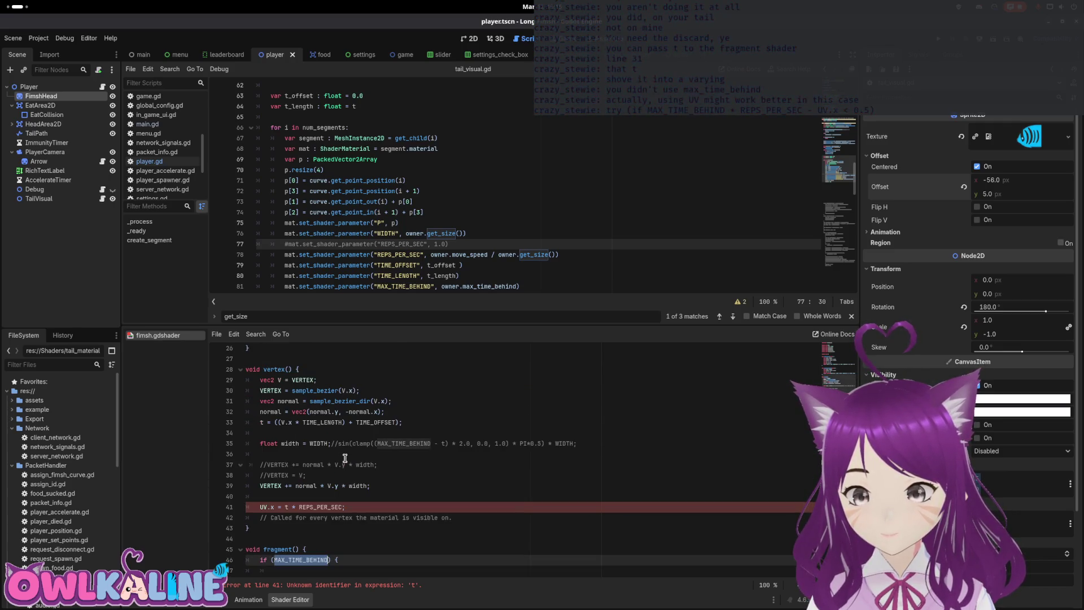
scroll(345, 458, up, 5)
scroll(345, 458, down, 4)
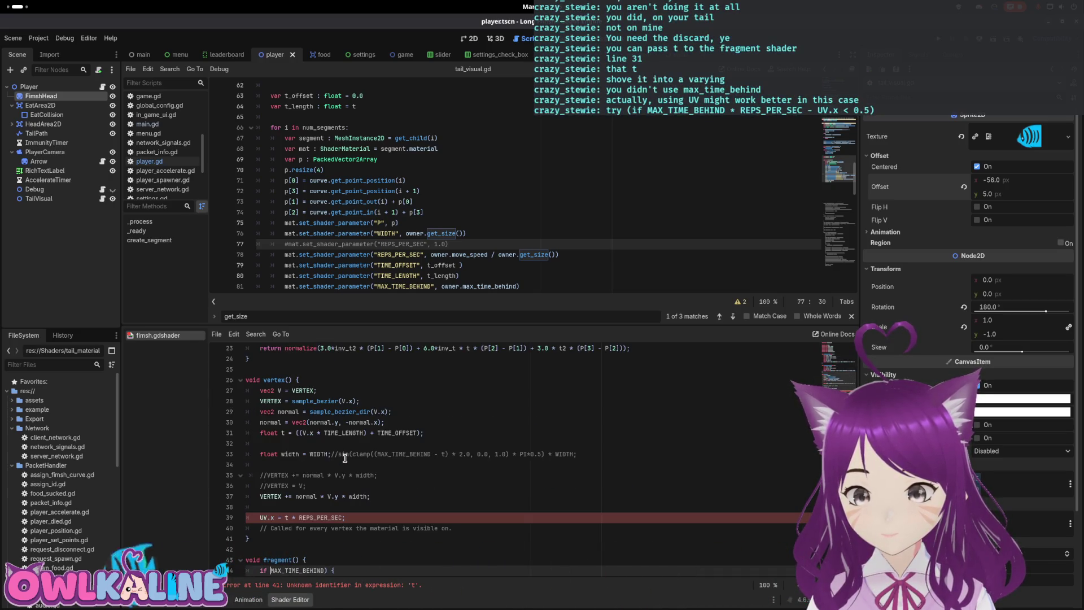
scroll(345, 458, up, 4)
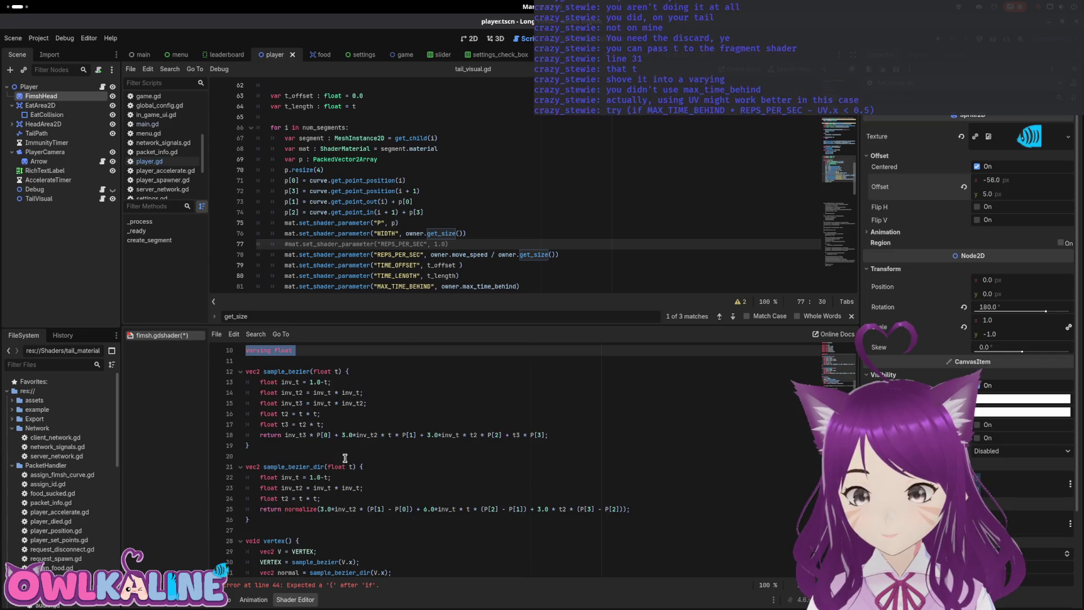
key(ctrl+z)
key(ctrl+z)
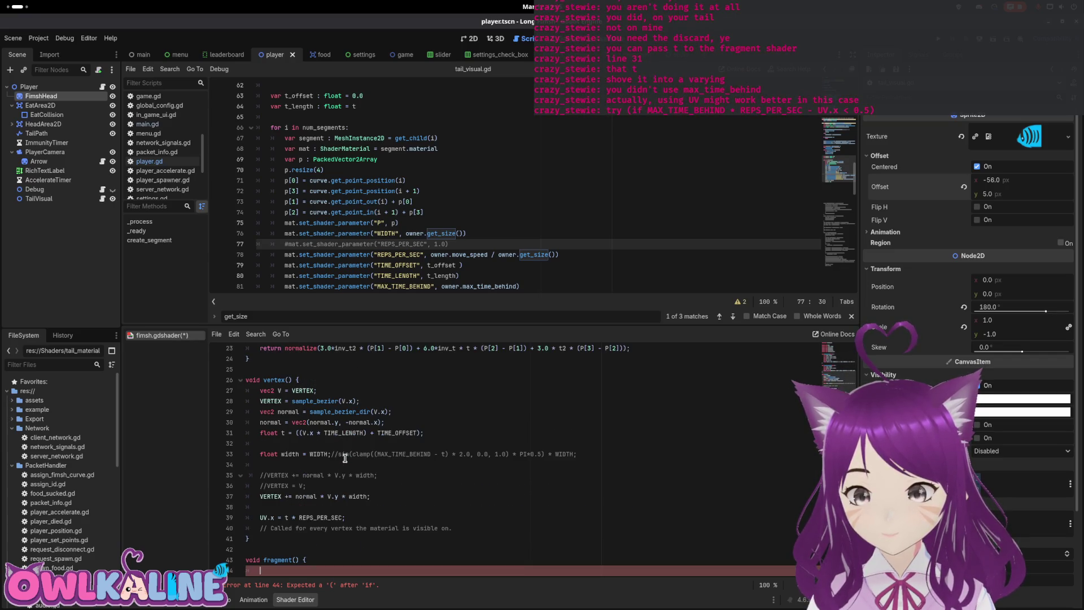
key(Up)
key(Up)
key(Up)
key(ctrl+shift+Return)
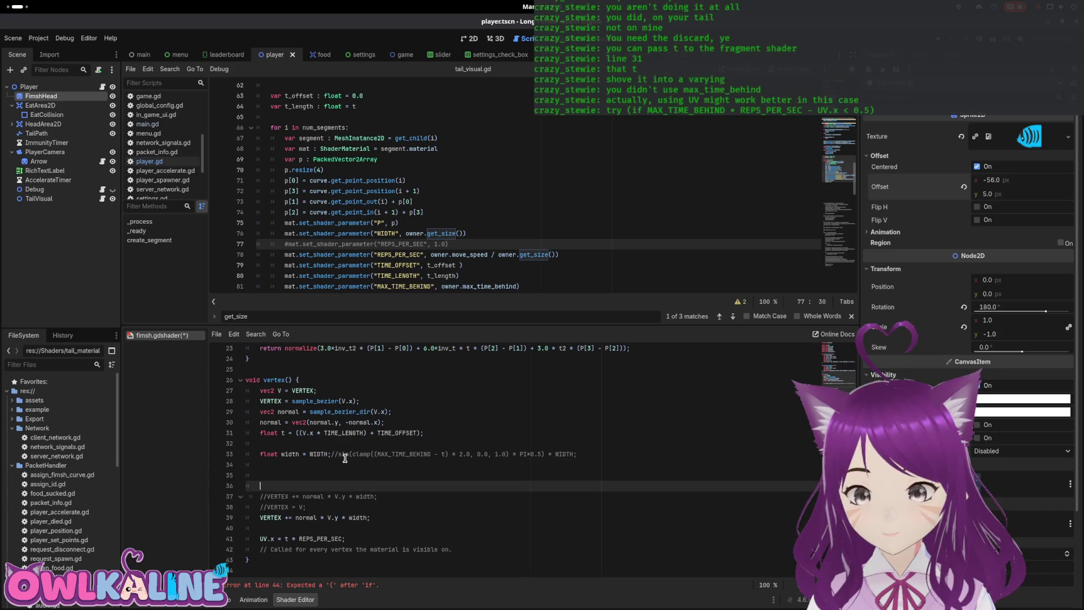
key(ctrl+z)
key(ctrl+z)
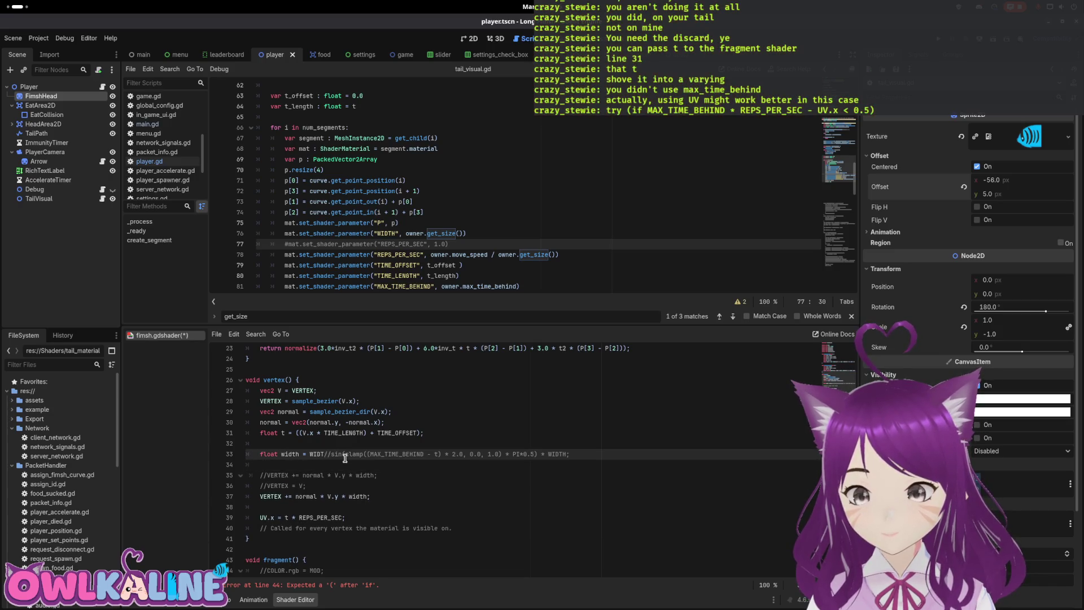
text(H;)
scroll(345, 458, down, 3)
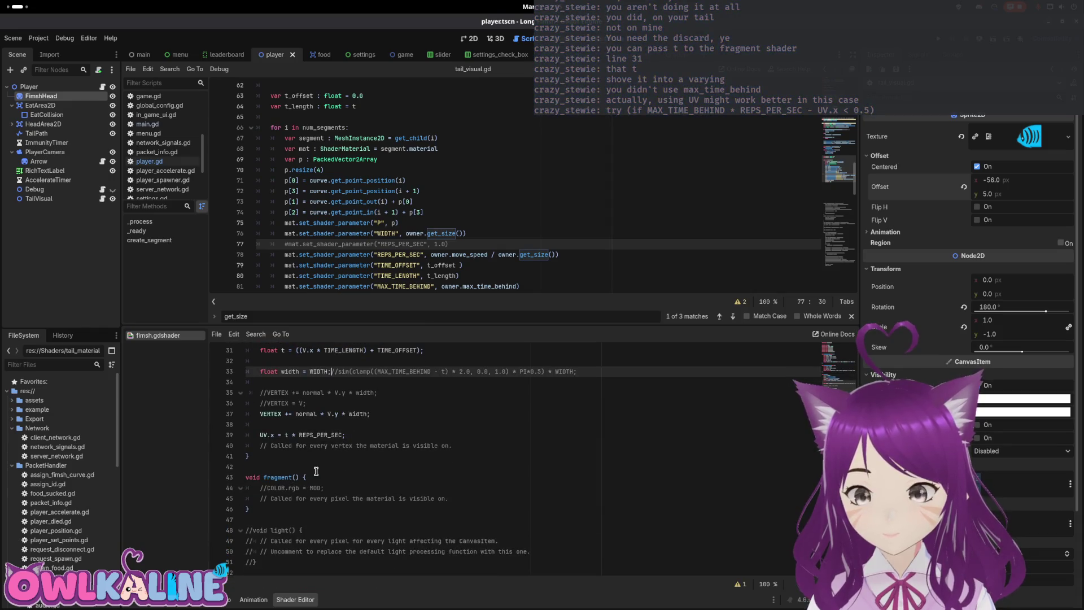
Step: Add if (MAX_TIME_BEHIND * REPS_PER_SEC - UV.x < 0.5) { discard; } to fragment(), save, and run
click(339, 477)
key(Return)
key(Return)
key(Up)
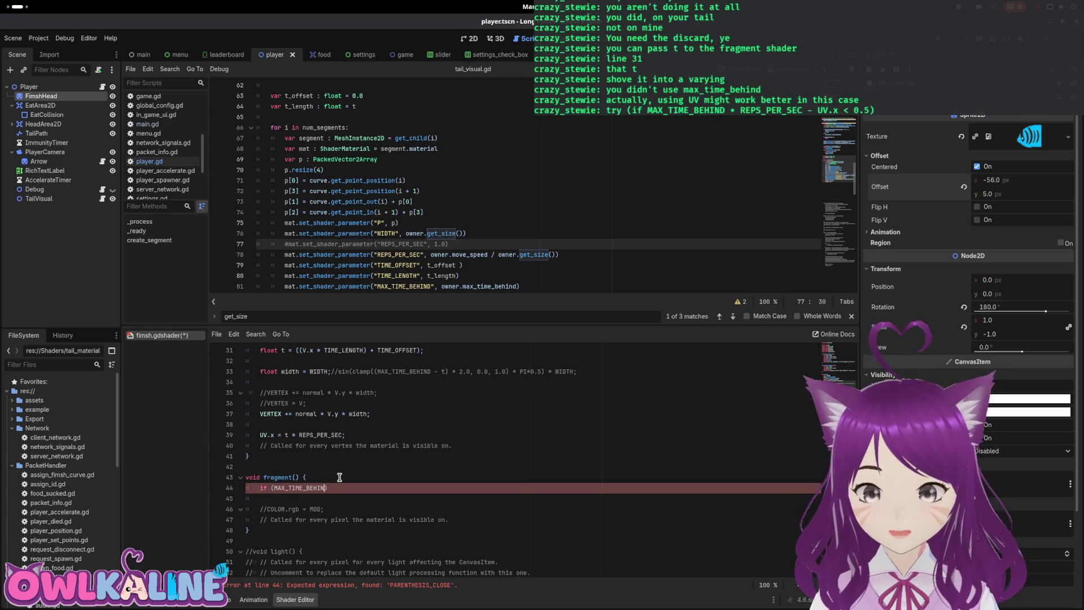
text(P)
key(Return)
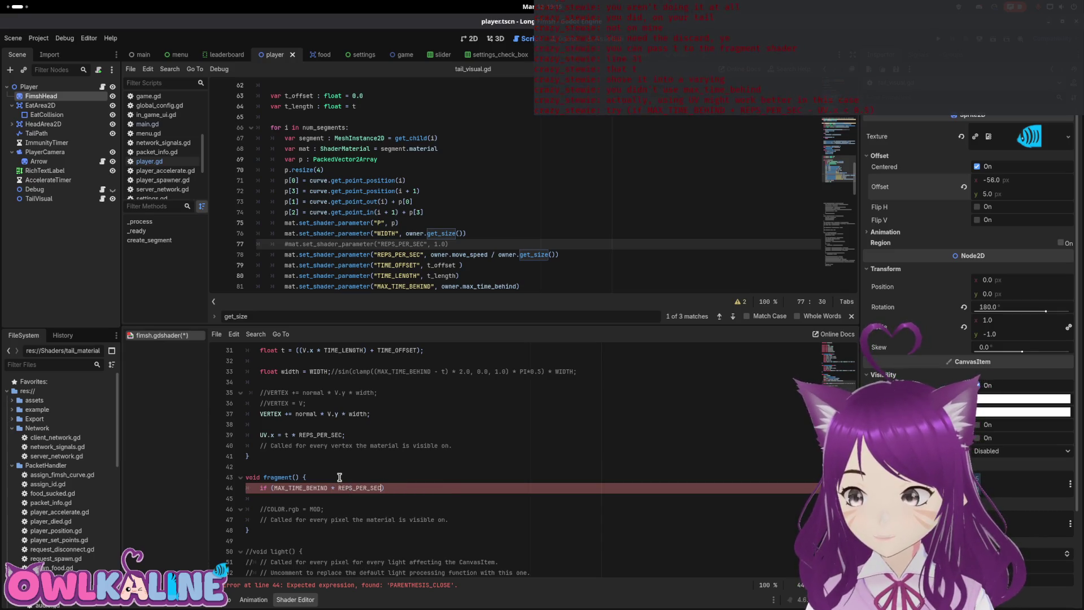
text( - UV.x )
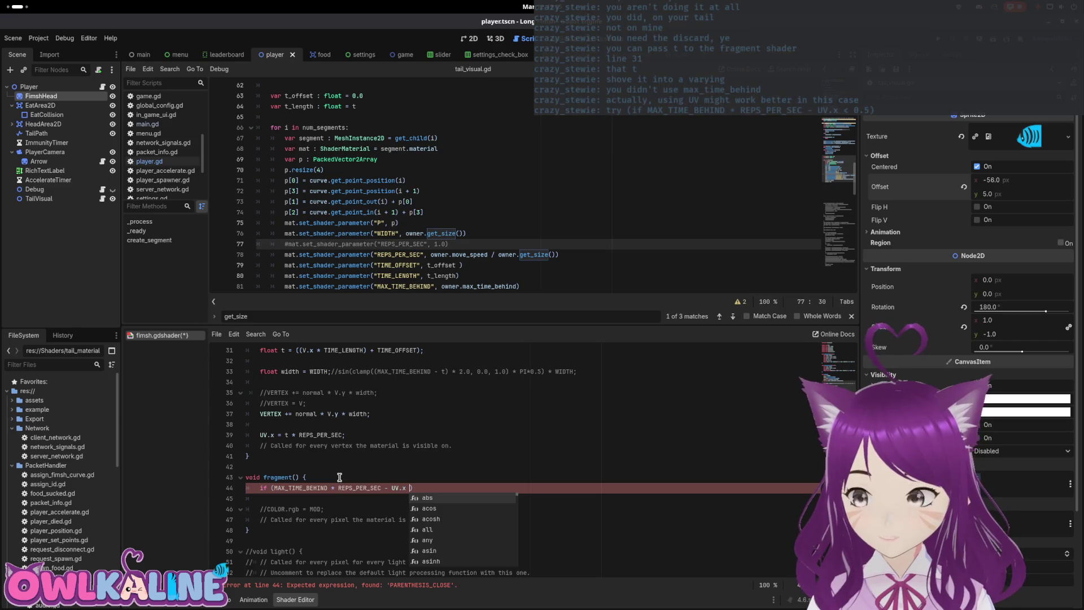
text(< 0.5)
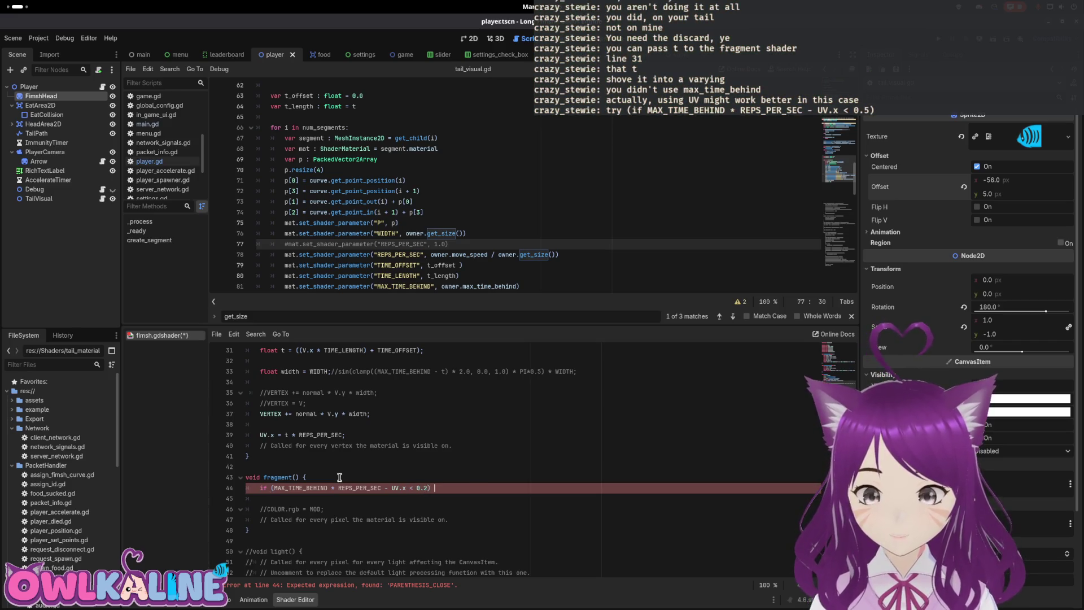
key(Return)
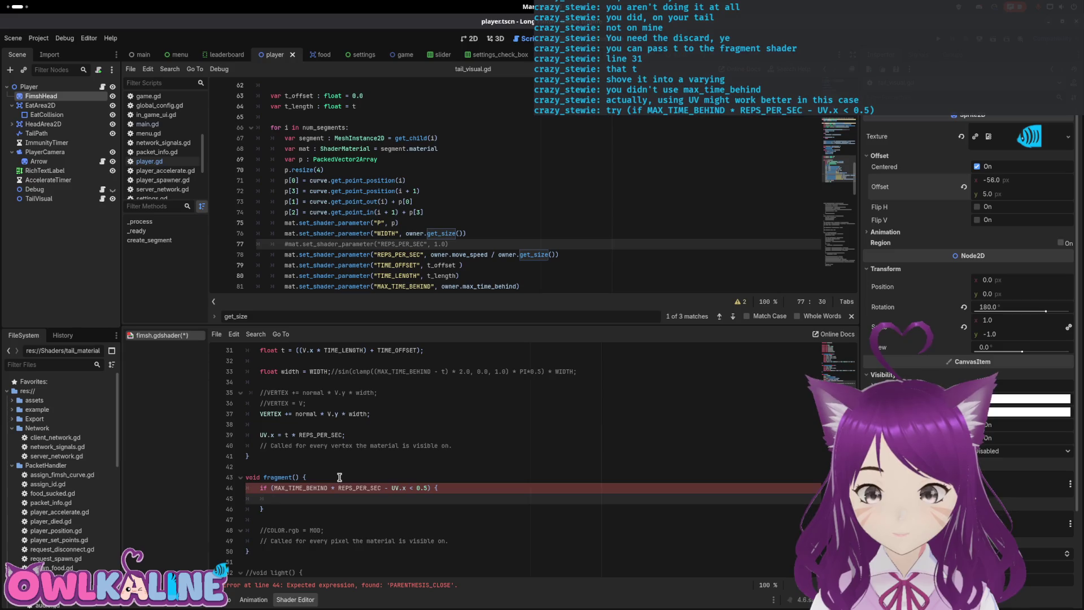
text(discard;)
key(ctrl+s)
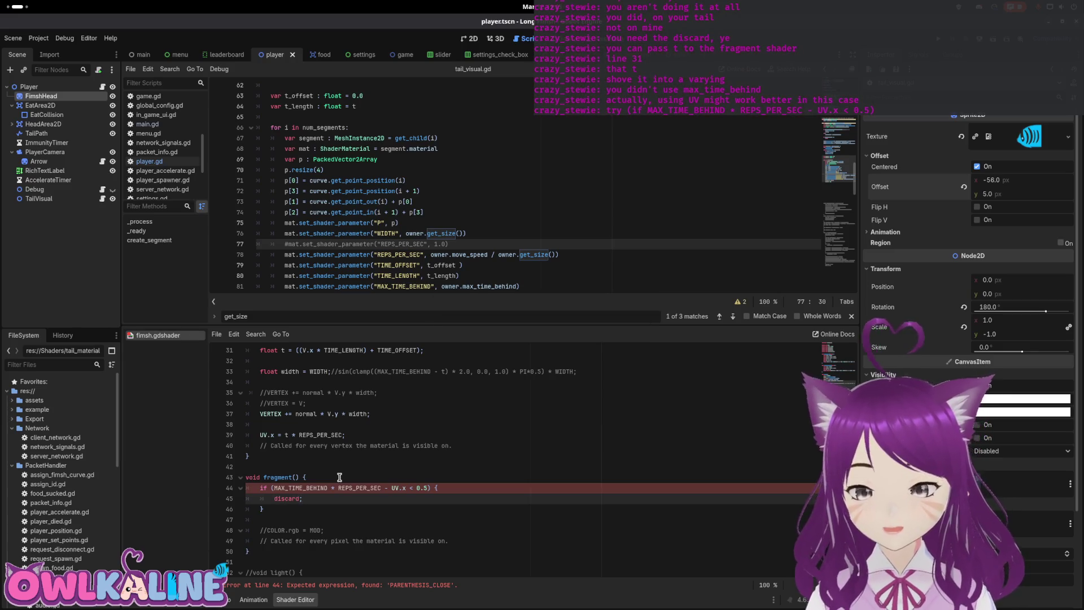
click(348, 468)
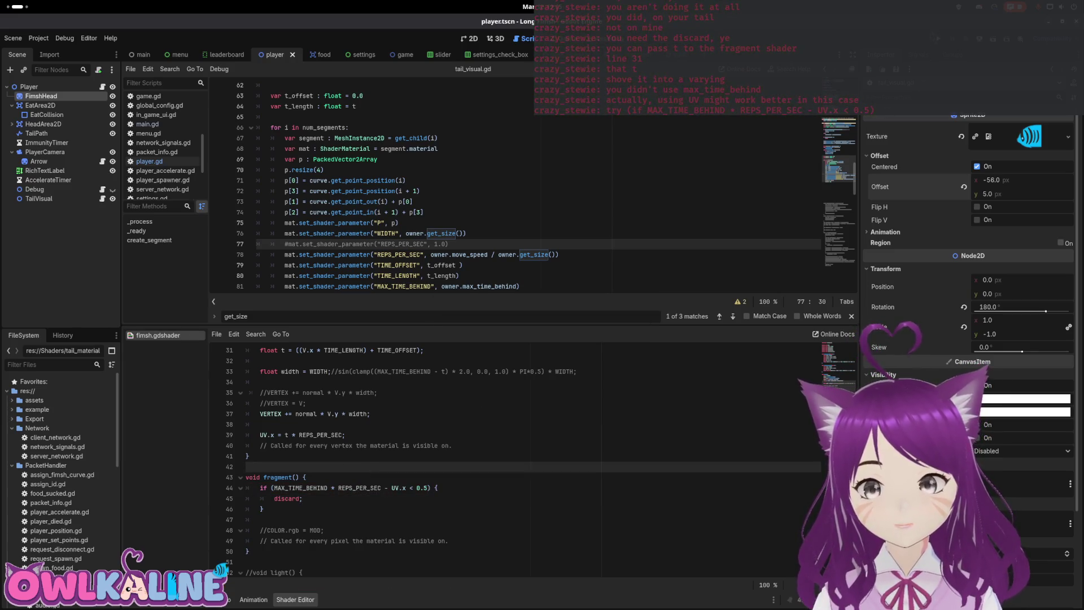
key(F5)
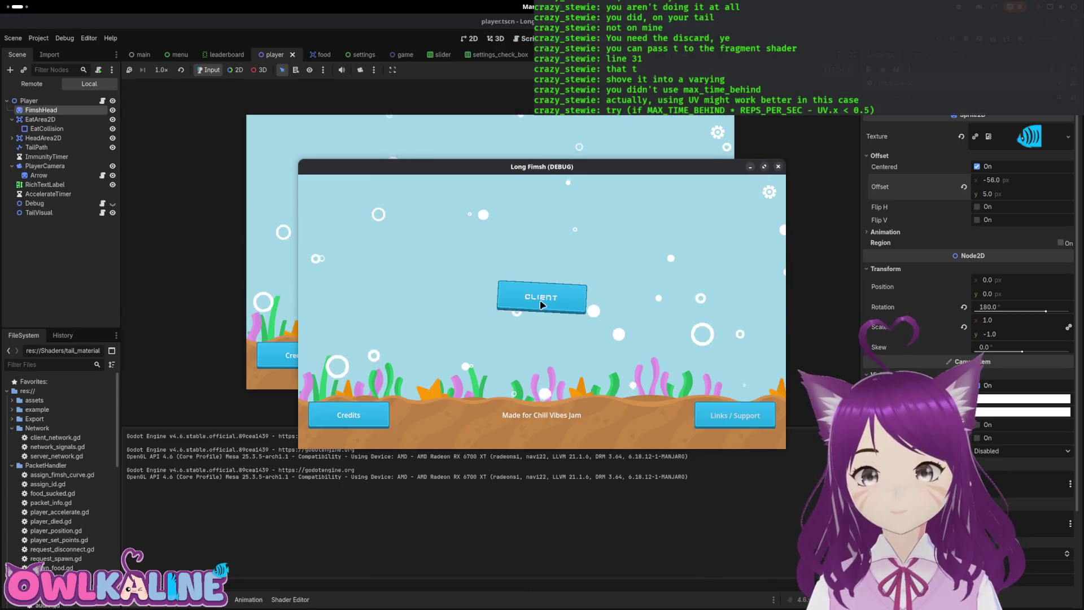
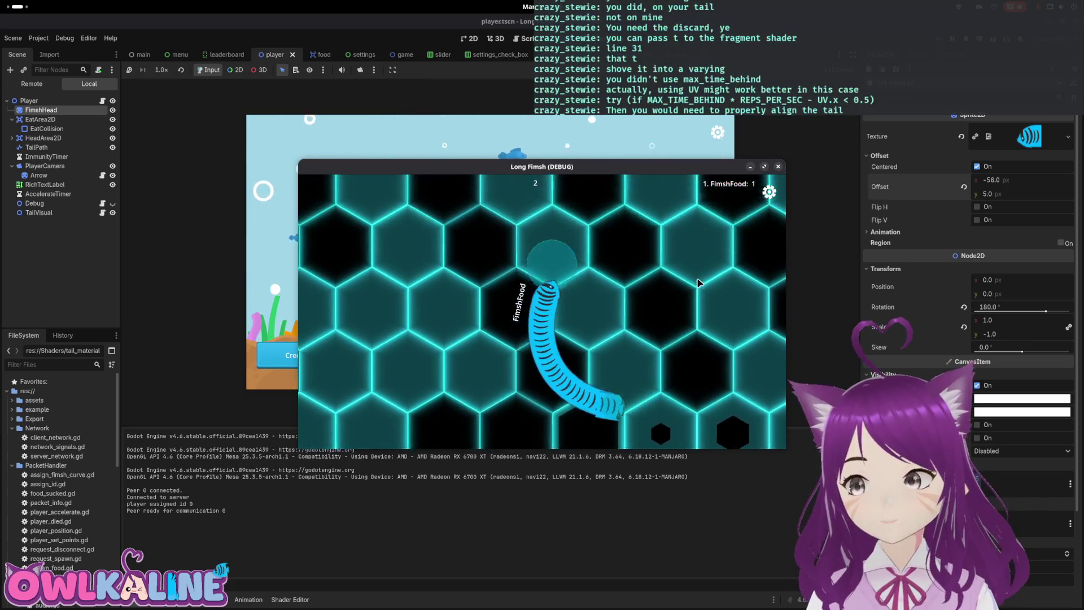
Step: Stop the running game and bring up fimsh.gdshader beneath the tail_visual.gd script
key(F8)
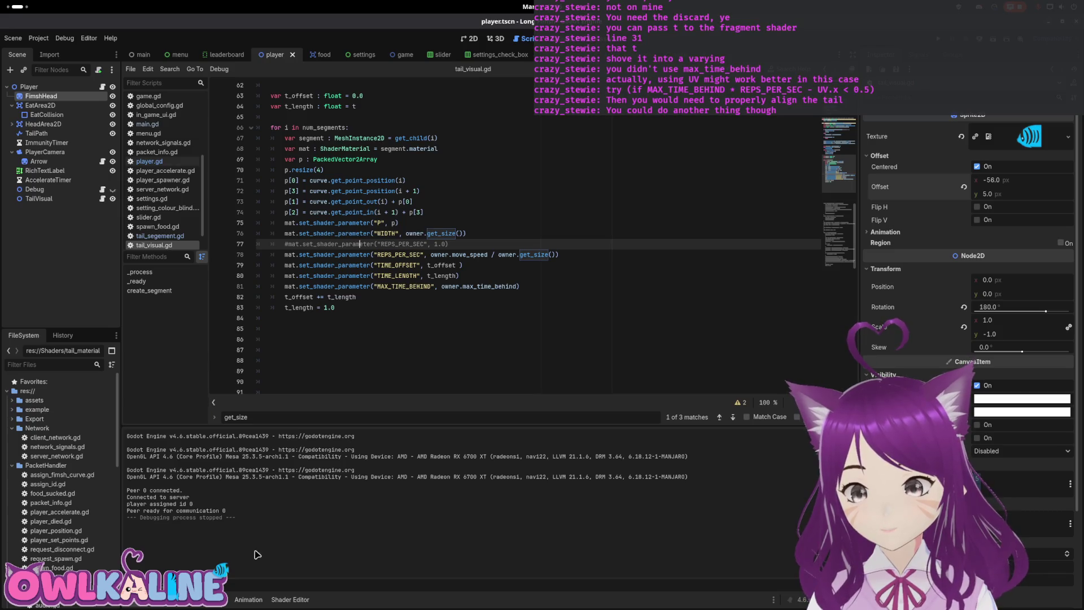
mouse_move(1, 1)
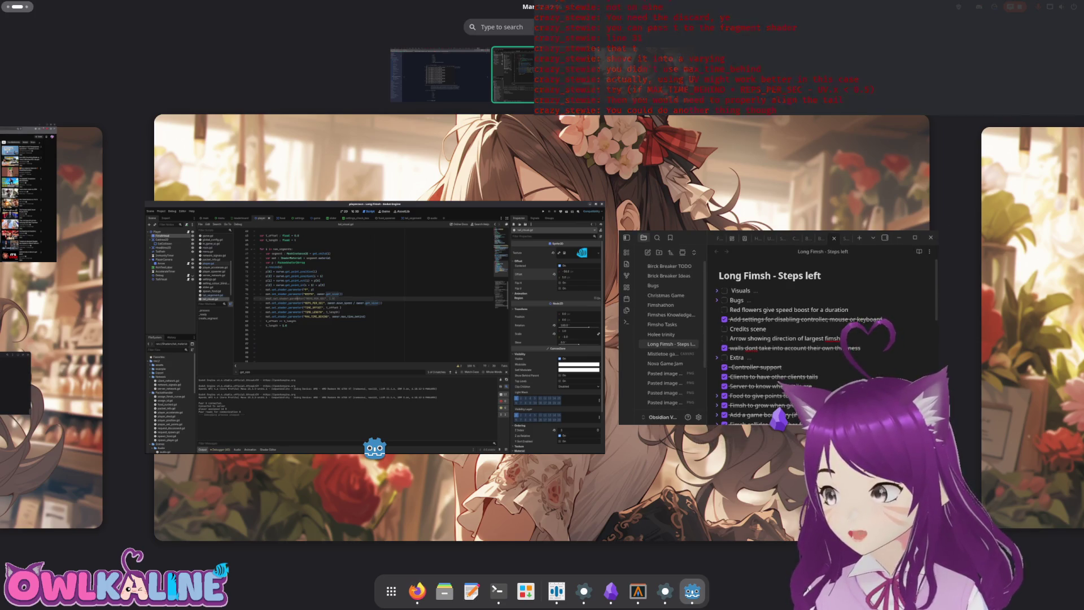
key(Escape)
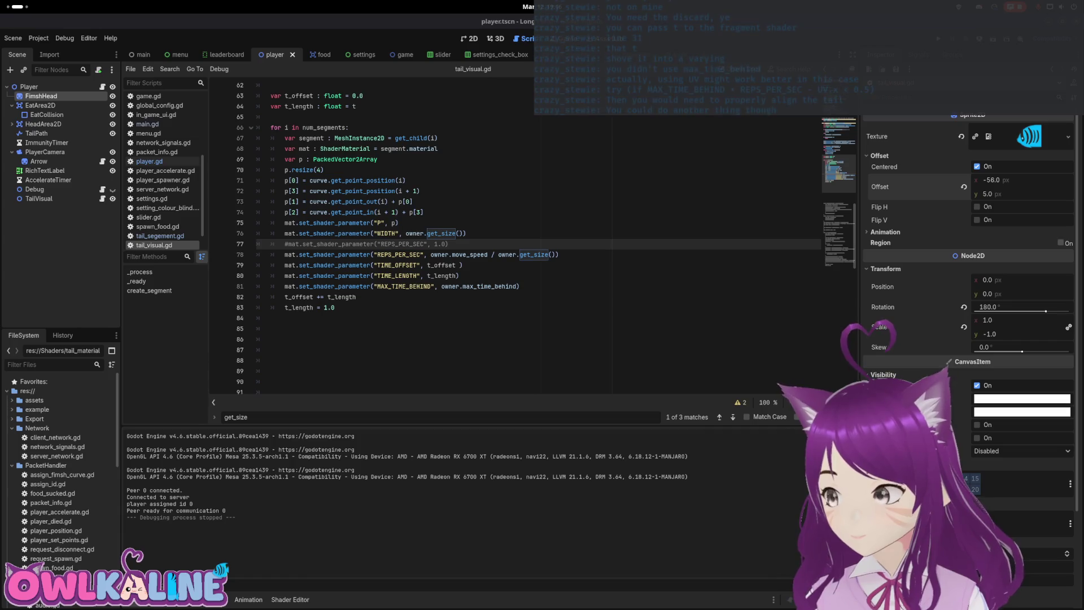
click(416, 263)
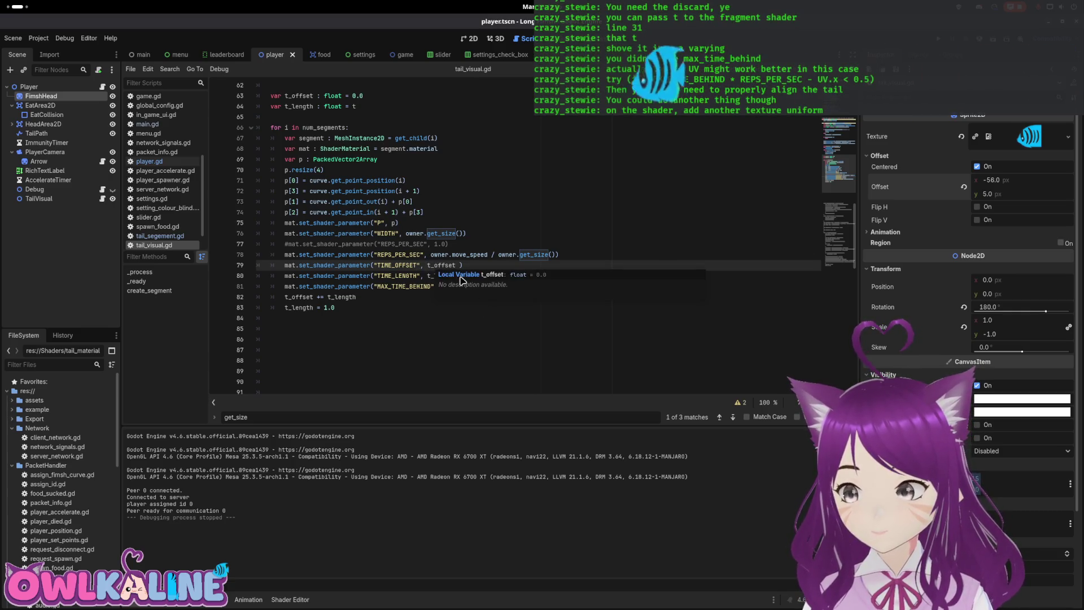
click(305, 600)
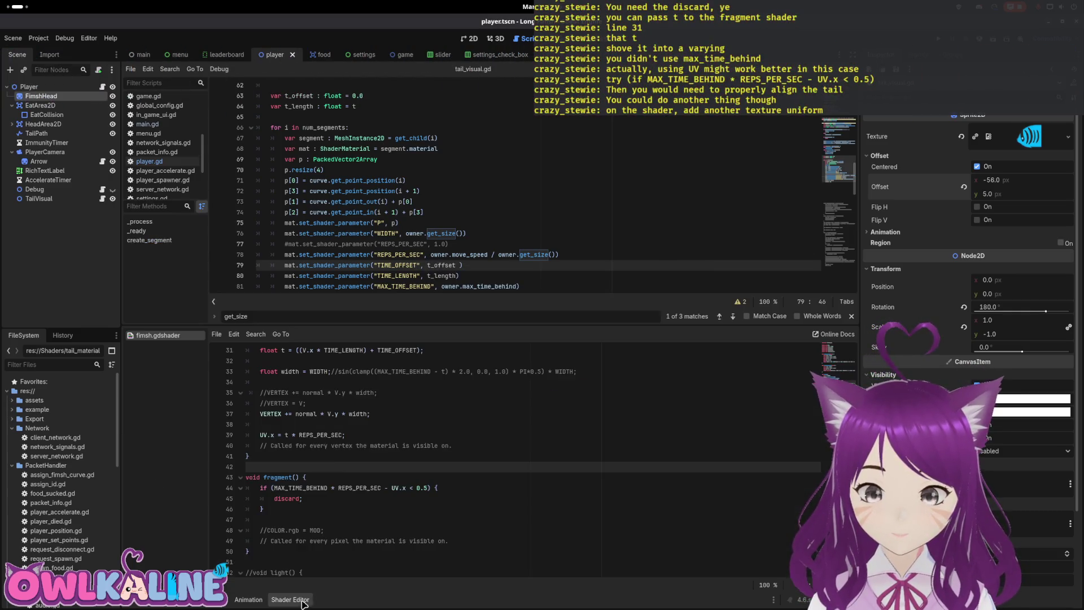
Step: Start a new uniform sampler2D declaration on the line after MAX_TIME_BEHIND
scroll(332, 480, up, 8)
click(367, 424)
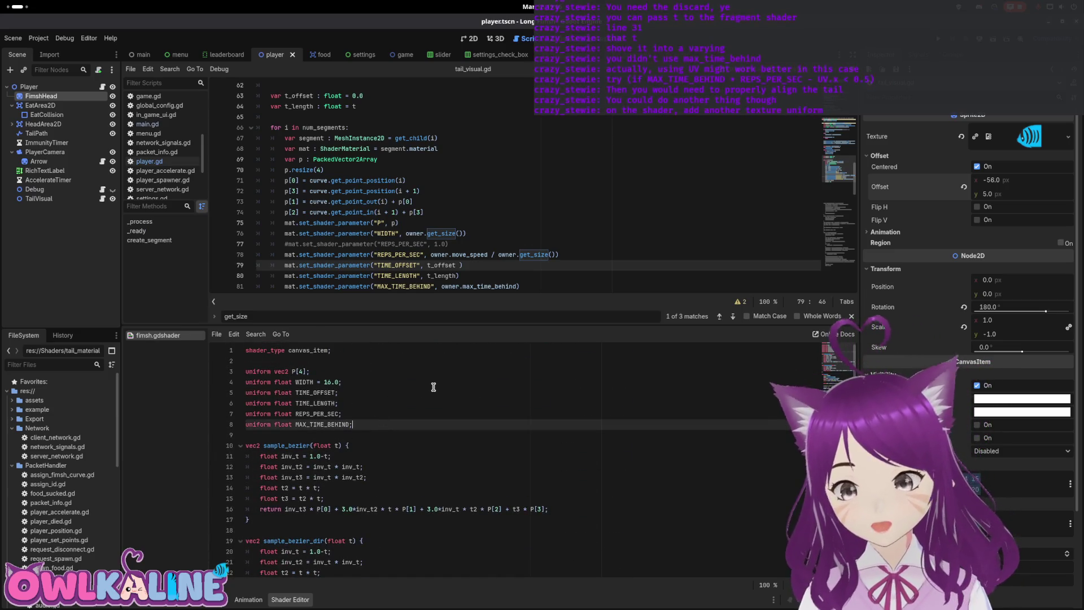
key(Return)
key(Return)
text(unif)
key(Return)
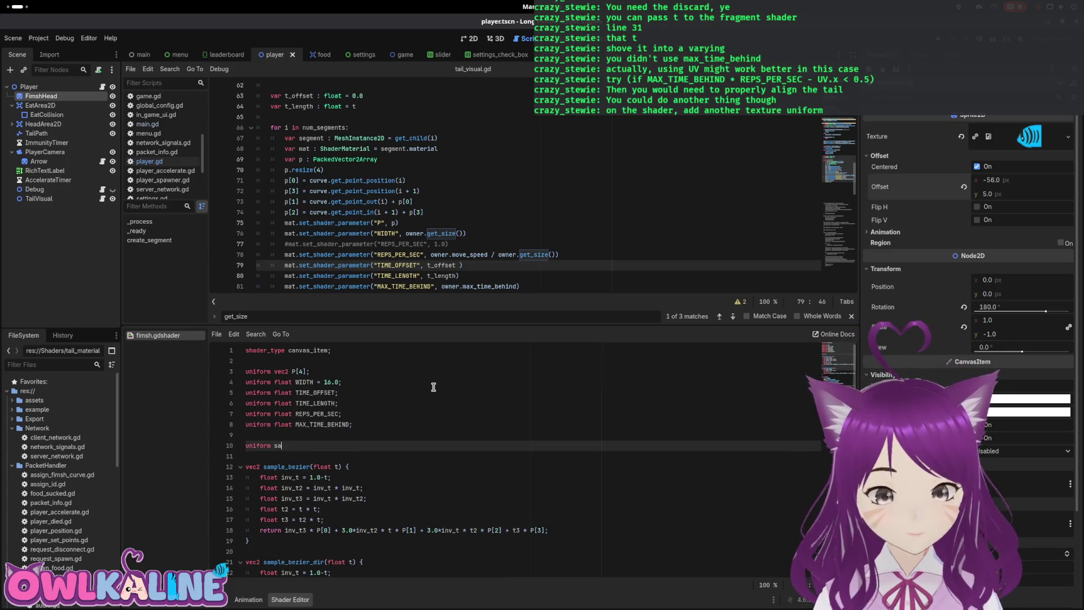
key(BackSpace)
key(BackSpace)
text(tex)
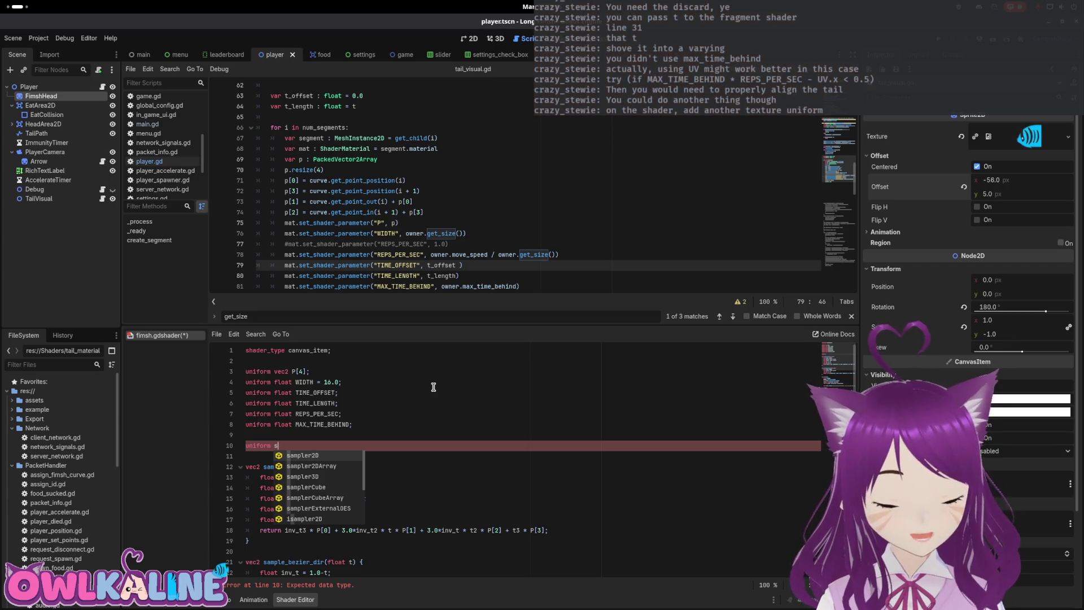
key(Return)
Step: Name it TAIL_TEXTURE with source_color, repeat_disable and filter_nearest_mipmap hints, removing the duplicate line
key(ctrl+shift+Return)
text(form)
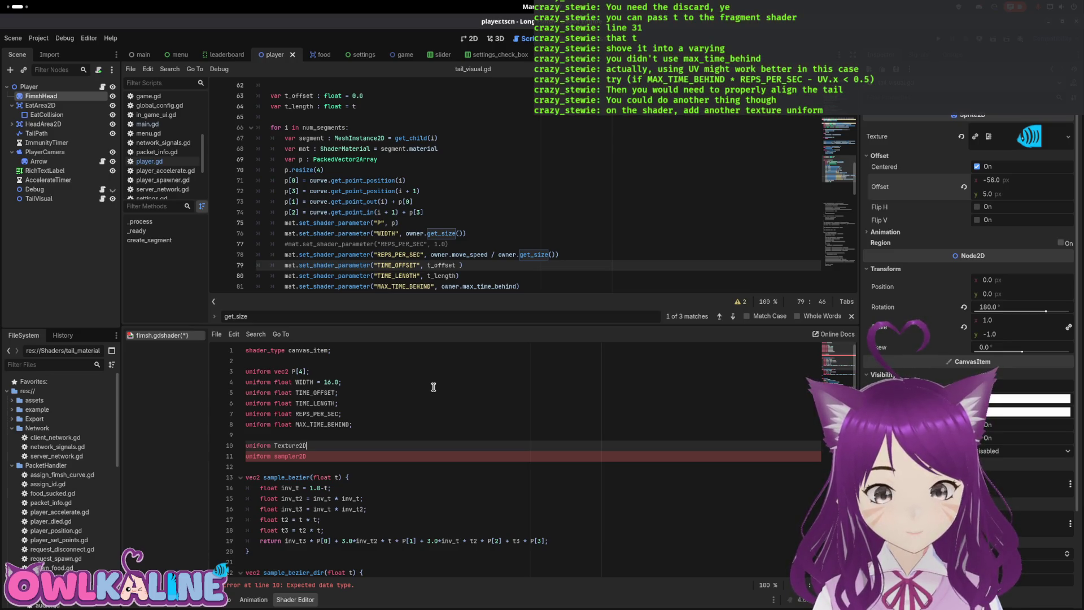
key(BackSpace)
key(BackSpace)
key(BackSpace)
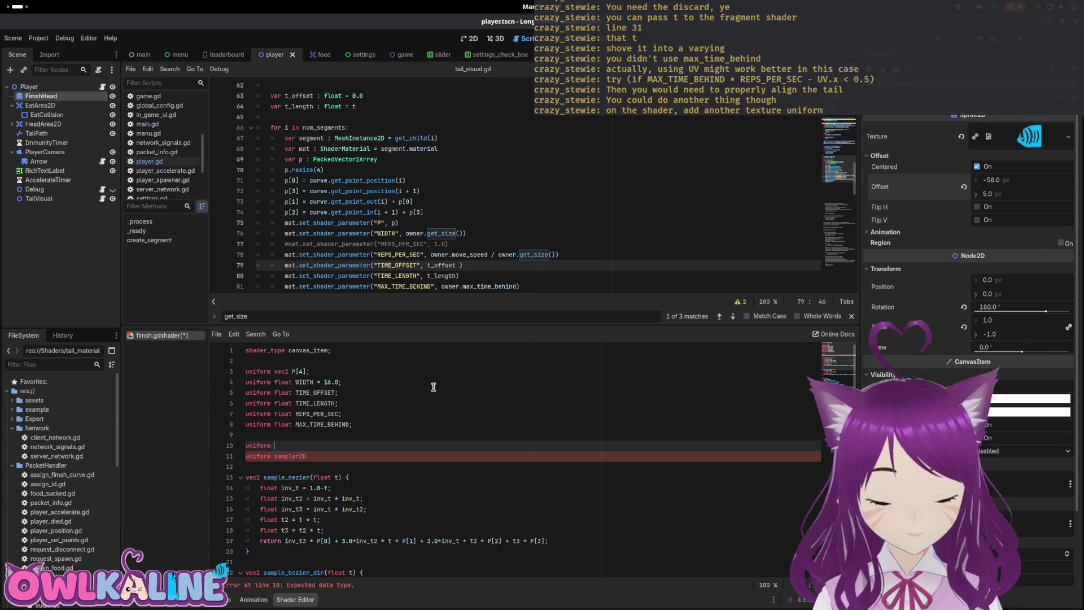
text(s)
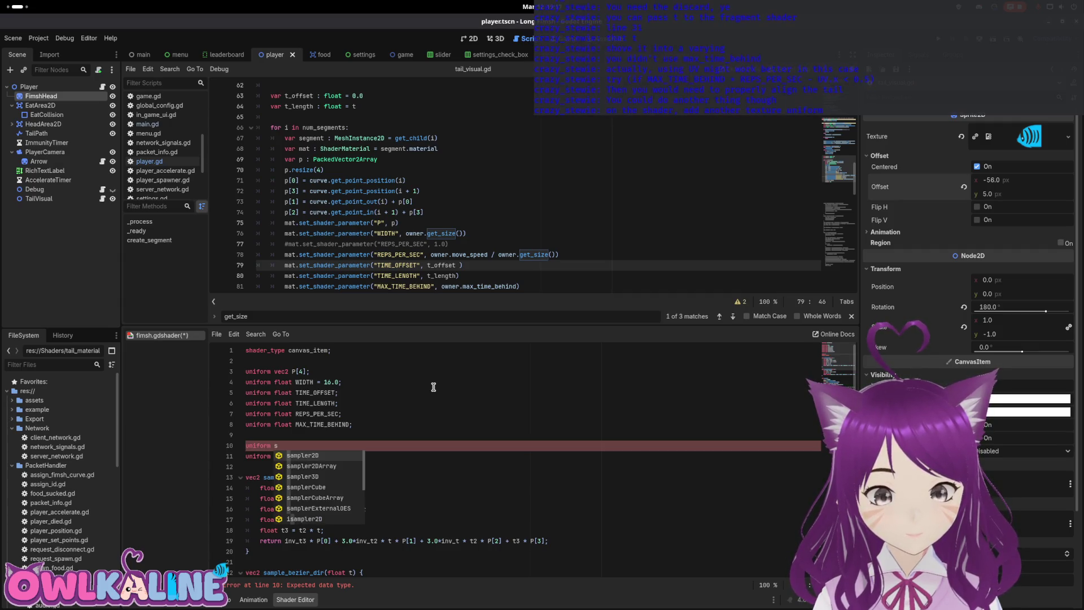
key(BackSpace)
text(te)
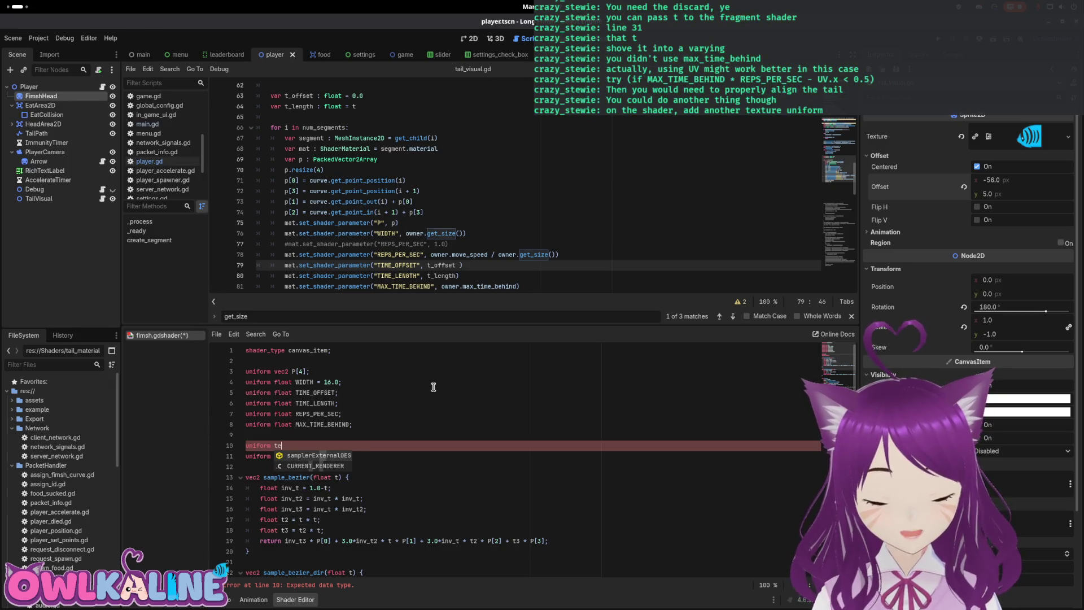
key(BackSpace)
key(BackSpace)
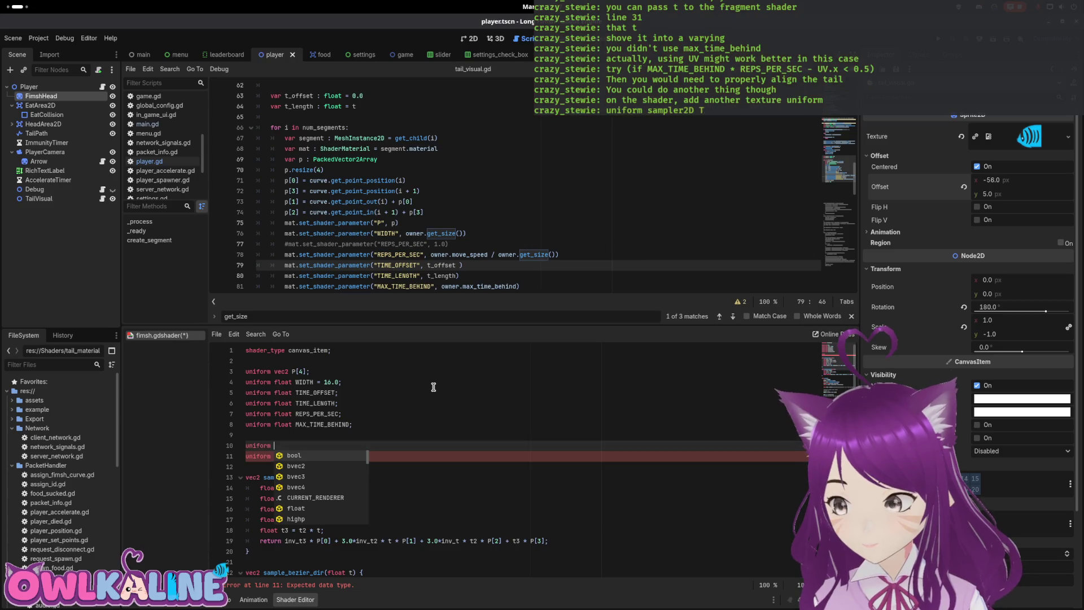
key(BackSpace)
key(BackSpace)
key(BackSpace)
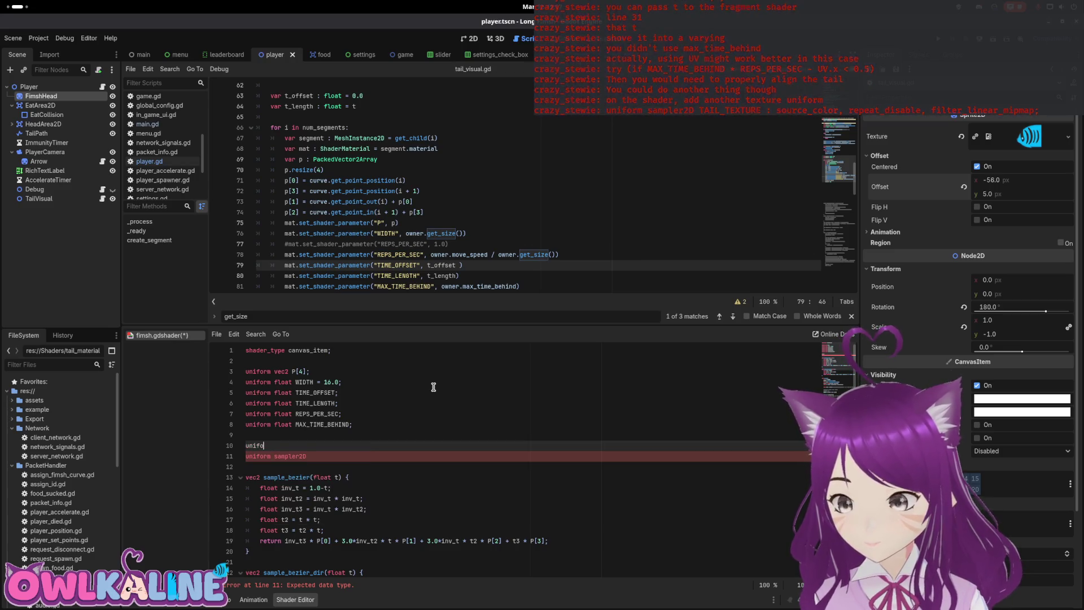
key(BackSpace)
key(Delete)
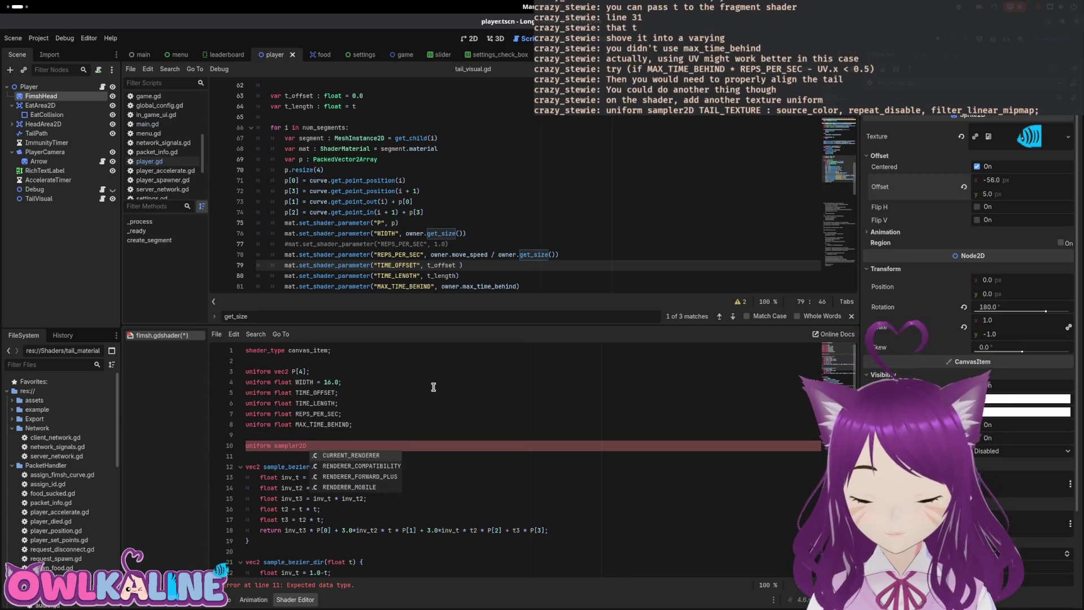
text(TAIL_T)
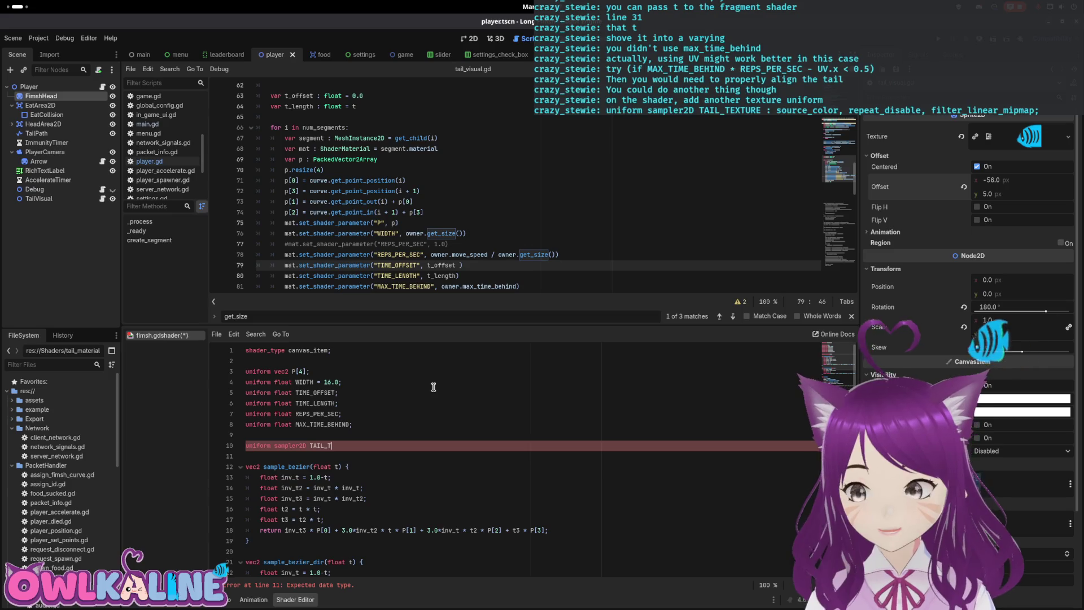
text(EXTURE:)
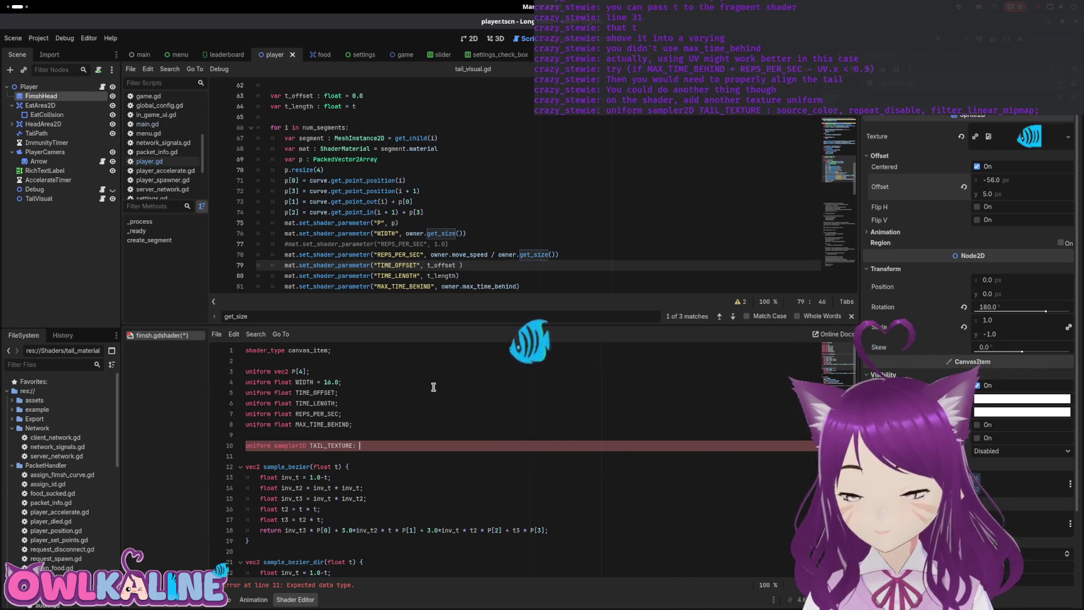
text( source_color, repeat_)
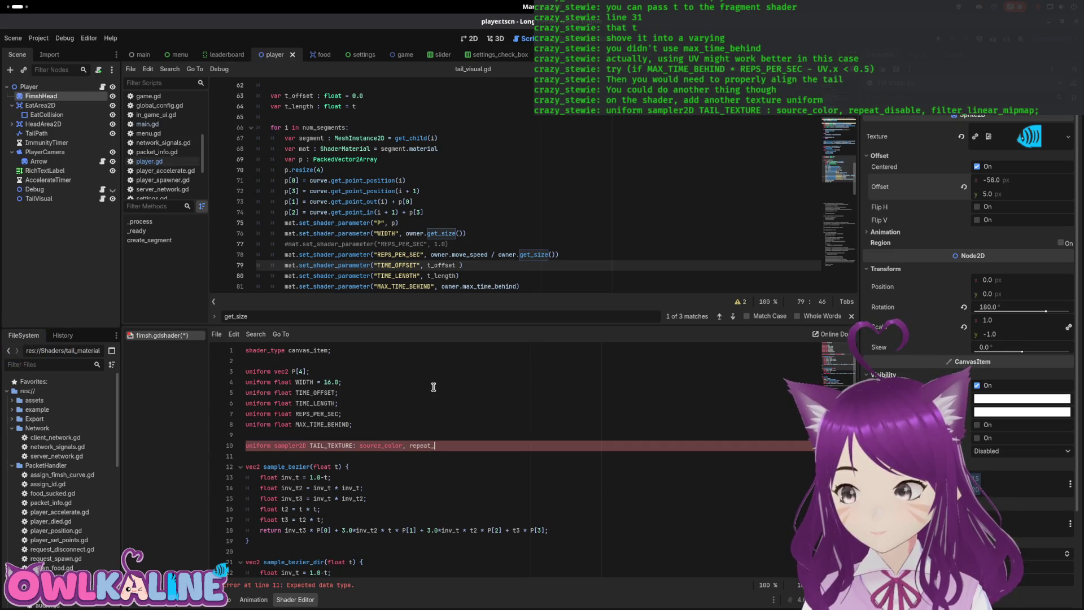
text(disable, )
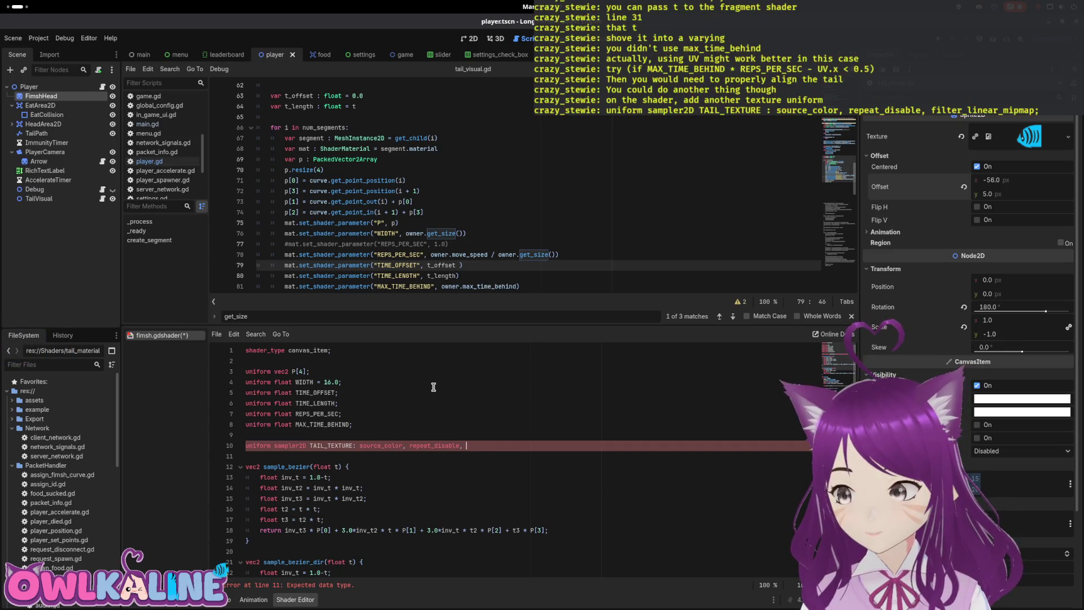
text(filter_nearest_m)
key(Return)
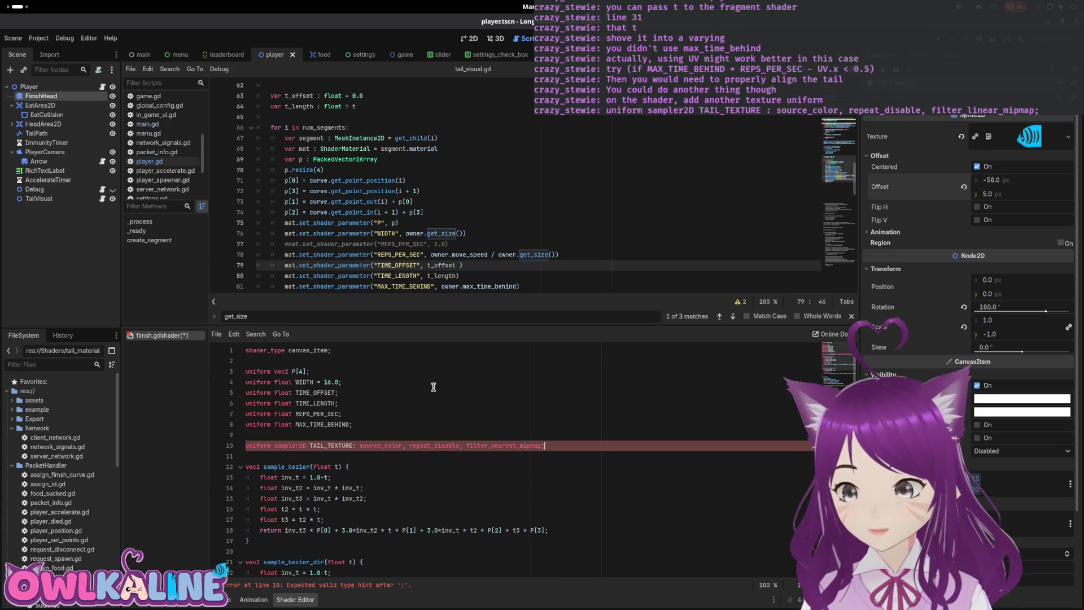
click(360, 430)
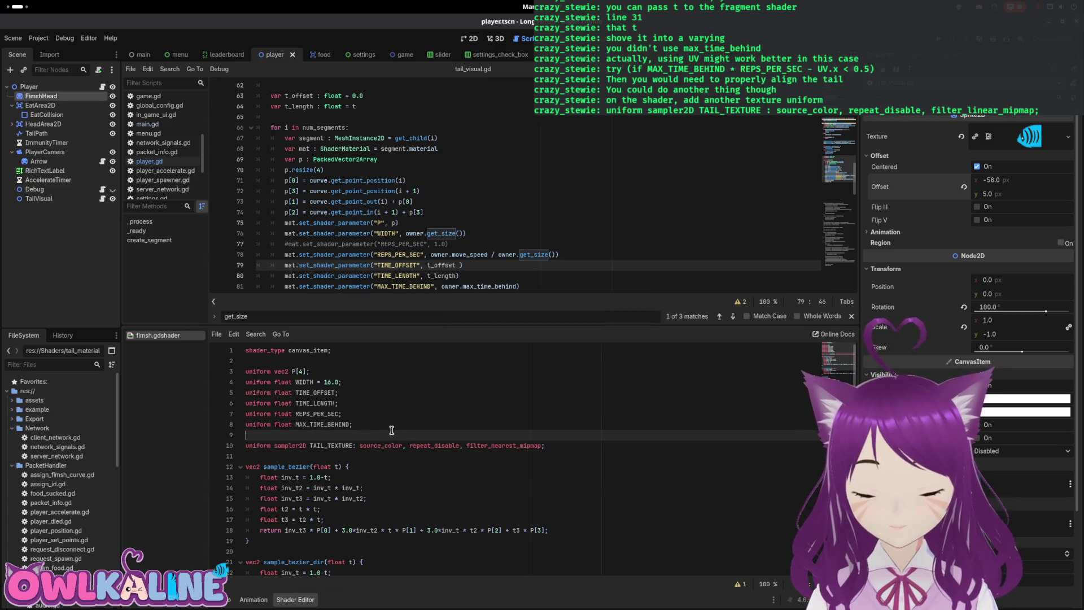
scroll(444, 423, down, 2)
Step: Replace the discard on line 47 with COLOR.rgb = sample(TAIL_TEXTURE, UV); and save
click(314, 402)
scroll(341, 388, down, 5)
scroll(373, 439, down, 1)
scroll(373, 441, down, 1)
scroll(375, 452, down, 3)
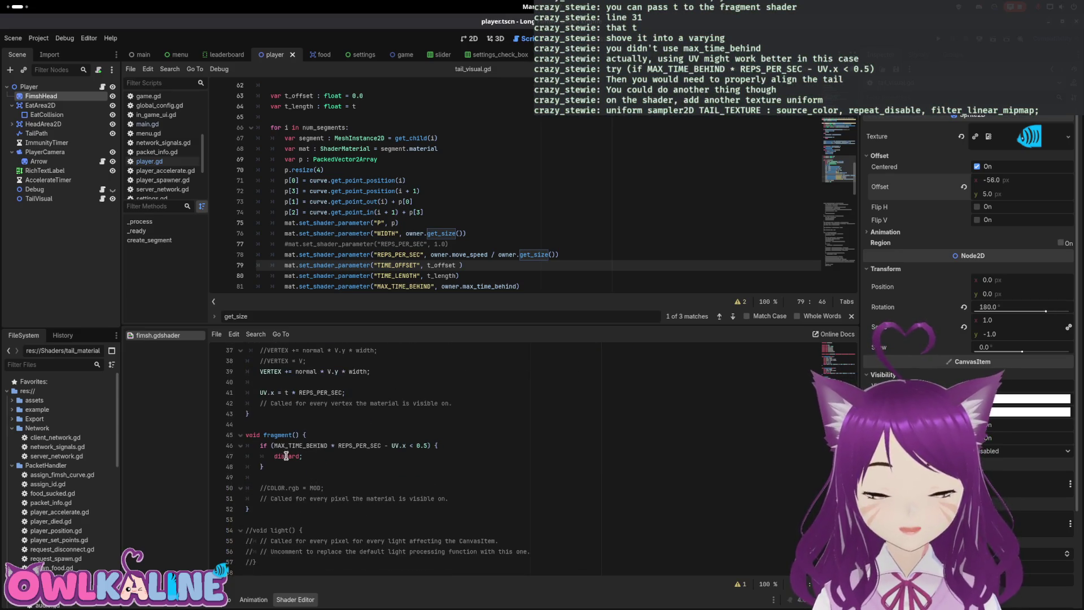
drag(275, 456, 316, 457)
key(BackSpace)
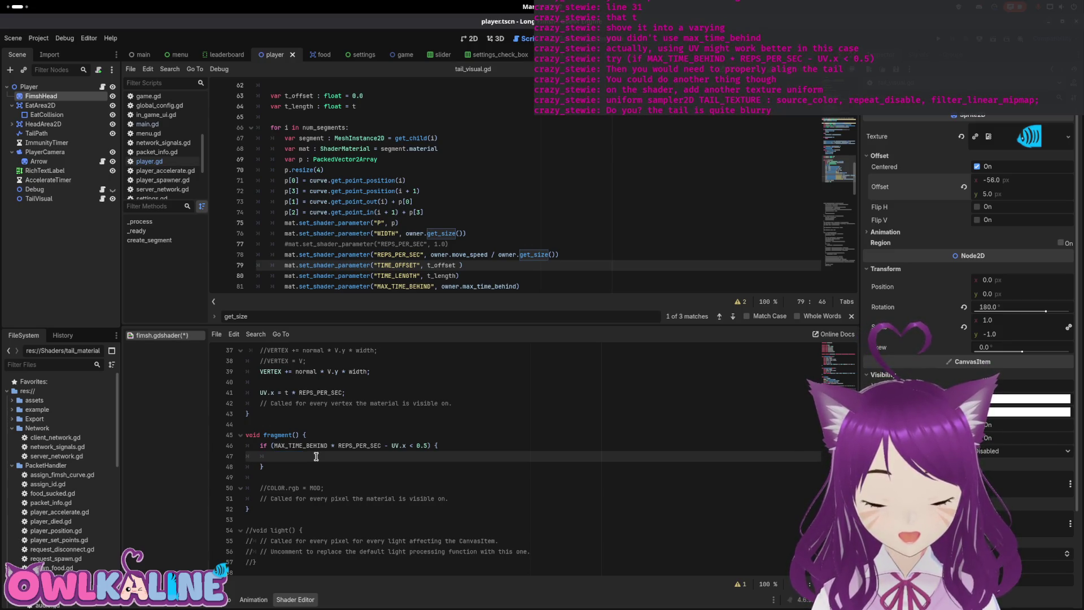
key(ctrl+space)
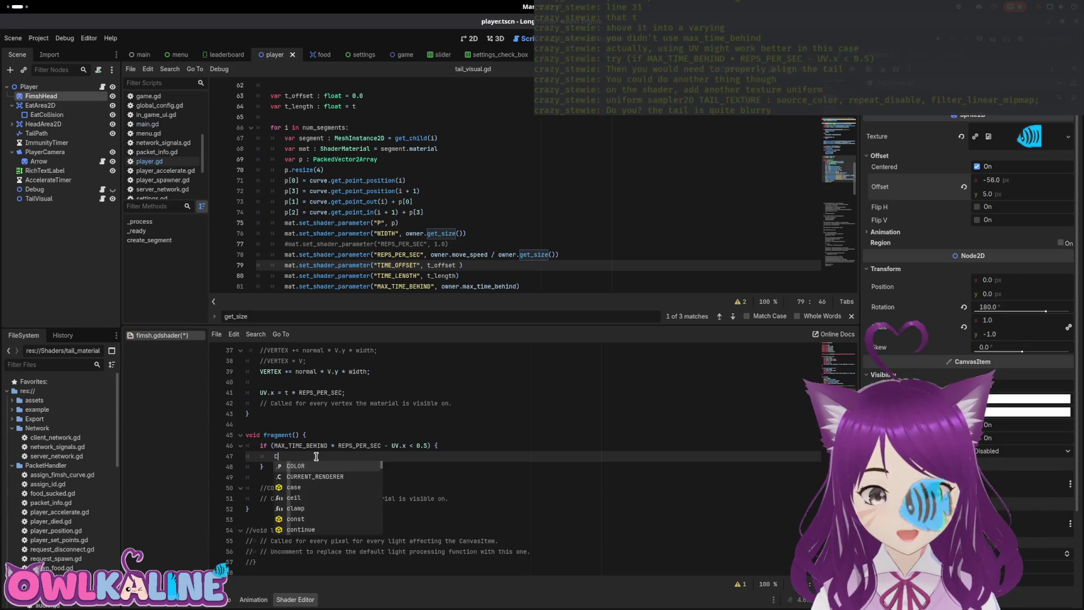
key(Escape)
text(COLO)
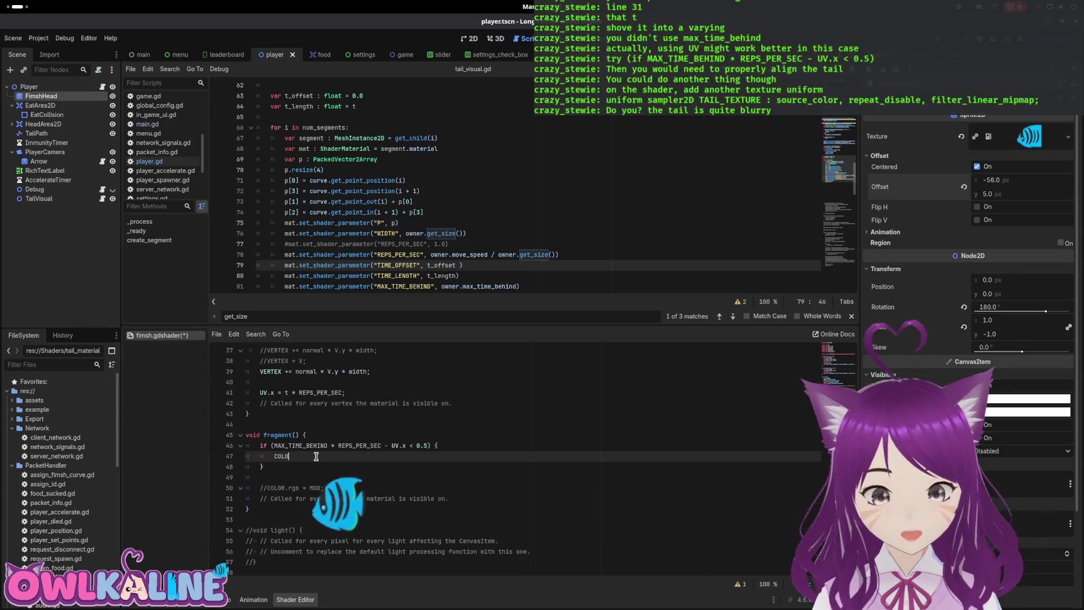
text(R.rgb = sa)
key(Return)
text(AIL)
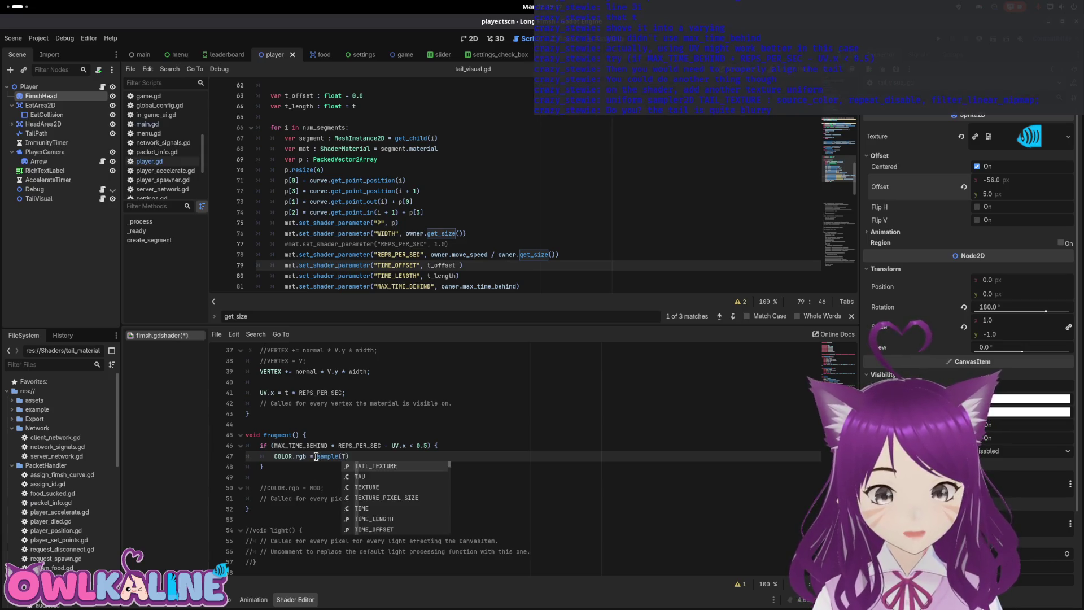
key(Return)
text(, UV))
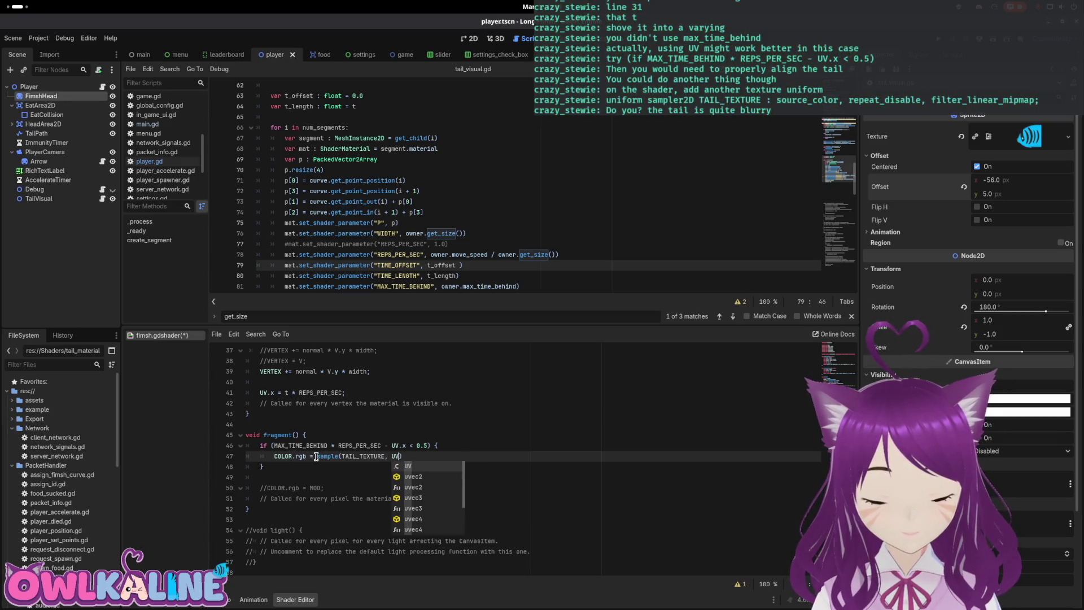
text(;)
key(ctrl+s)
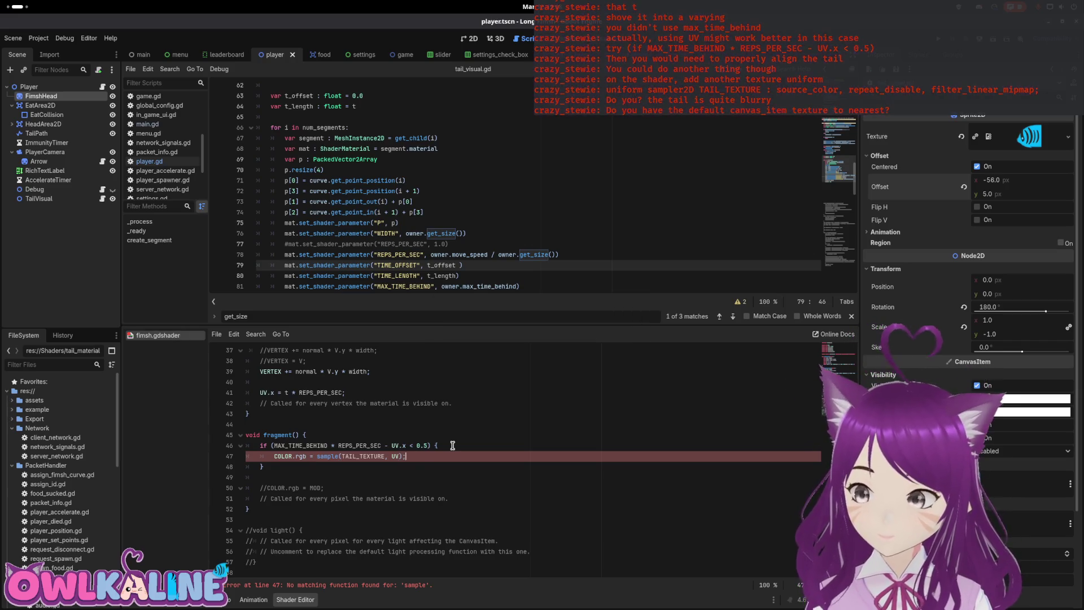
Step: Change the line 46 threshold from < 0.5 to < 1.0 and save
scroll(464, 443, up, 12)
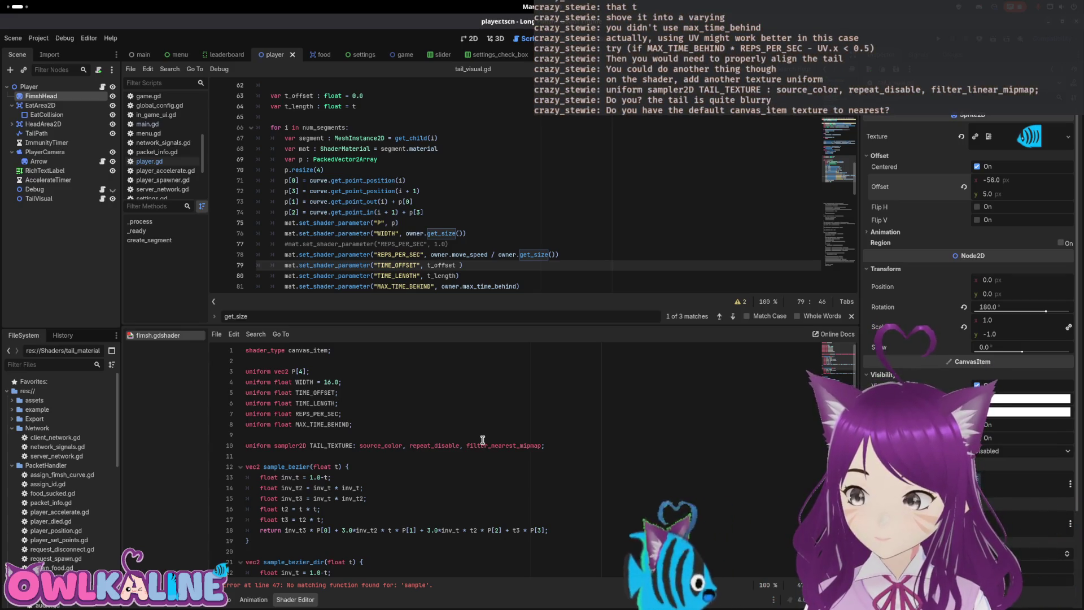
click(520, 418)
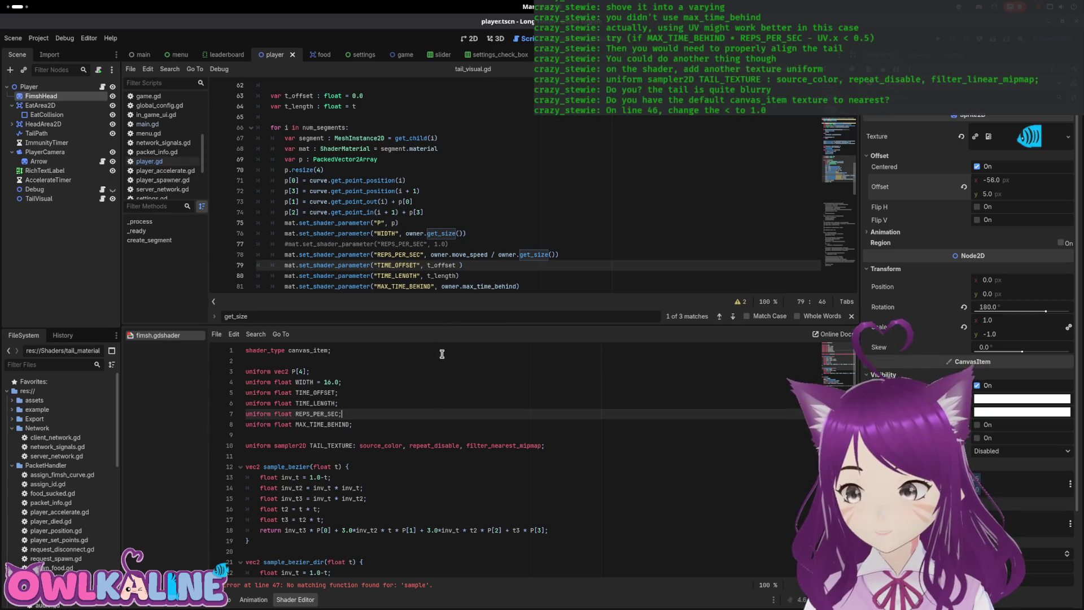
scroll(444, 363, down, 10)
scroll(443, 364, down, 1)
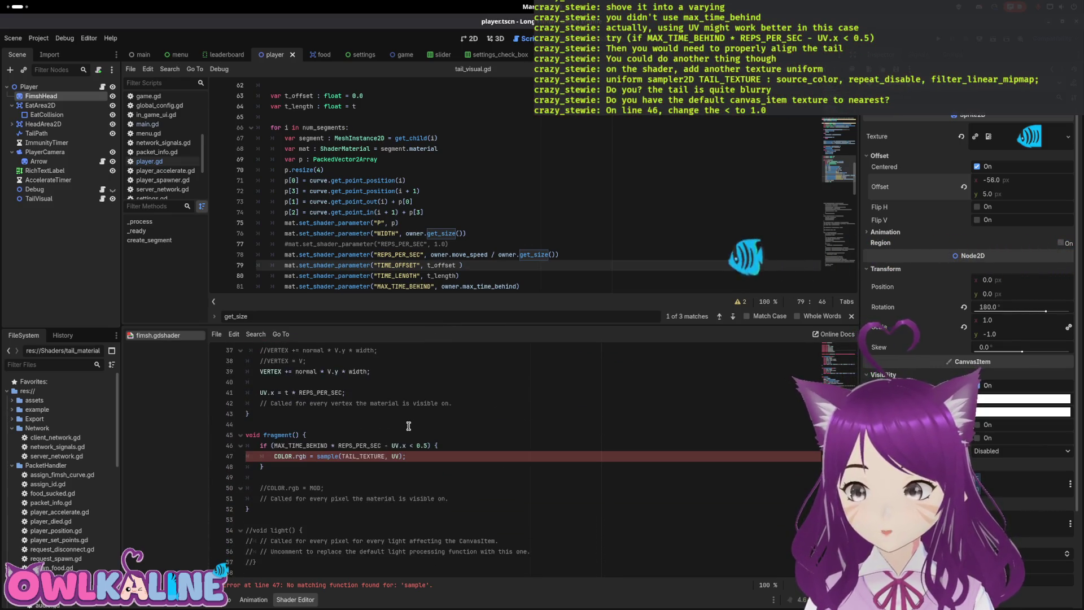
click(444, 445)
key(Left)
key(Left)
key(Left)
key(BackSpace)
key(BackSpace)
key(BackSpace)
text(1.0)
key(Down)
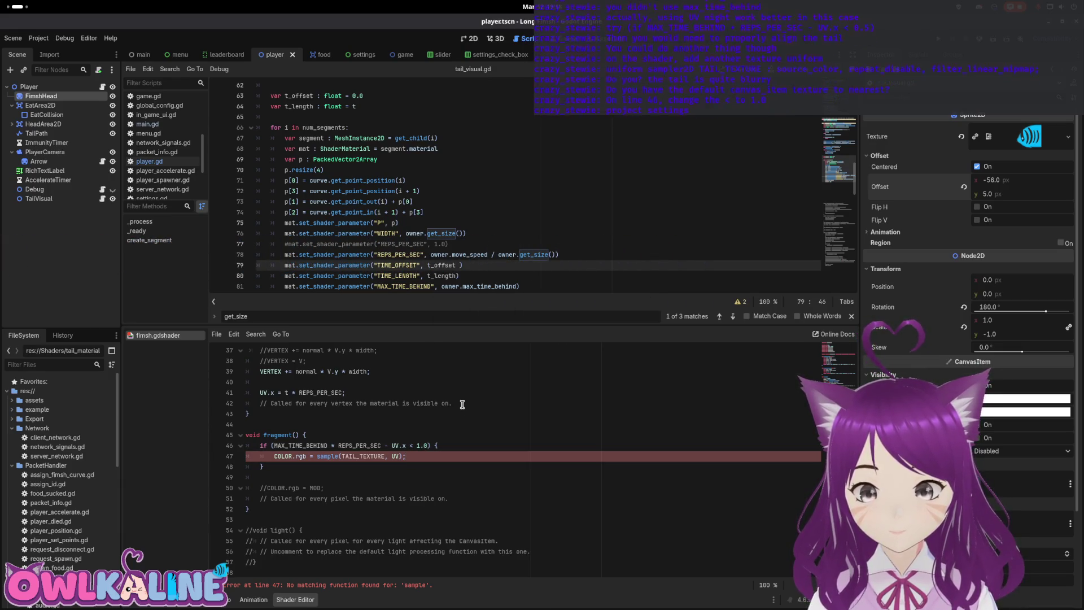
key(ctrl+s)
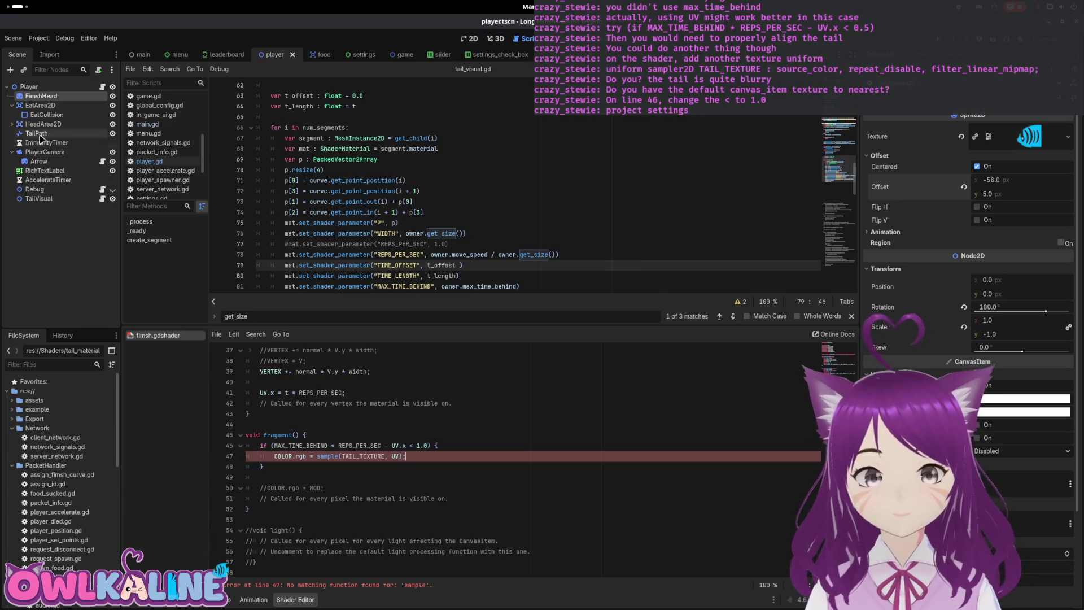
click(38, 38)
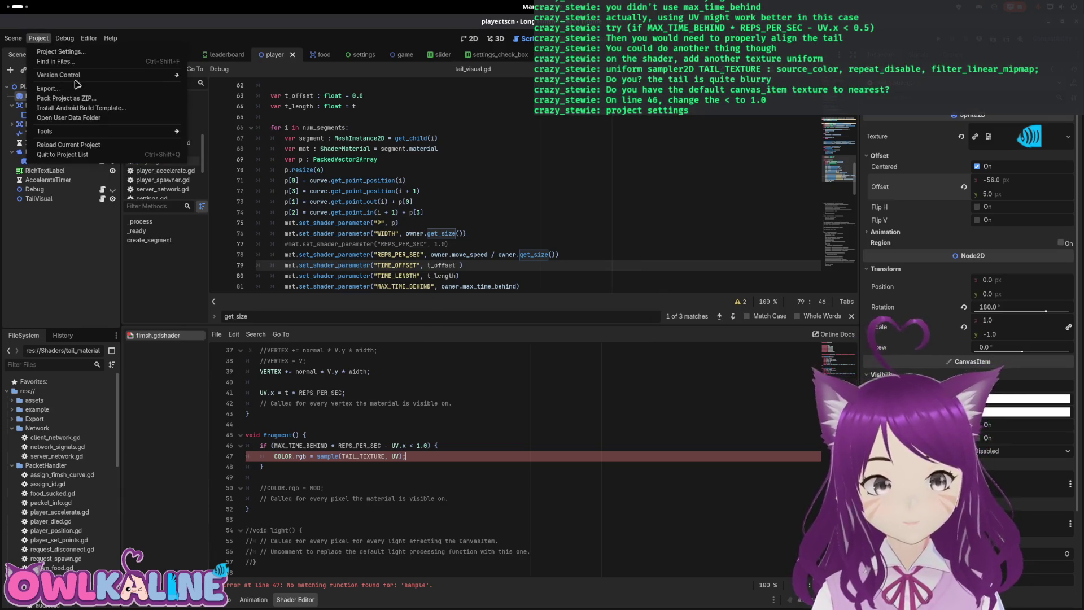
click(78, 51)
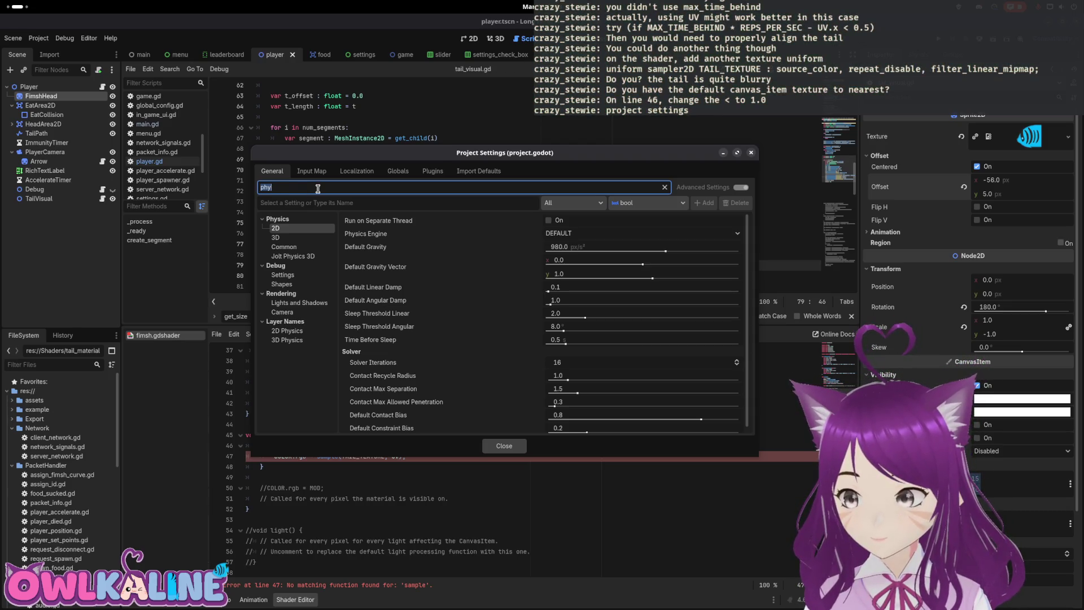
text(canv)
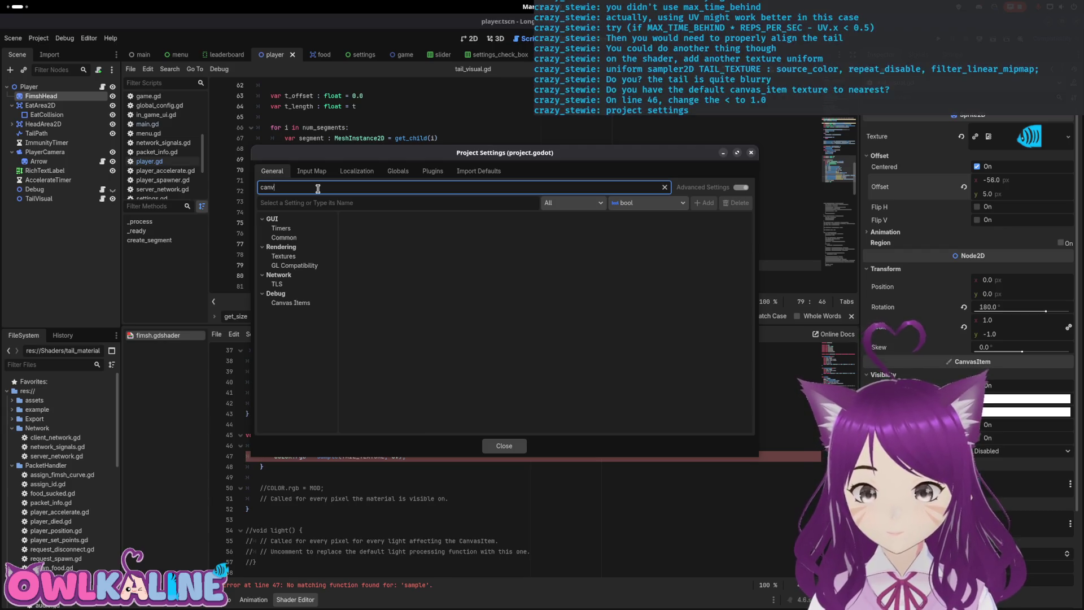
click(304, 260)
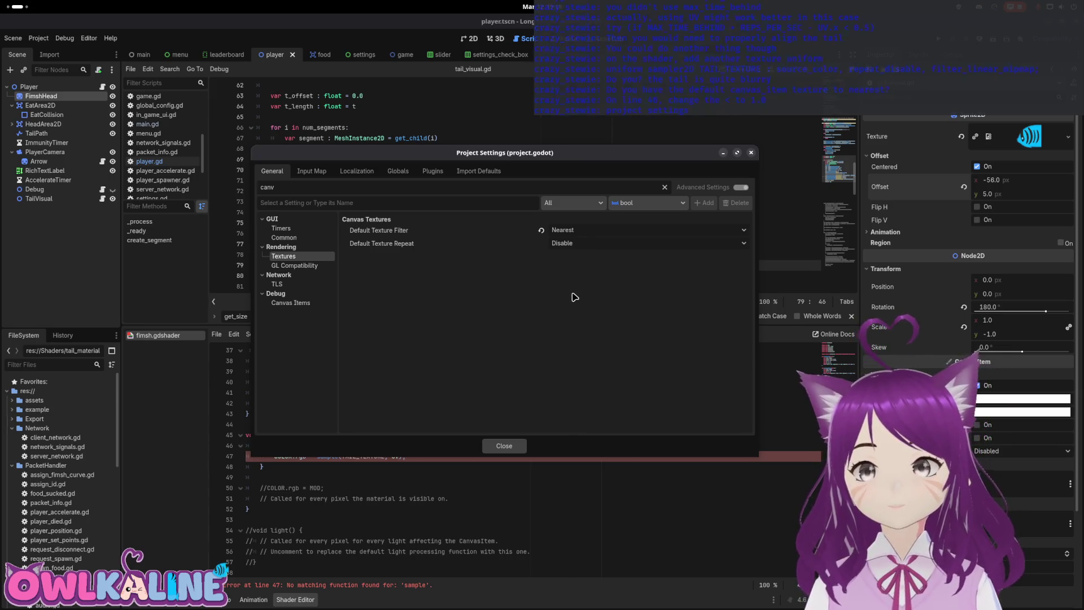
click(749, 153)
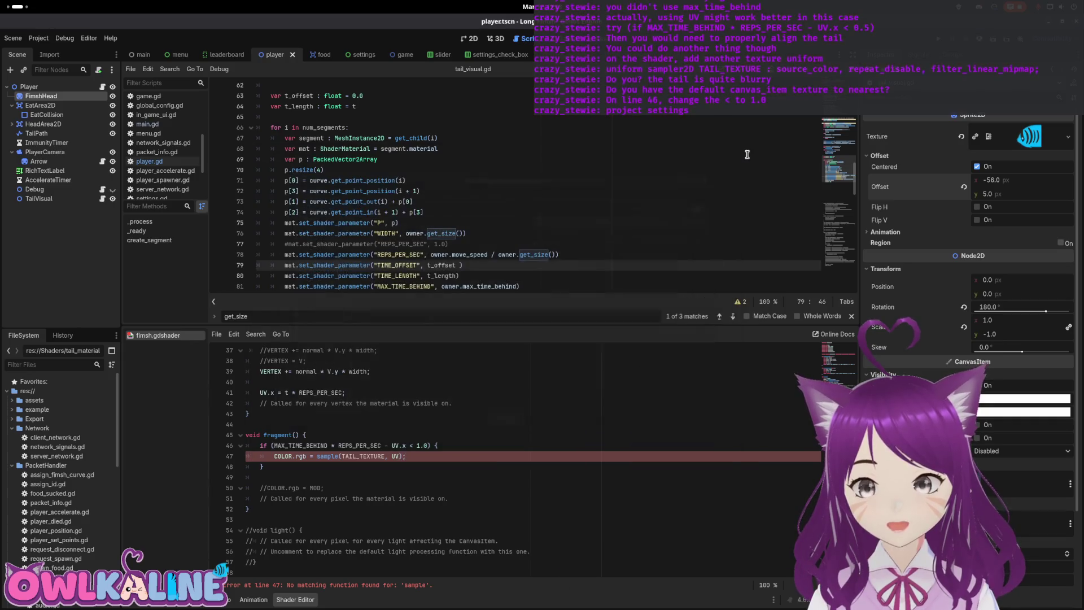
click(102, 198)
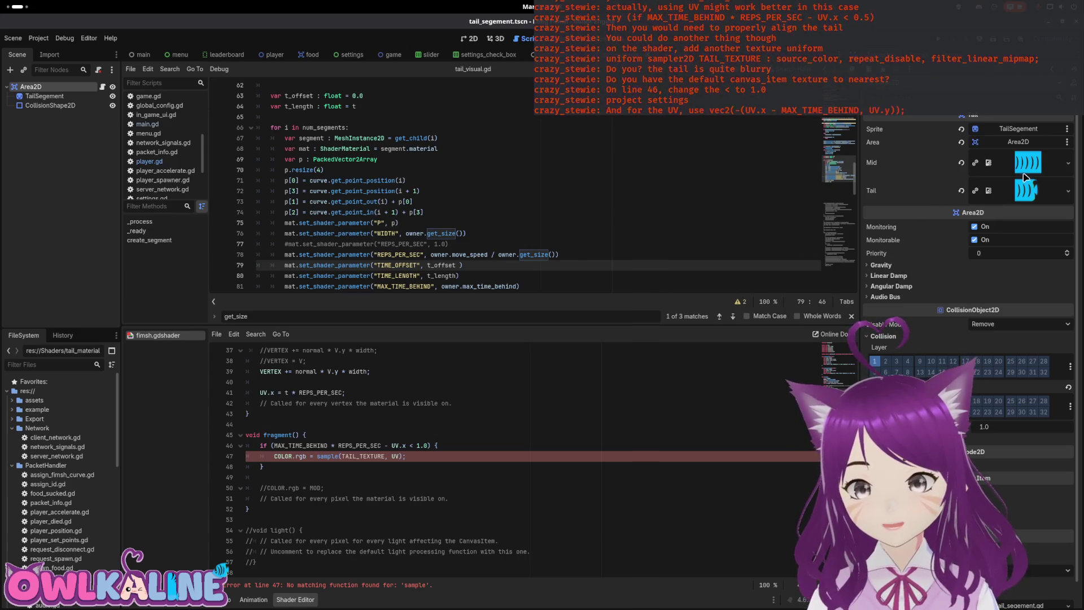
Step: Preview the TailSegement's Mid texture, then delete UV from the sample call on line 47
click(1002, 177)
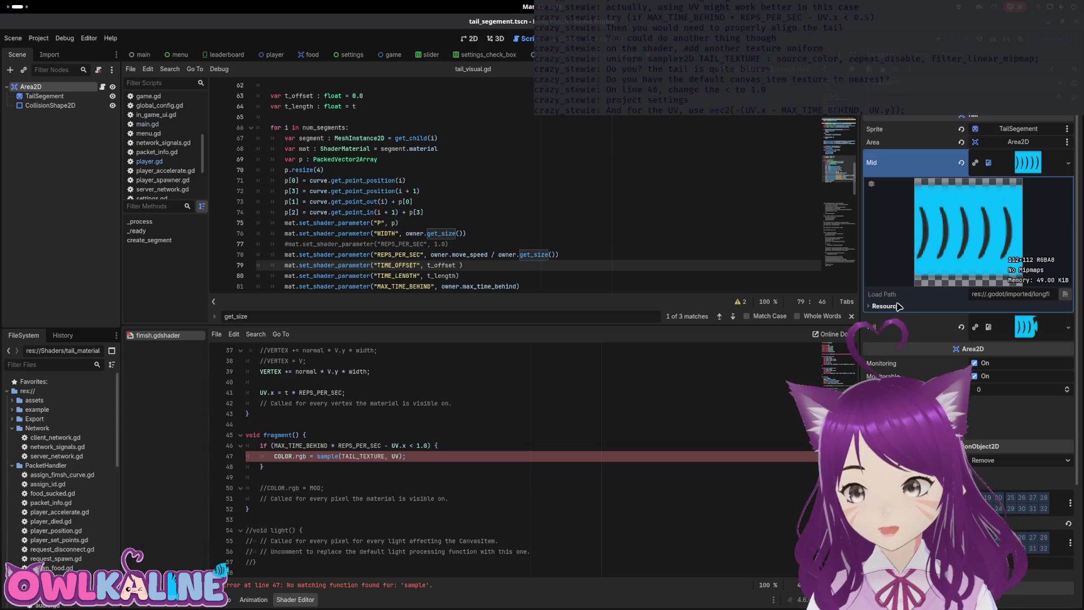
click(1022, 166)
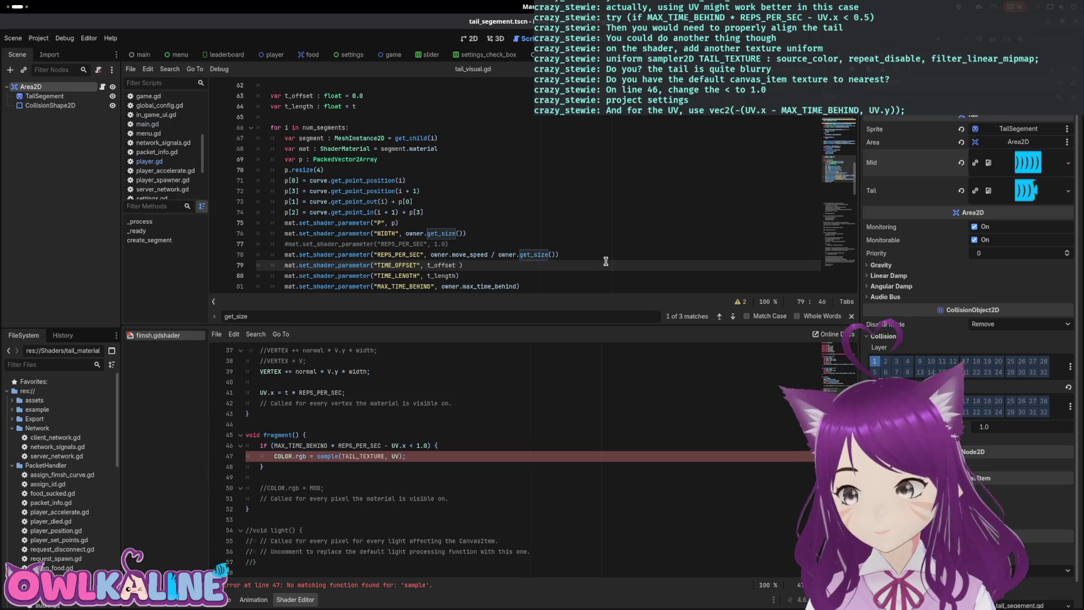
click(361, 468)
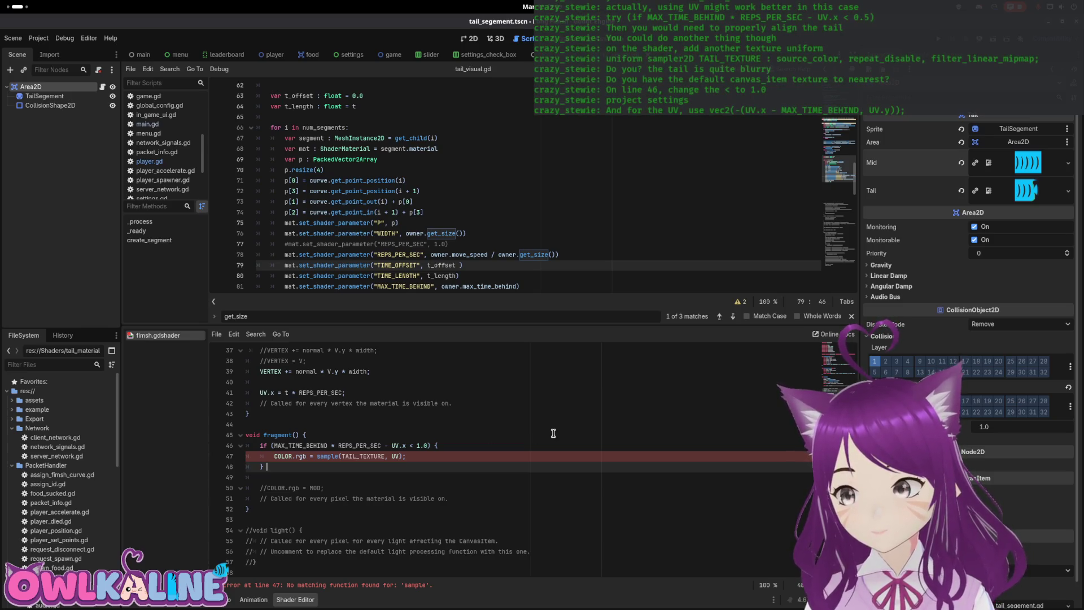
click(402, 455)
double_click(395, 455)
key(BackSpace)
Step: Use vec2(1.0-(UV.x - MAX_TIME_BEHIND, UV.y)) as the sampling coordinate on line 47
text(V)
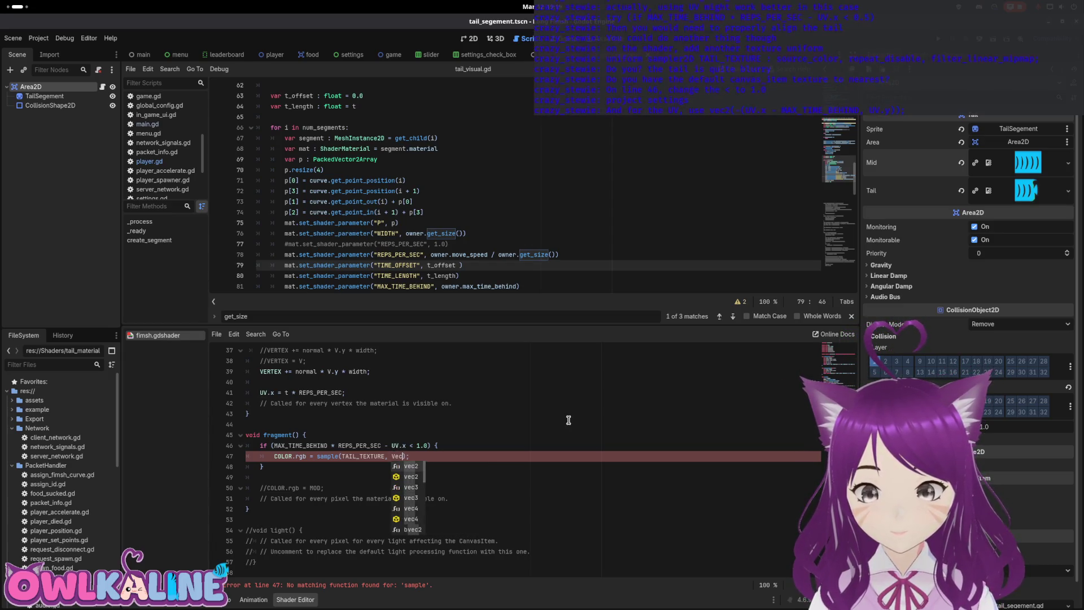
key(Return)
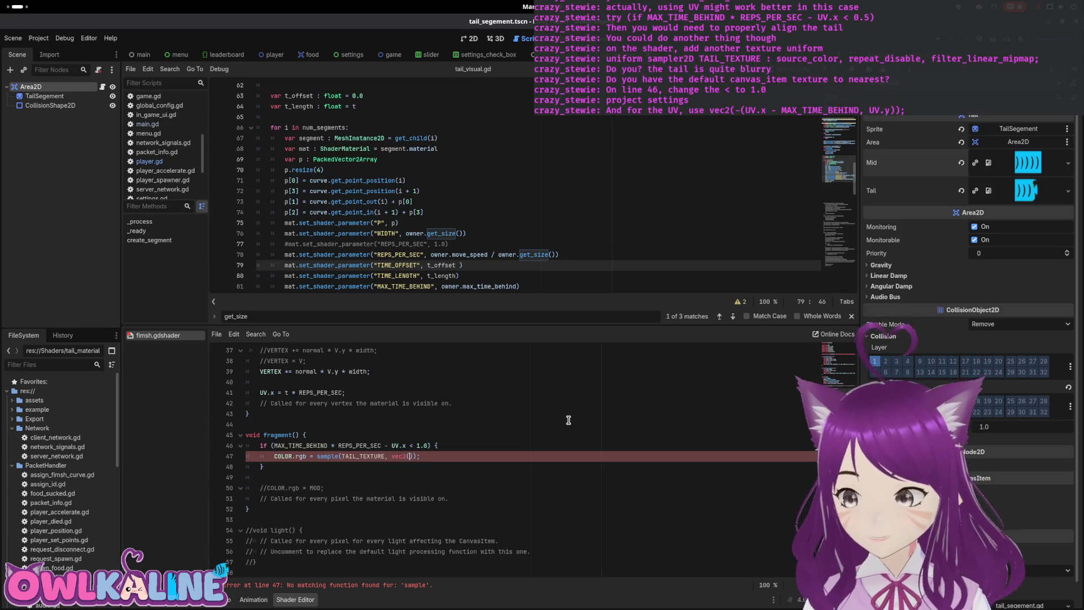
text(- MA)
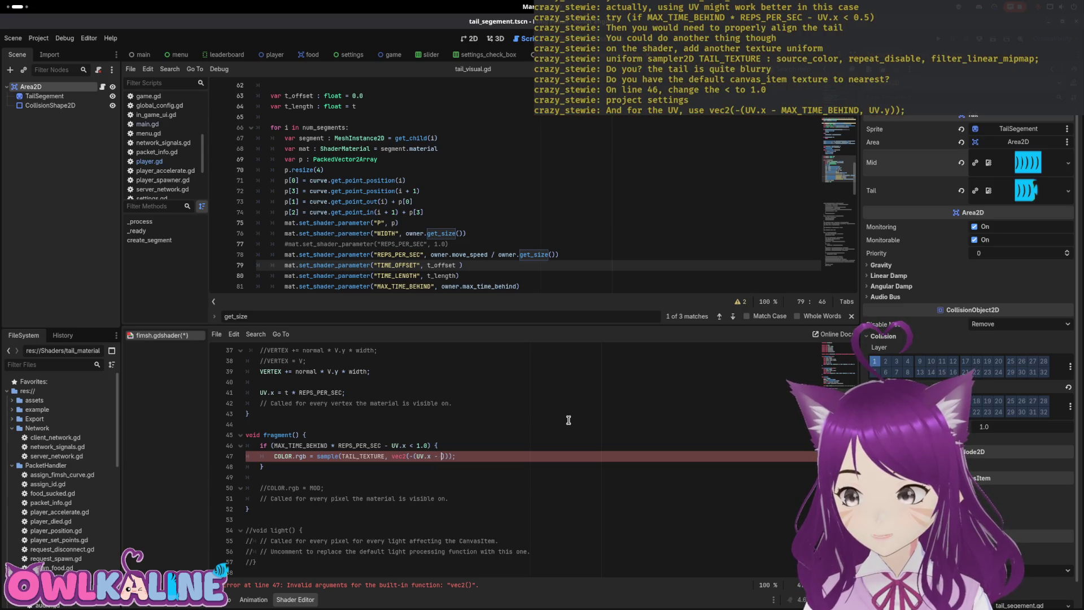
text(X)
key(Return)
text())
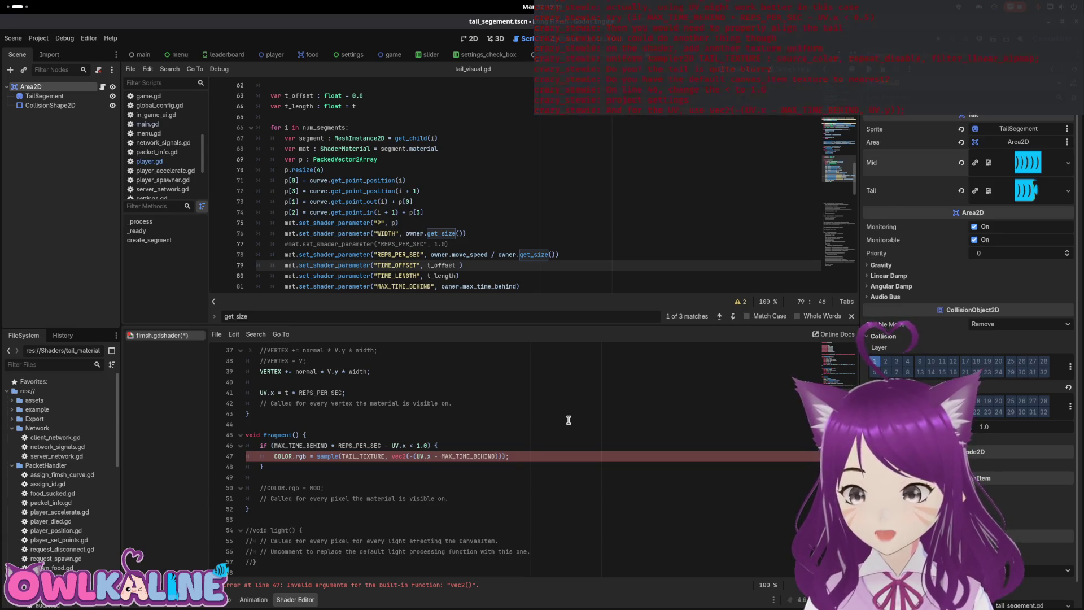
key(BackSpace)
text(, UV)
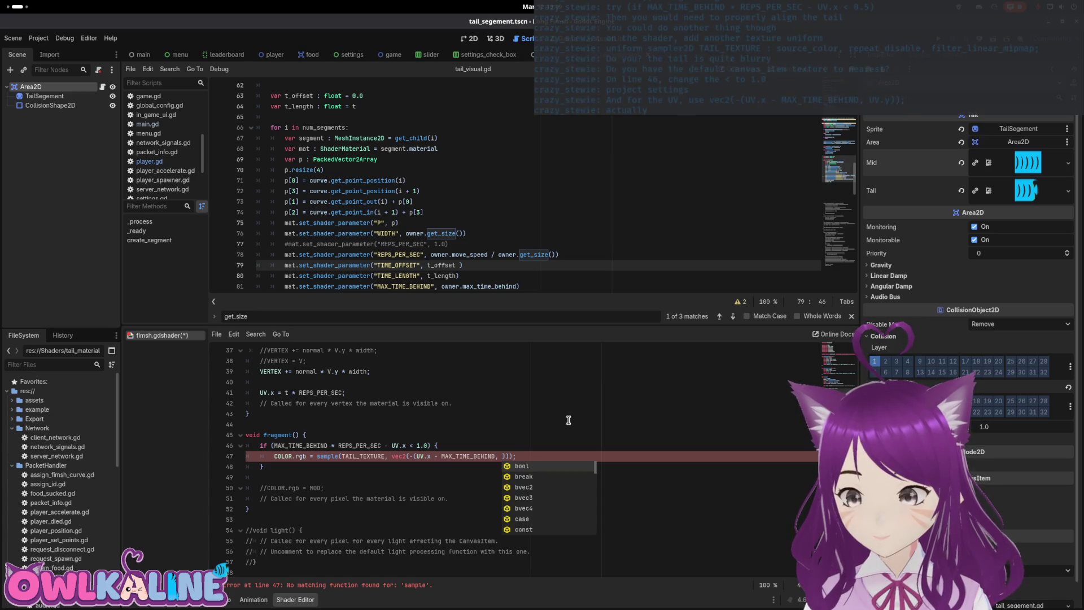
text(.y)))
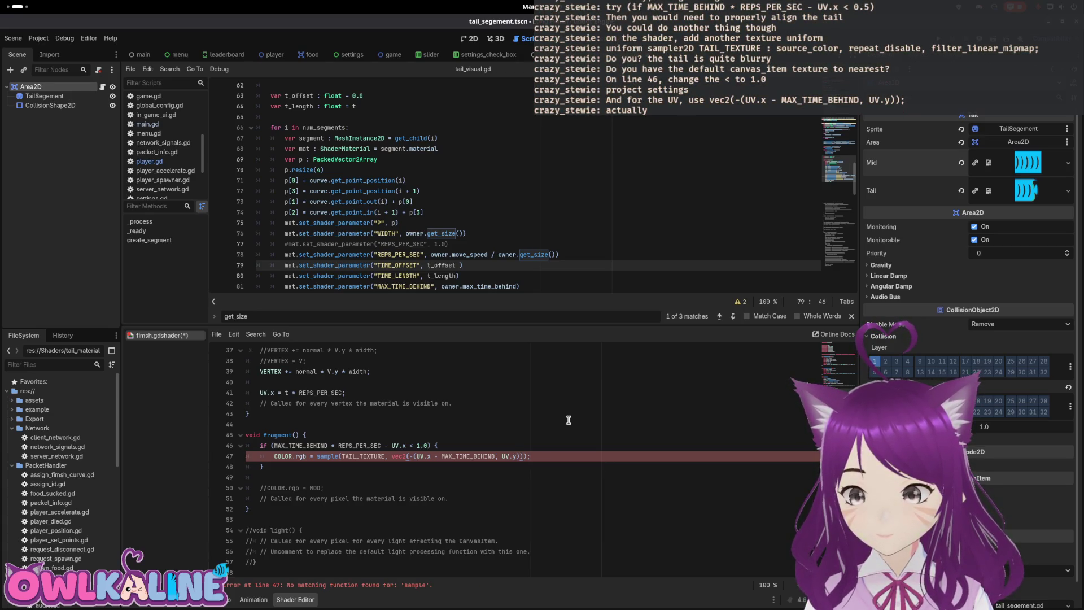
key(ctrl+s)
key(Home)
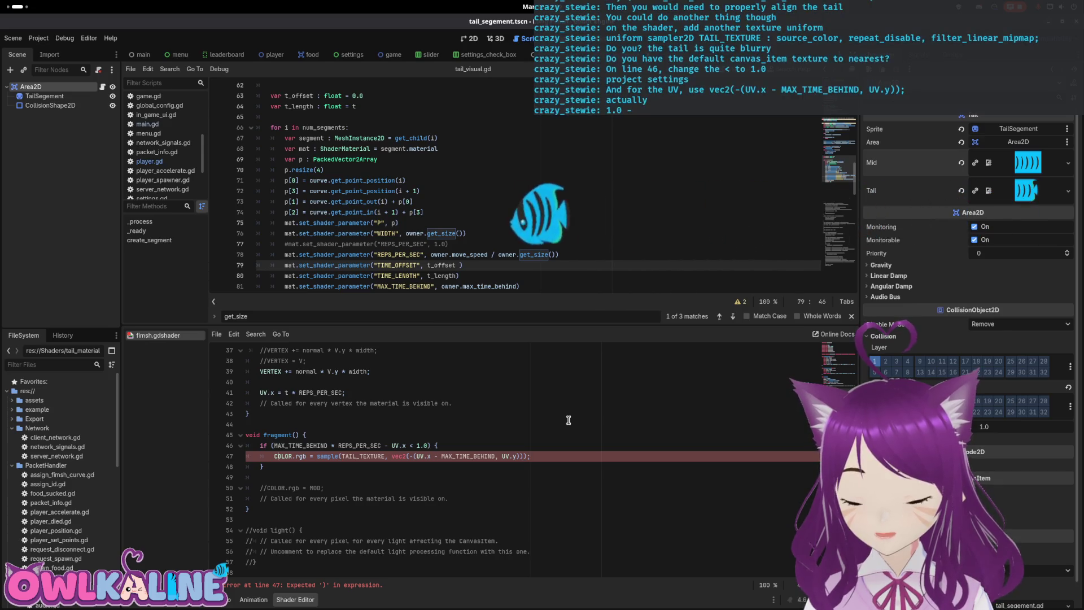
key(Right)
key(Right)
key(Right)
key(Right)
key(Right)
key(Right)
key(Right)
key(Right)
key(Right)
text(1.)
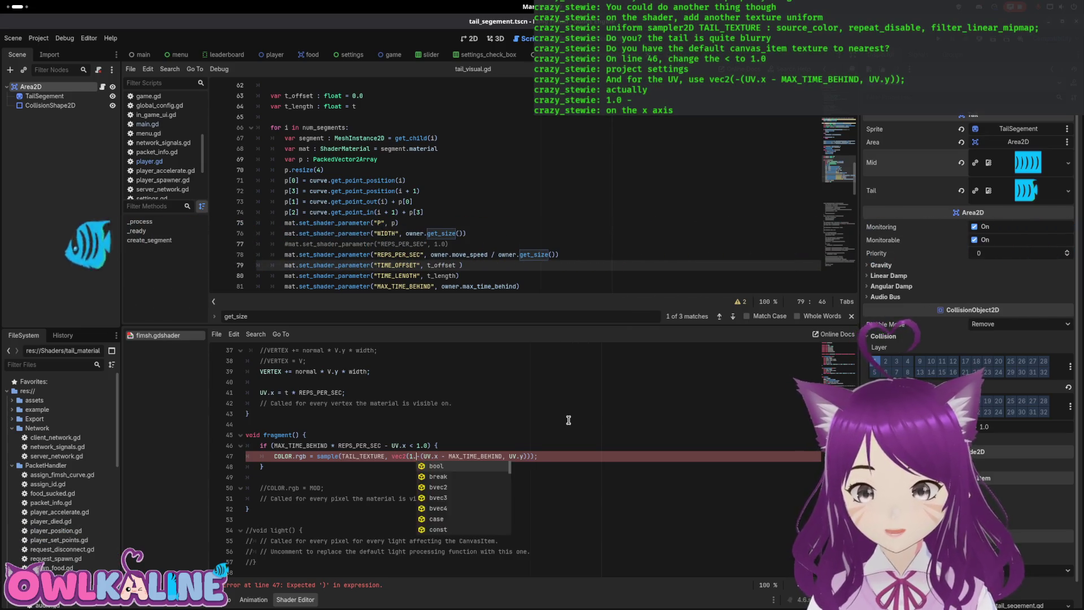
text(0-)
key(ctrl+s)
key(Home)
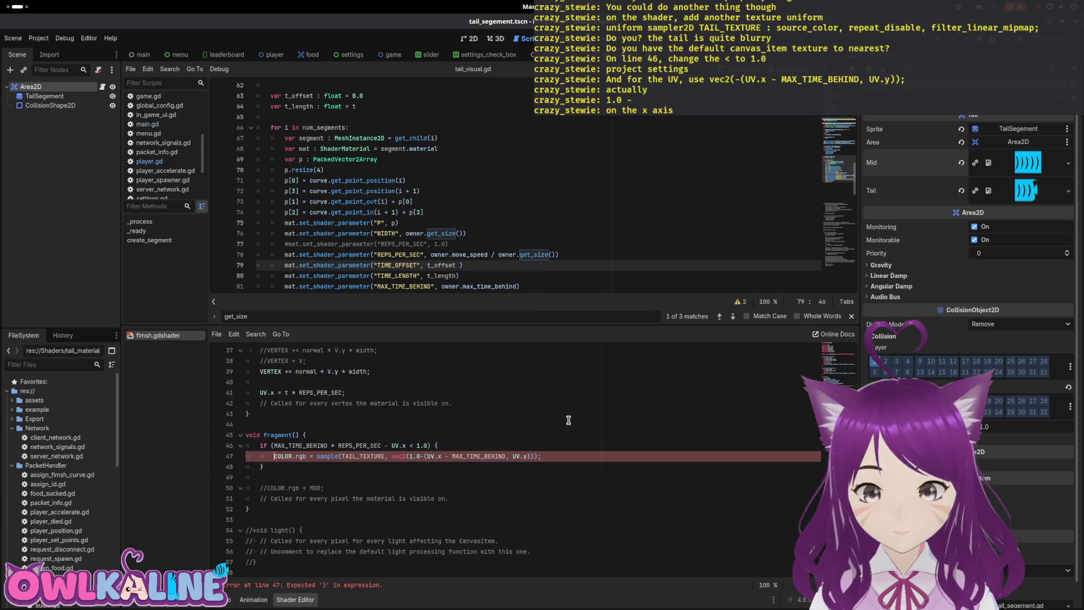
Step: Replace sample with texture and drop .rgb so COLOR takes the full texture
double_click(330, 457)
text(s)
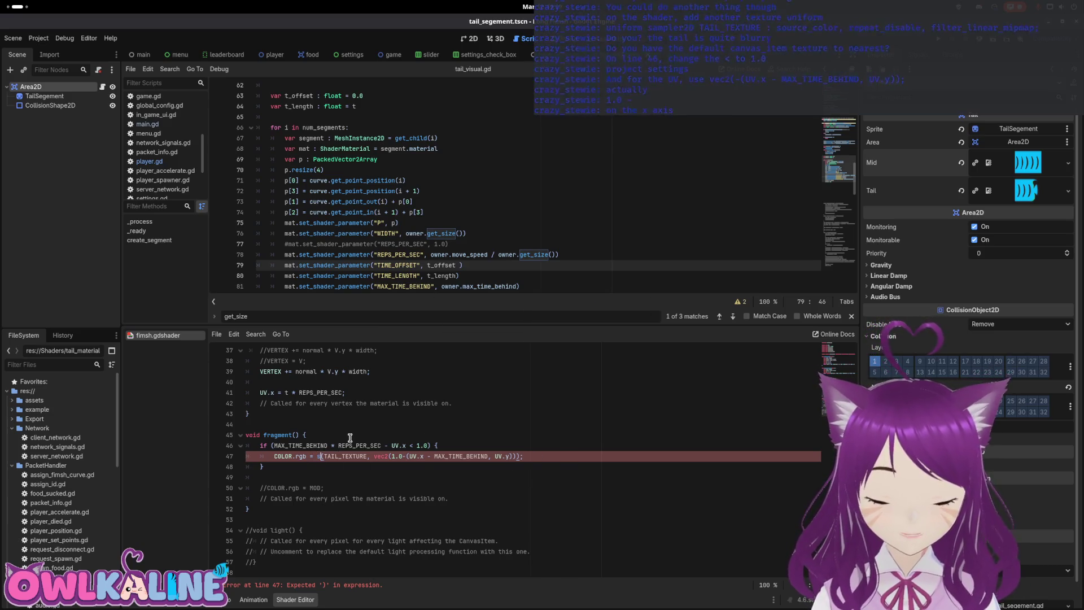
key(BackSpace)
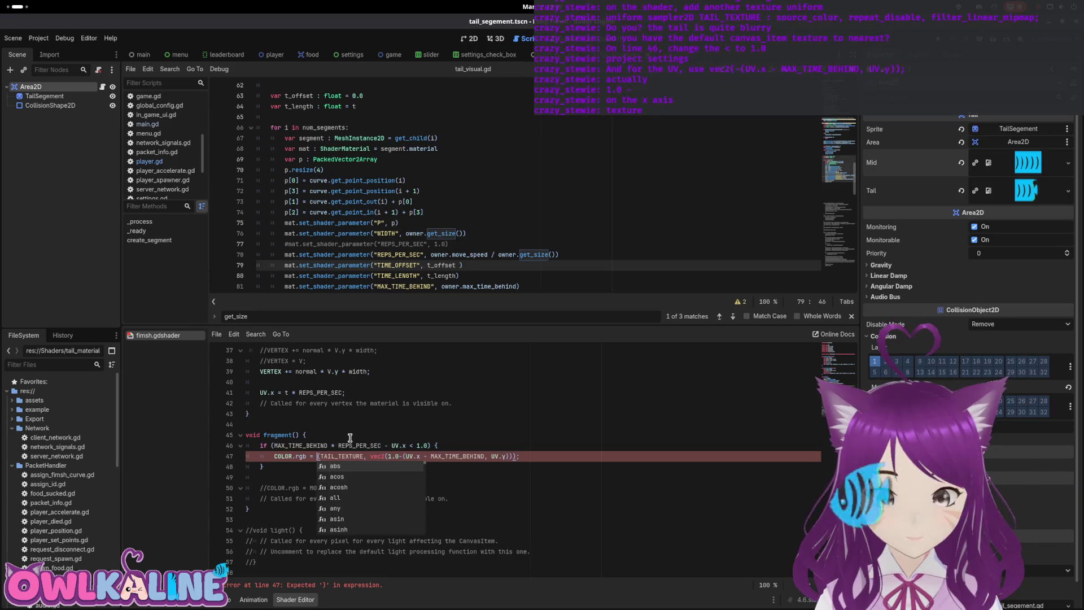
text(texture)
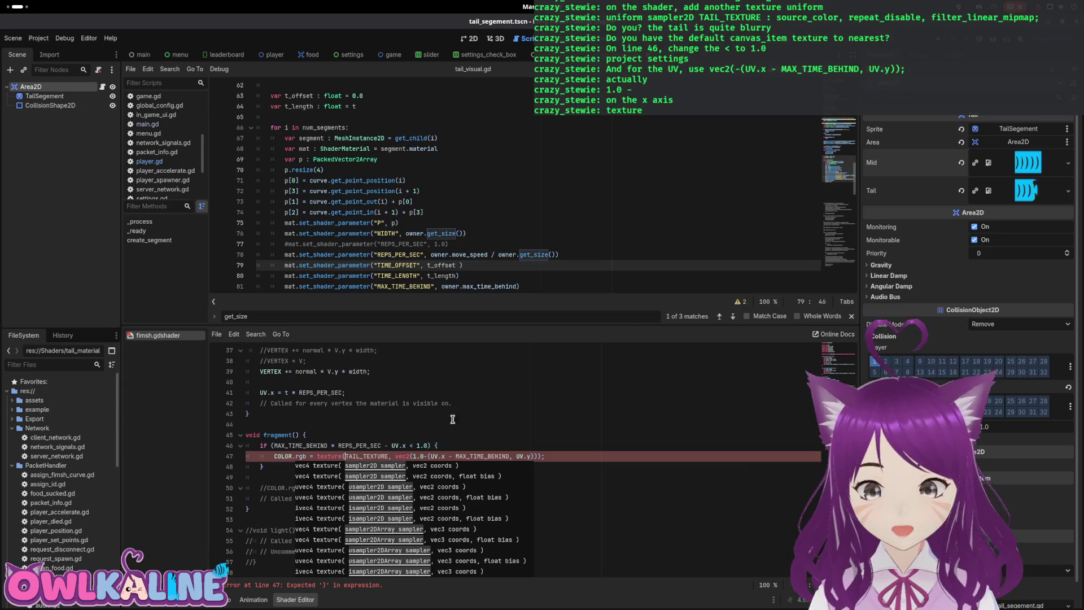
click(524, 434)
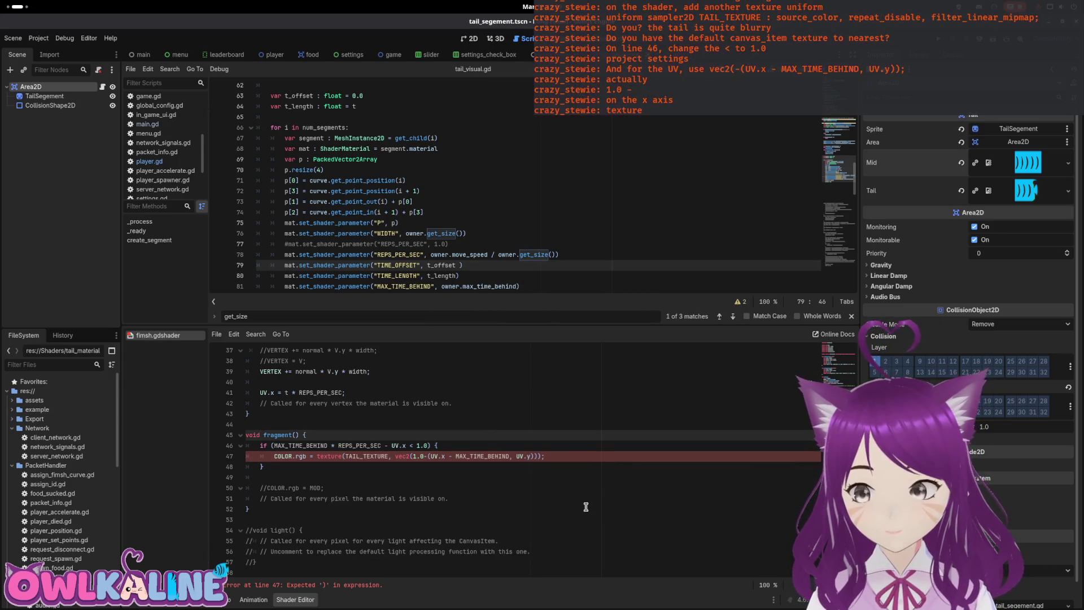
click(407, 478)
double_click(302, 455)
key(BackSpace)
key(BackSpace)
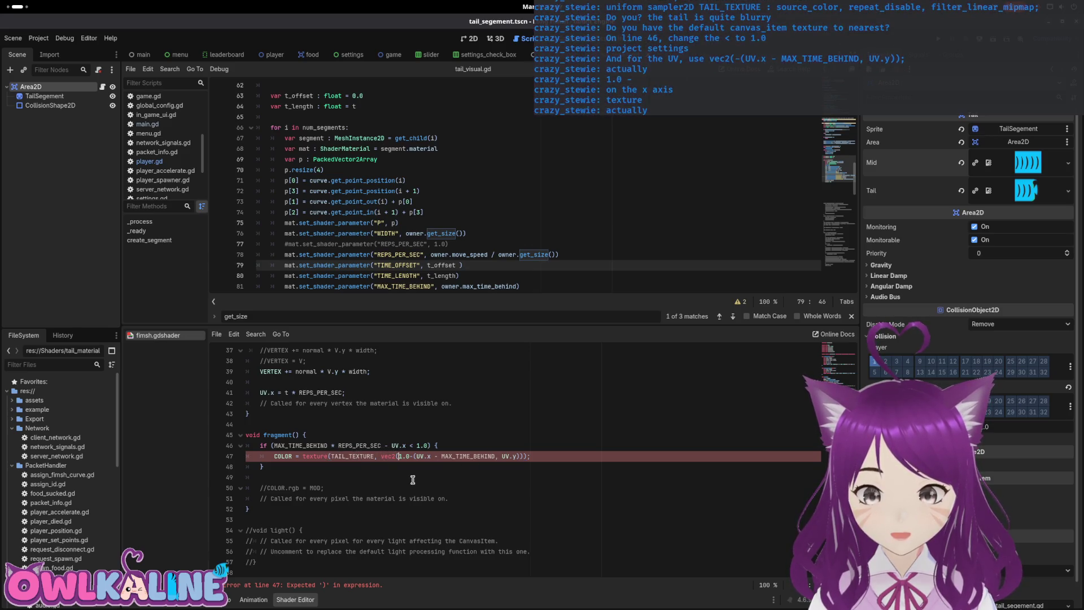
Step: Balance line 47's parentheses to read vec2(1.0-UV.x - MAX_TIME_BEHIND, UV.y), clearing the error
click(396, 456)
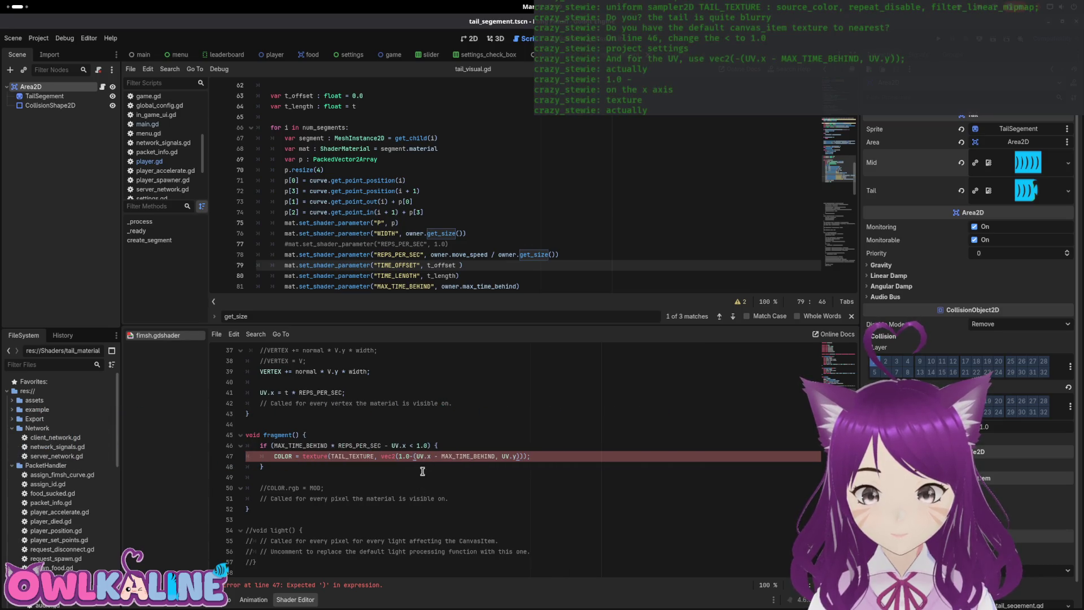
click(444, 450)
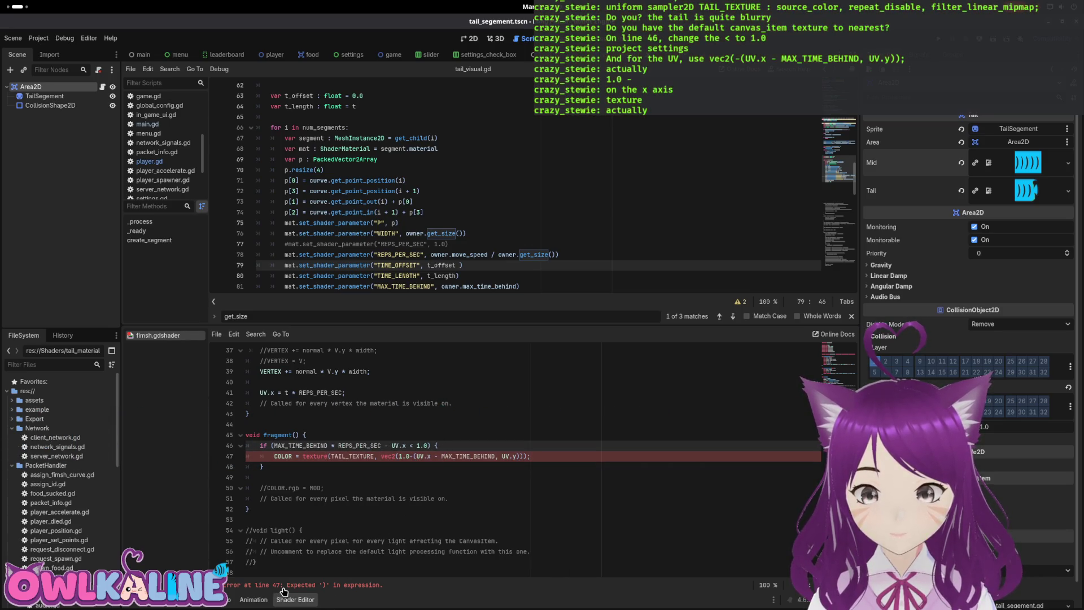
click(414, 455)
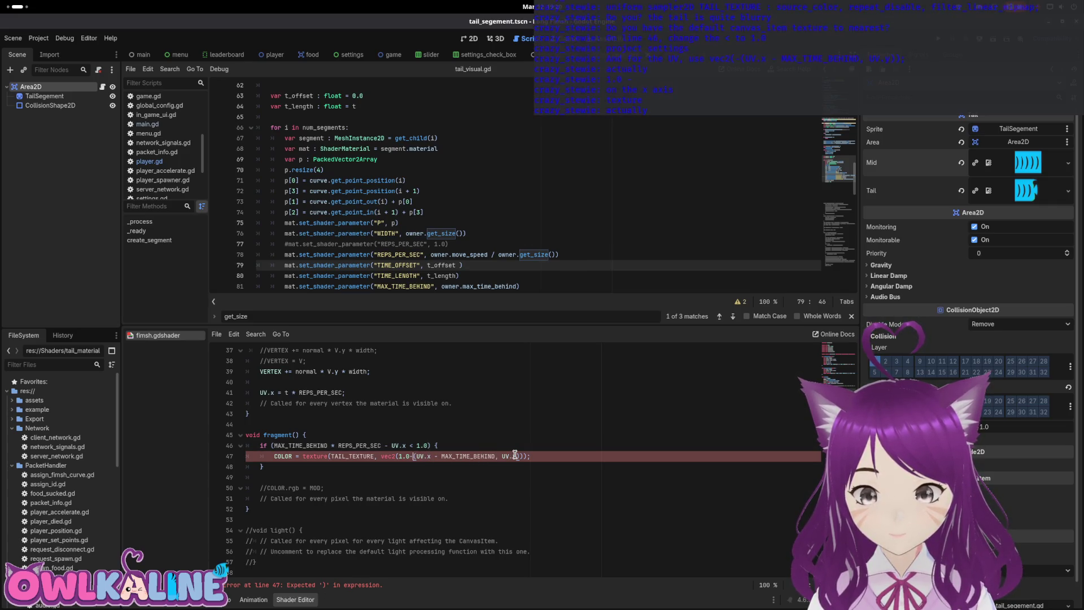
key(BackSpace)
key(End)
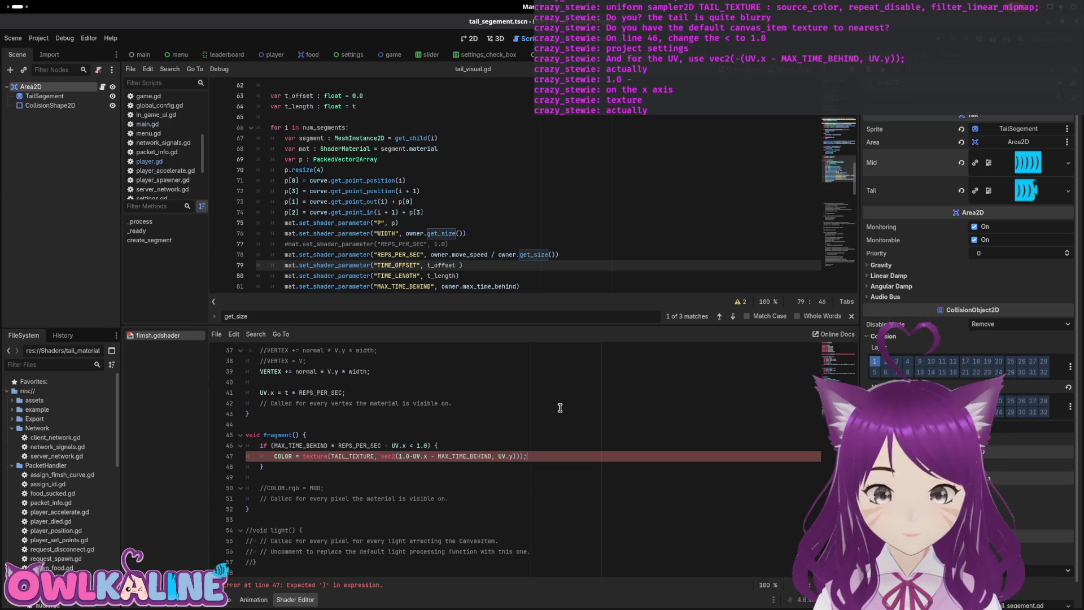
text())
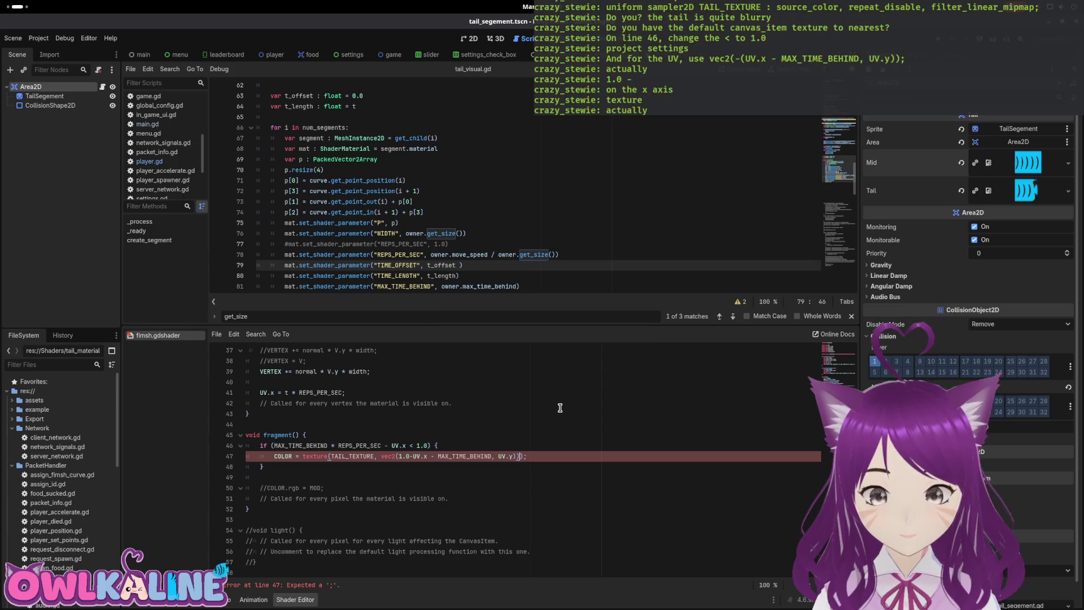
key(BackSpace)
key(Left)
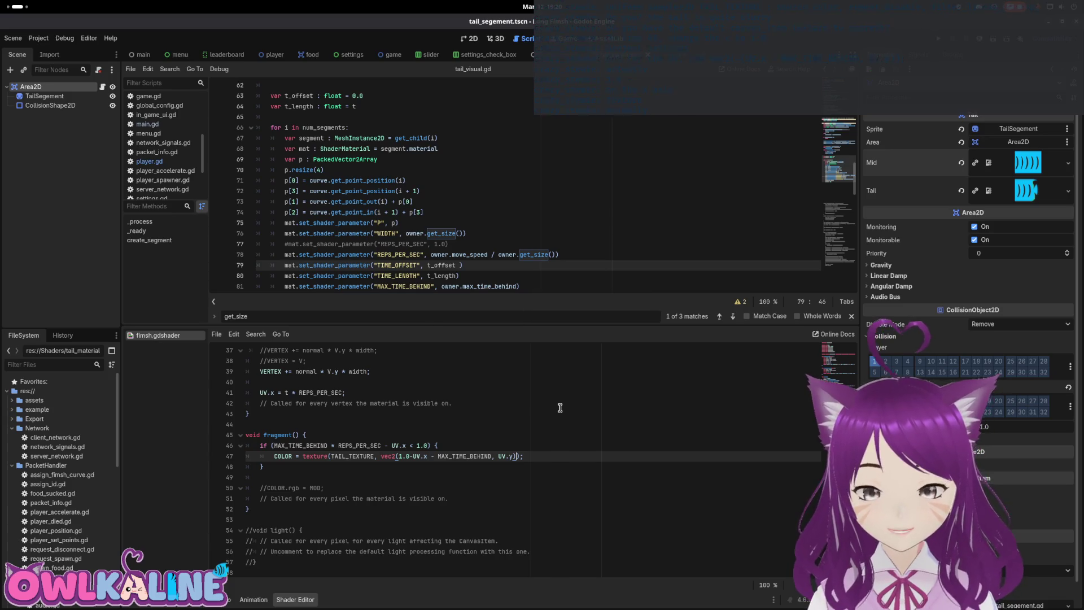
click(640, 467)
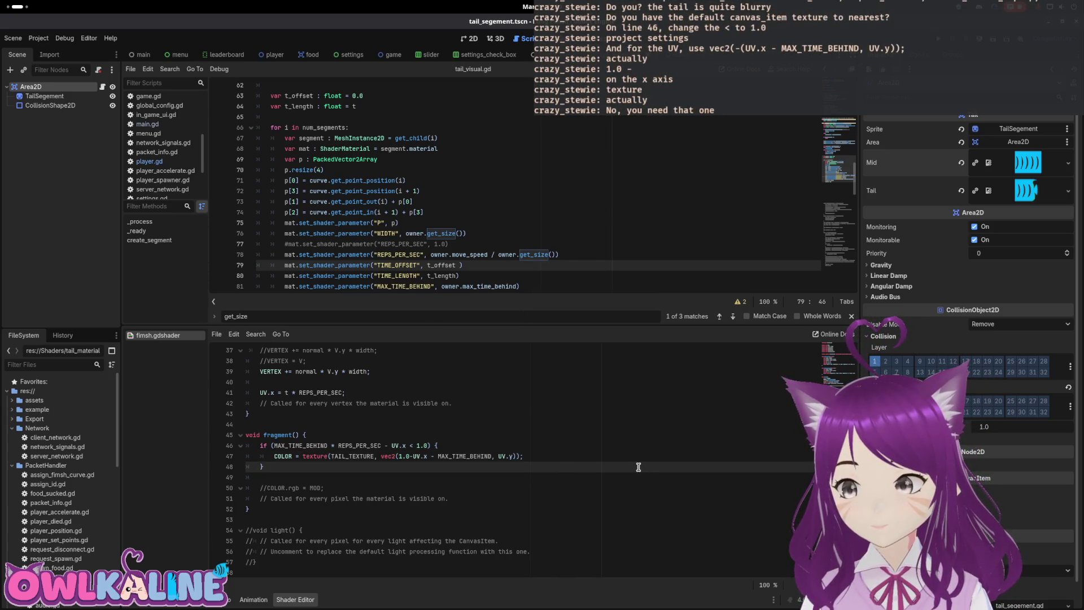
click(548, 485)
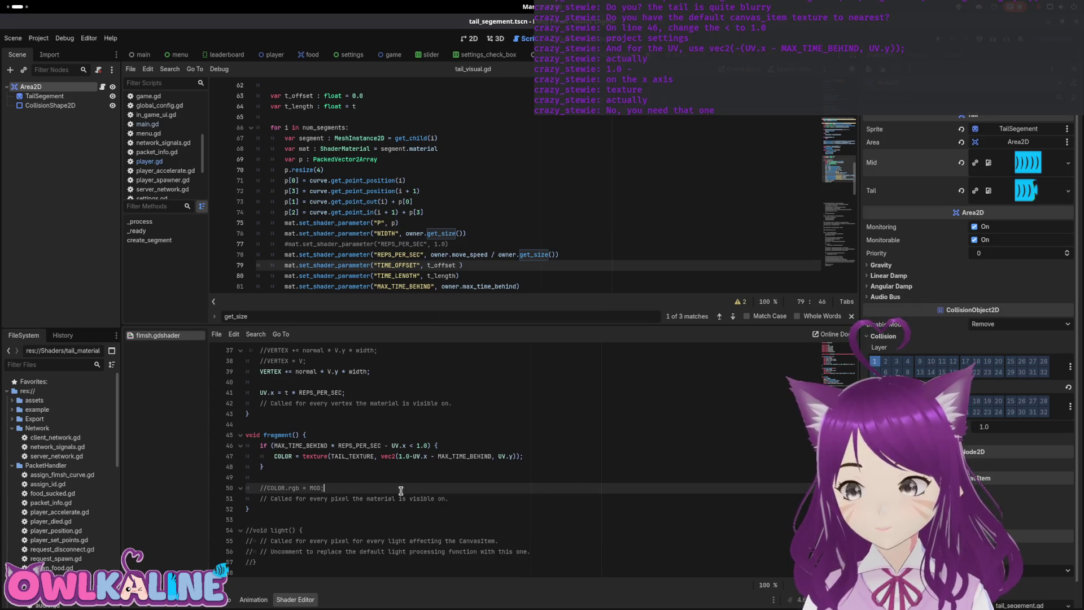
click(408, 470)
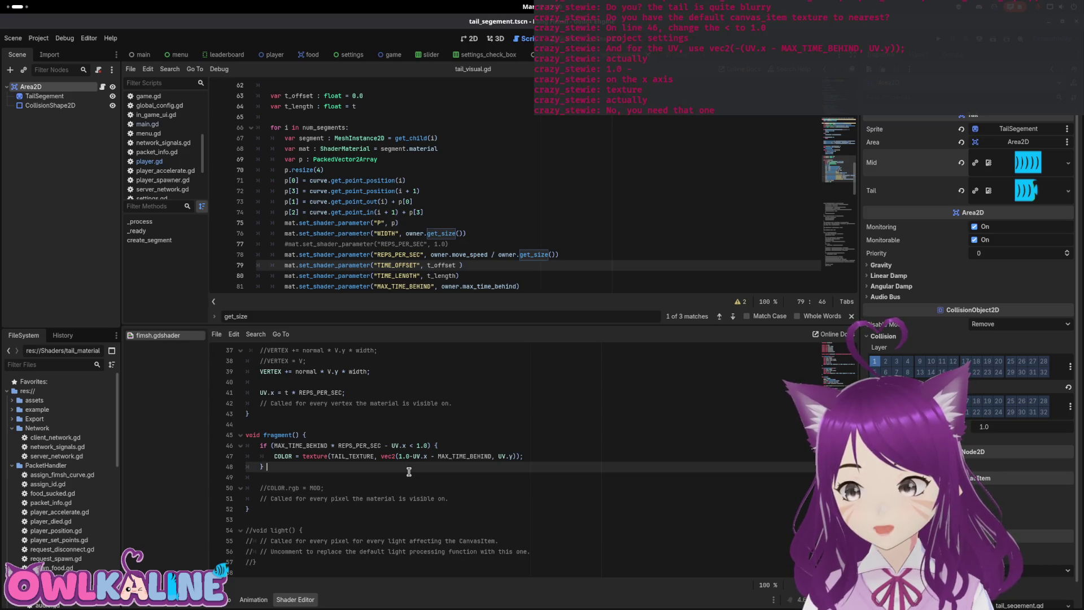
key(super)
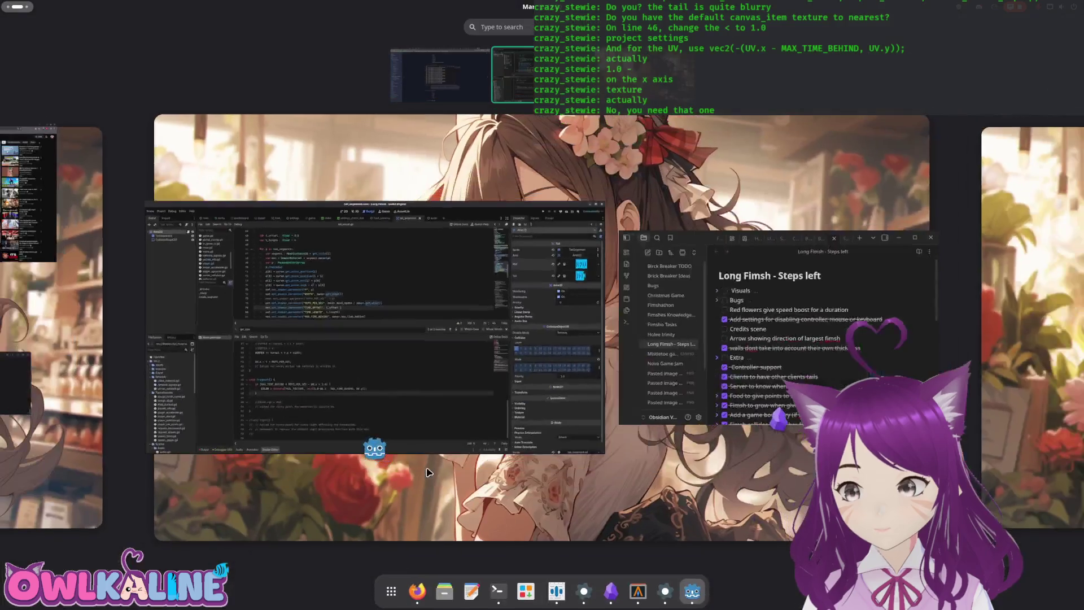
Step: Turn the minus before MAX_TIME_BEHIND into a plus and delete the 1.0- before UV.x
key(super)
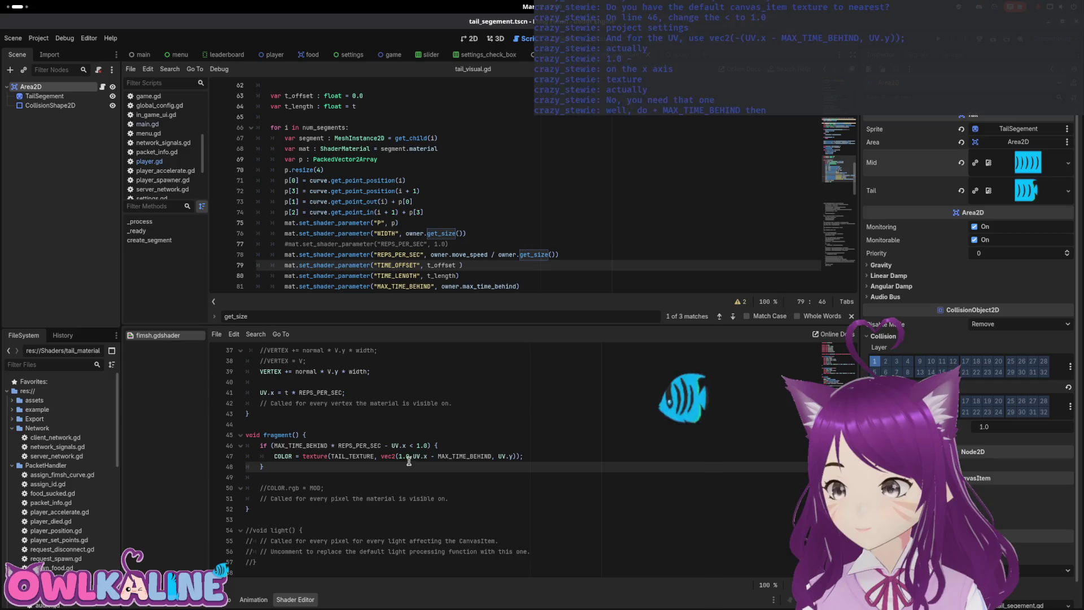
click(433, 456)
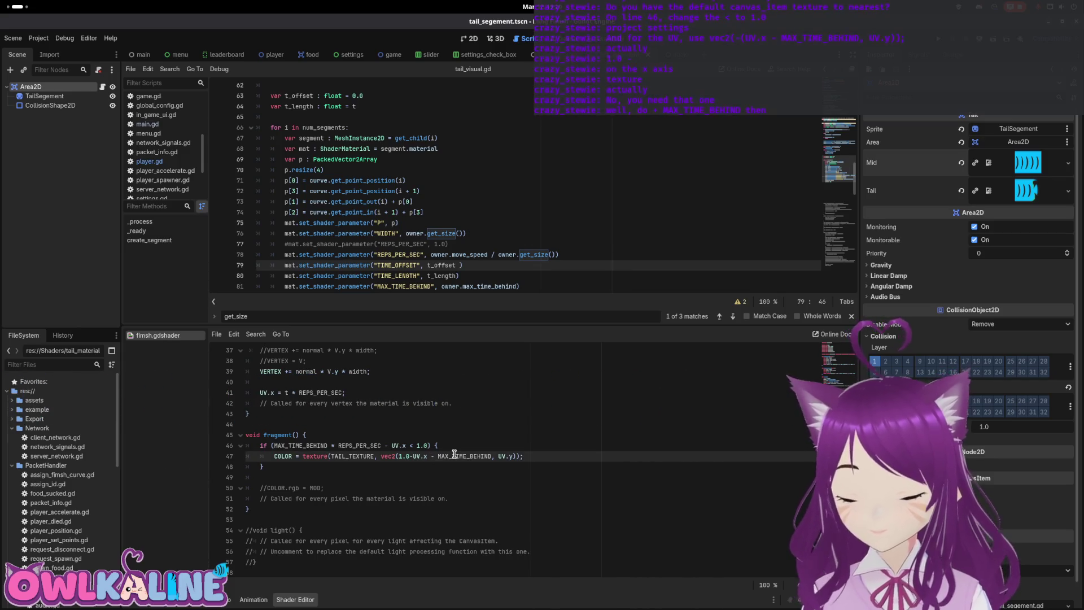
key(BackSpace)
text(+)
key(ctrl+Left)
key(ctrl+Left)
key(BackSpace)
key(BackSpace)
key(BackSpace)
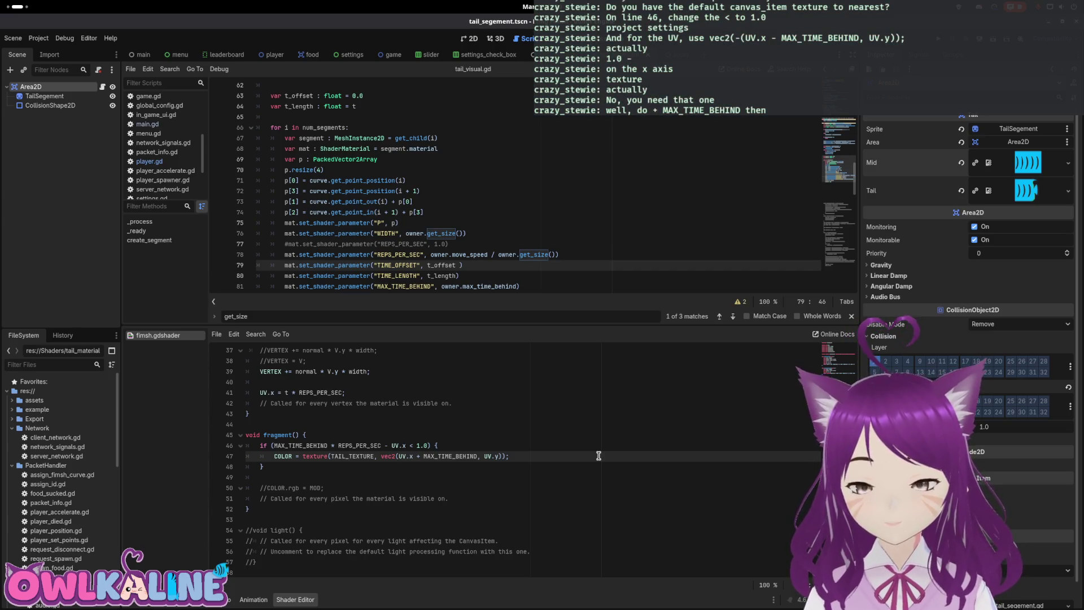
Step: Wrap line 47's x term as 1.0 - (UV.x + MAX_TIME_BEHIND) and save
scroll(559, 454, up, 4)
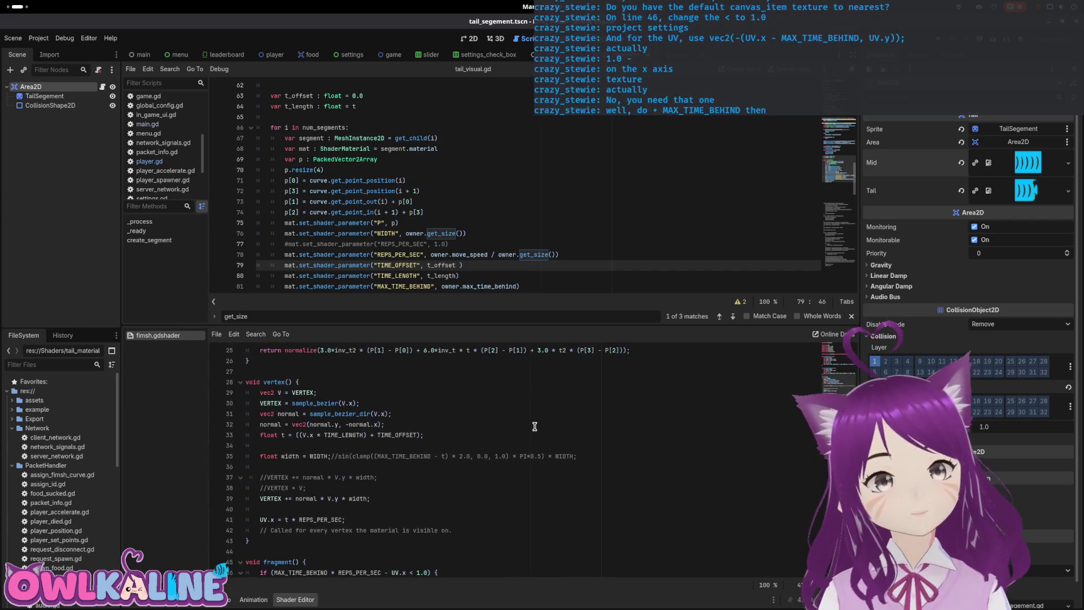
scroll(535, 426, up, 4)
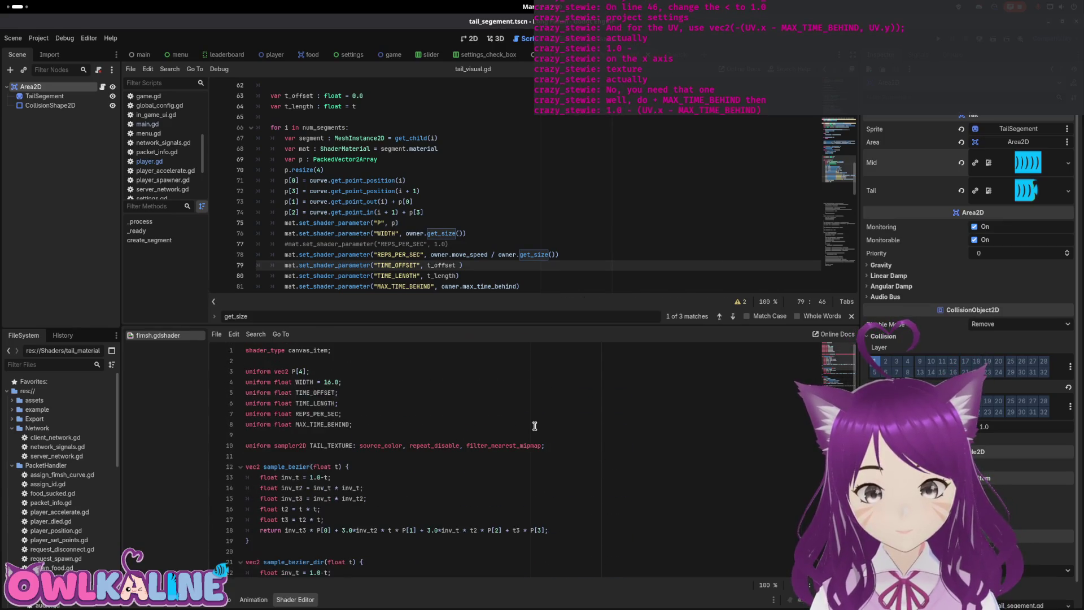
scroll(535, 426, down, 7)
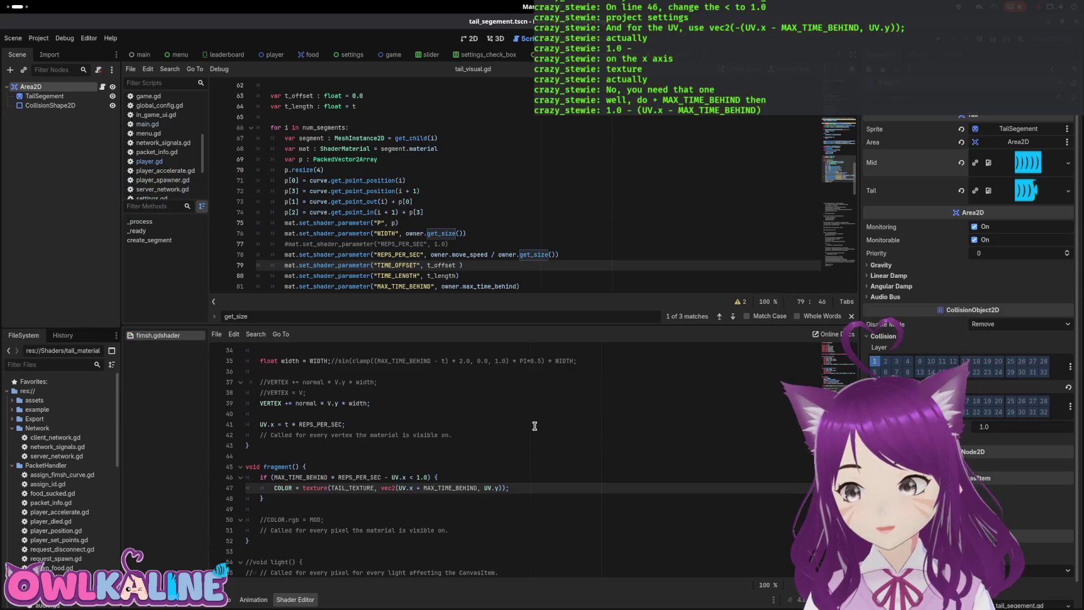
text(1.0 - ()
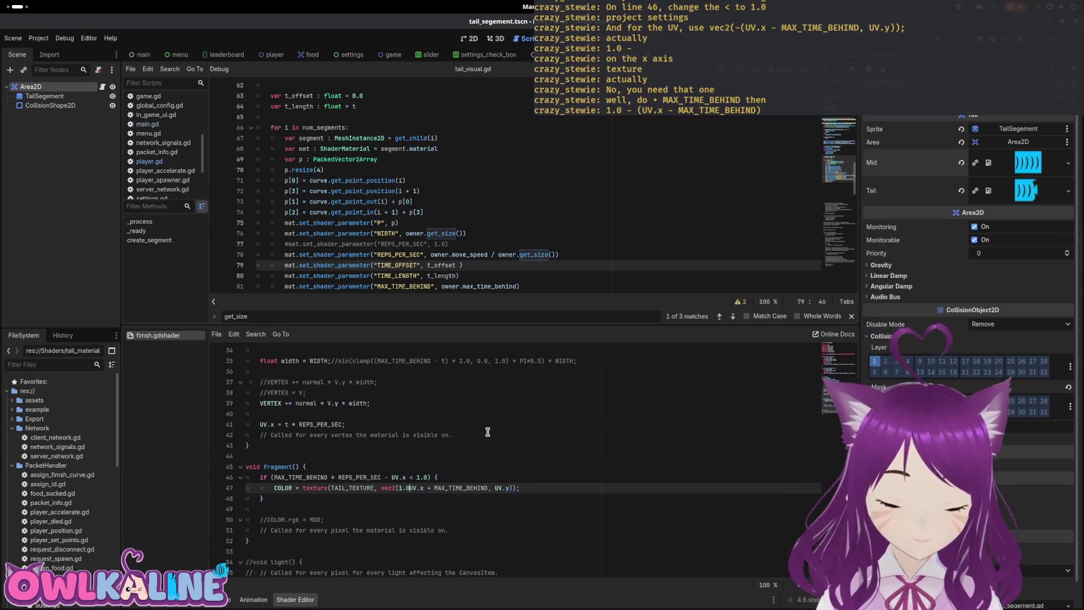
key(Right)
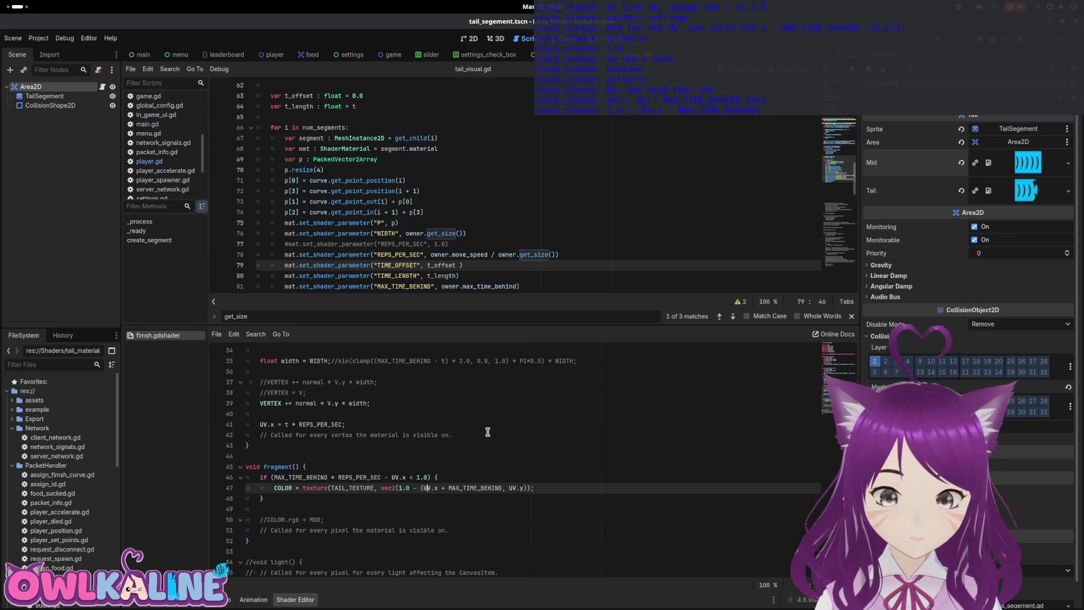
key(ctrl+Right)
text())
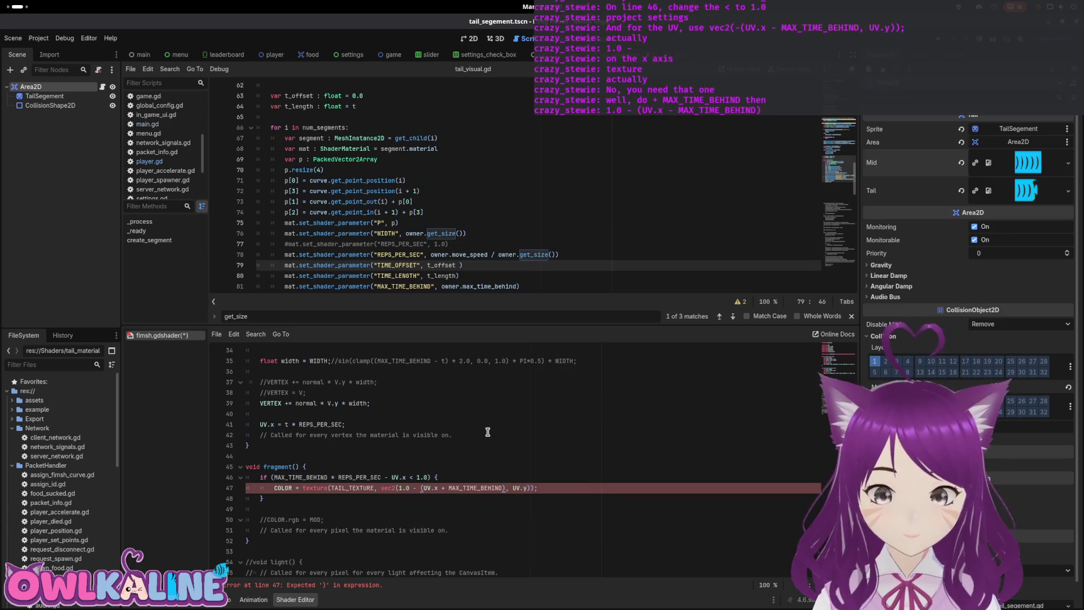
click(471, 465)
key(ctrl+s)
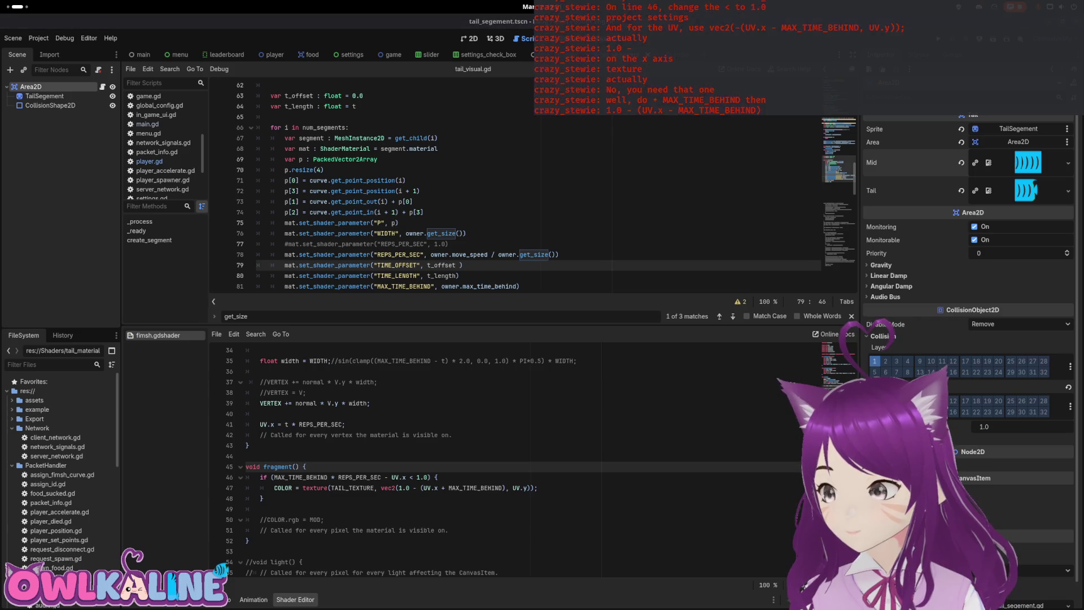
Step: Multiply MAX_TIME_BEHIND by REPS_PER_SEC on line 47 and run the project
click(463, 466)
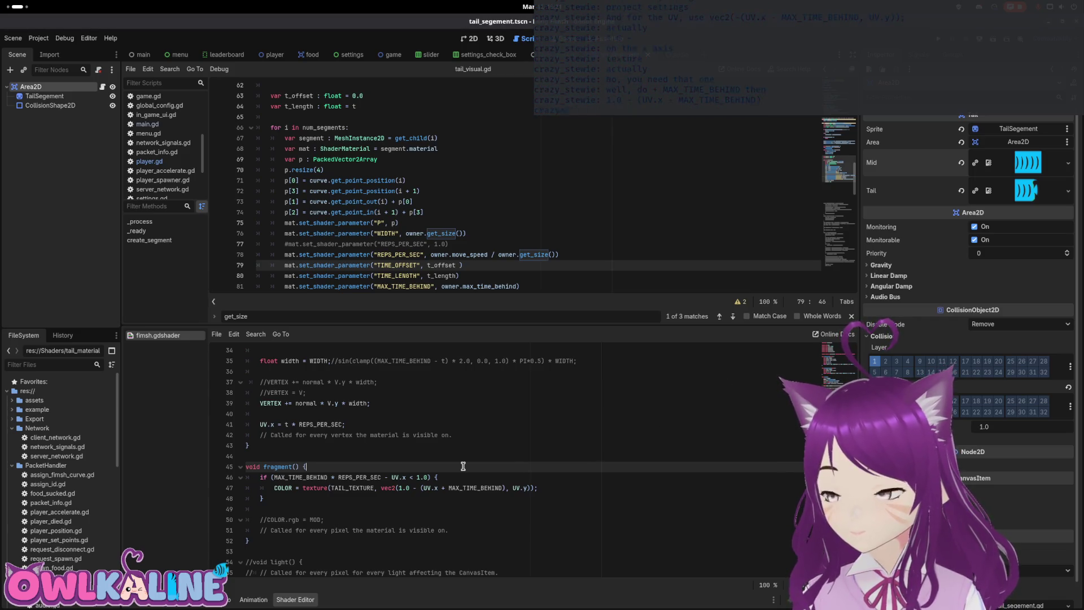
key(Up)
key(Up)
key(Up)
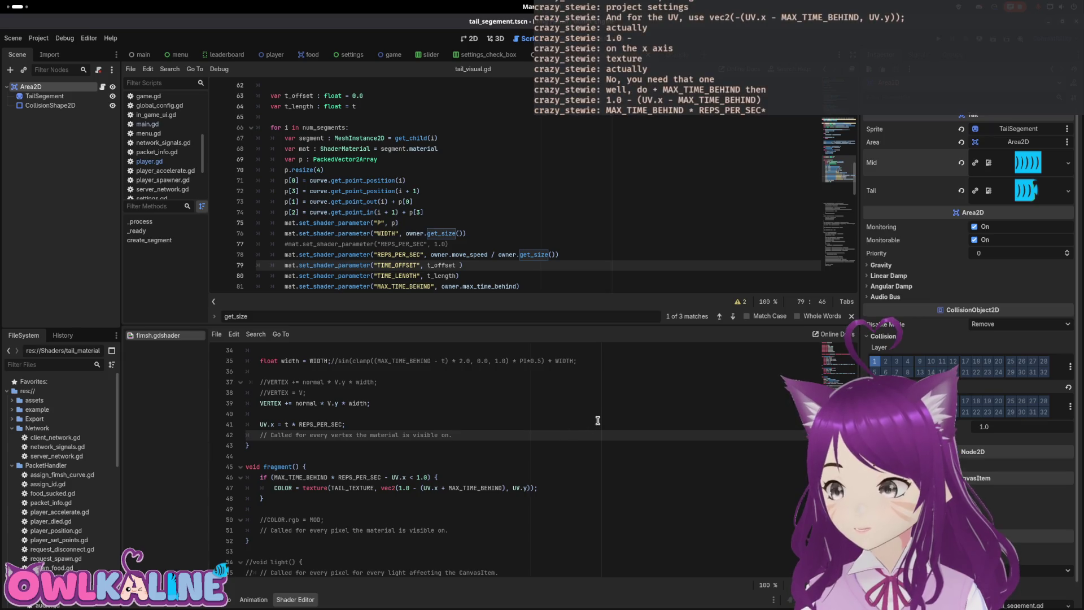
click(502, 487)
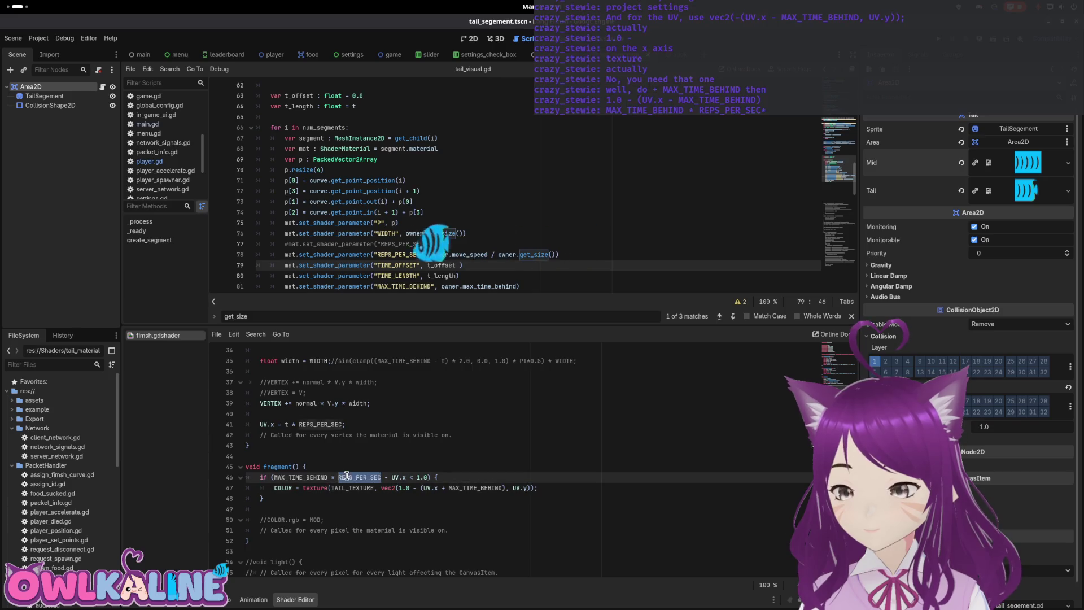
text( * REPS_PER_SEC)
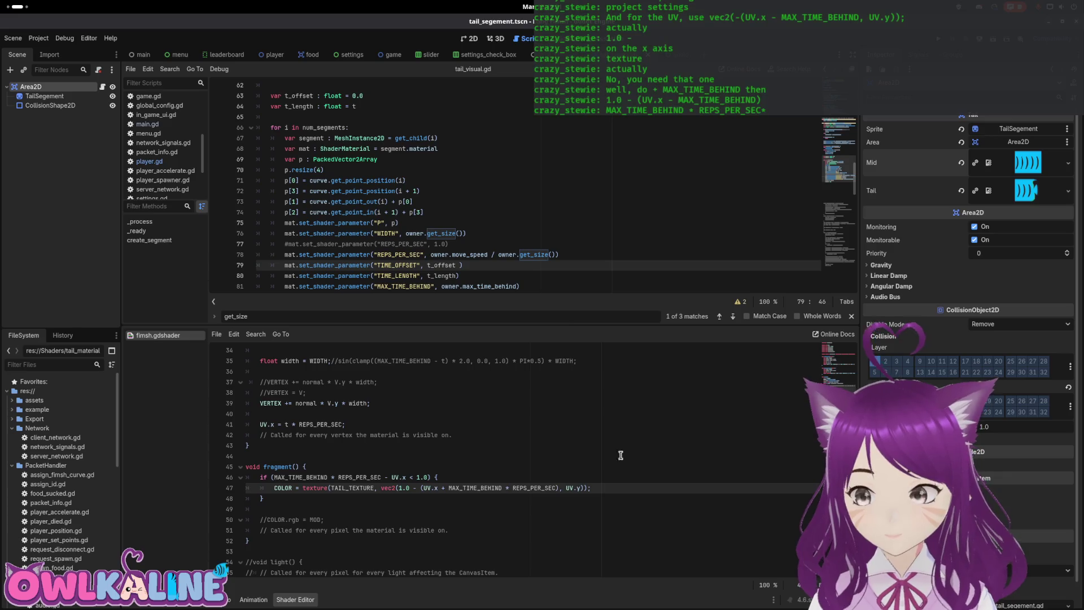
click(621, 456)
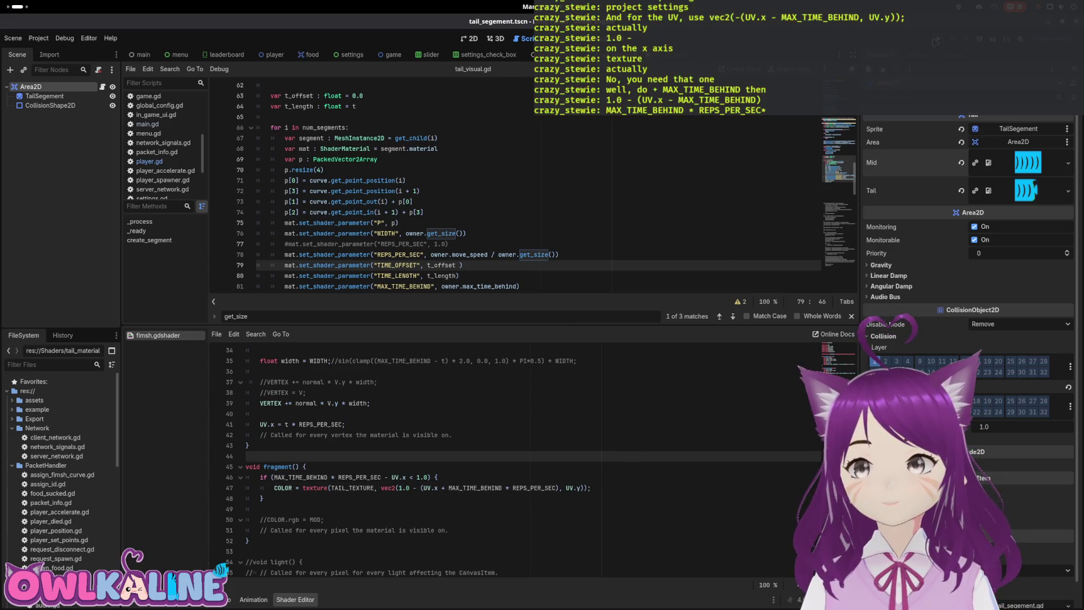
key(F5)
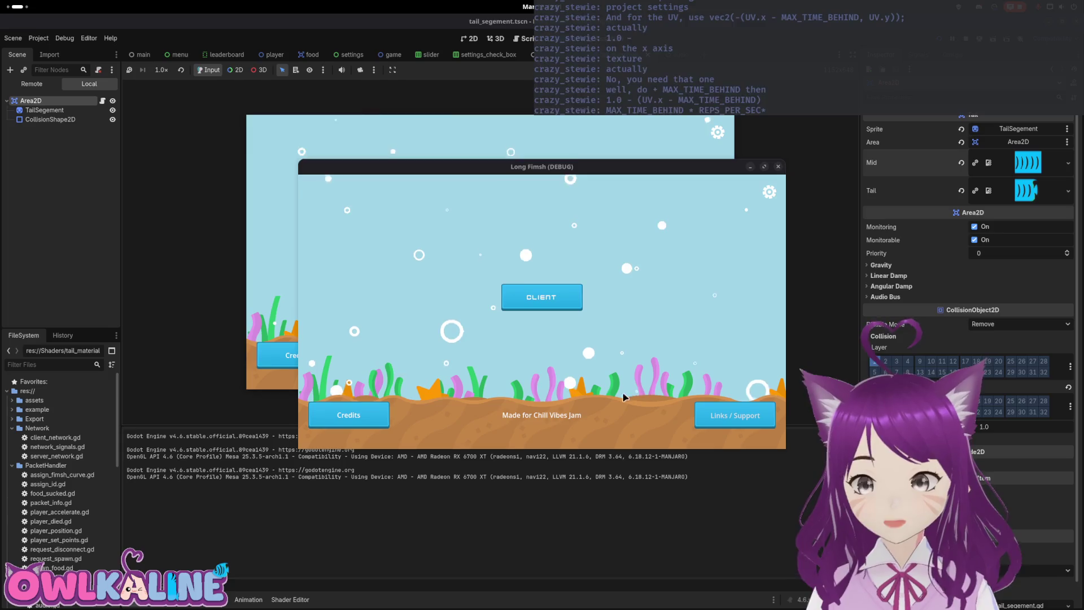
Step: Test the tail as CLIENT, stop the game, and add an empty line after line 48's brace
click(526, 298)
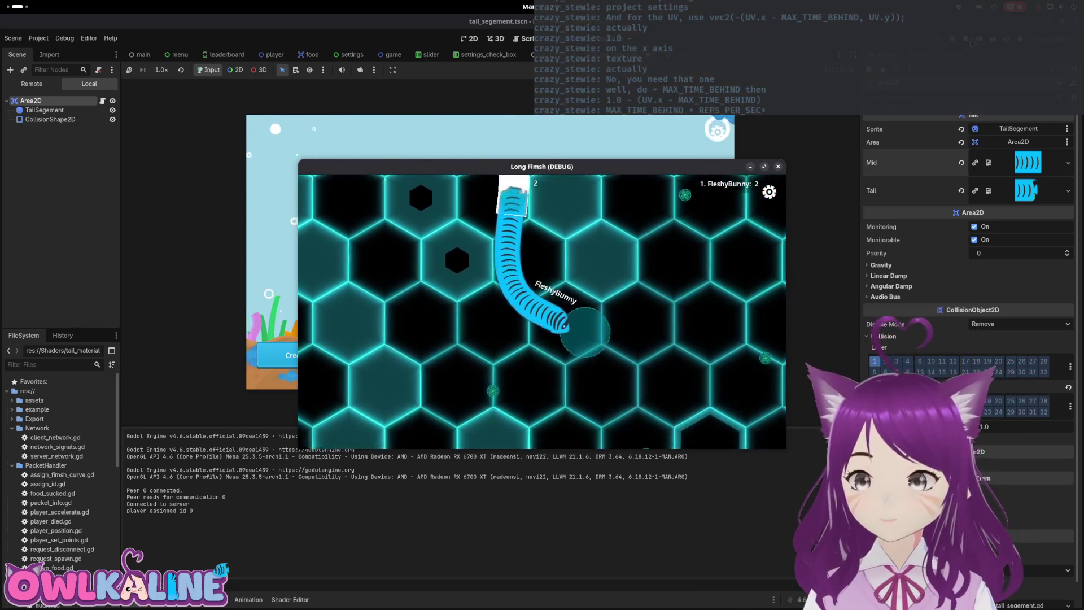
key(F8)
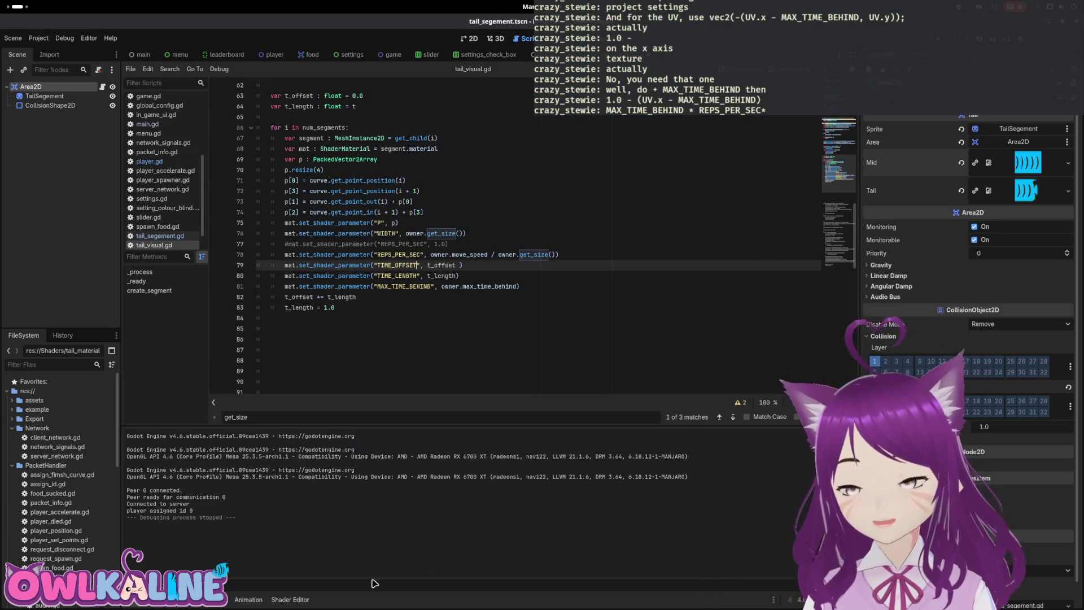
click(291, 599)
click(322, 499)
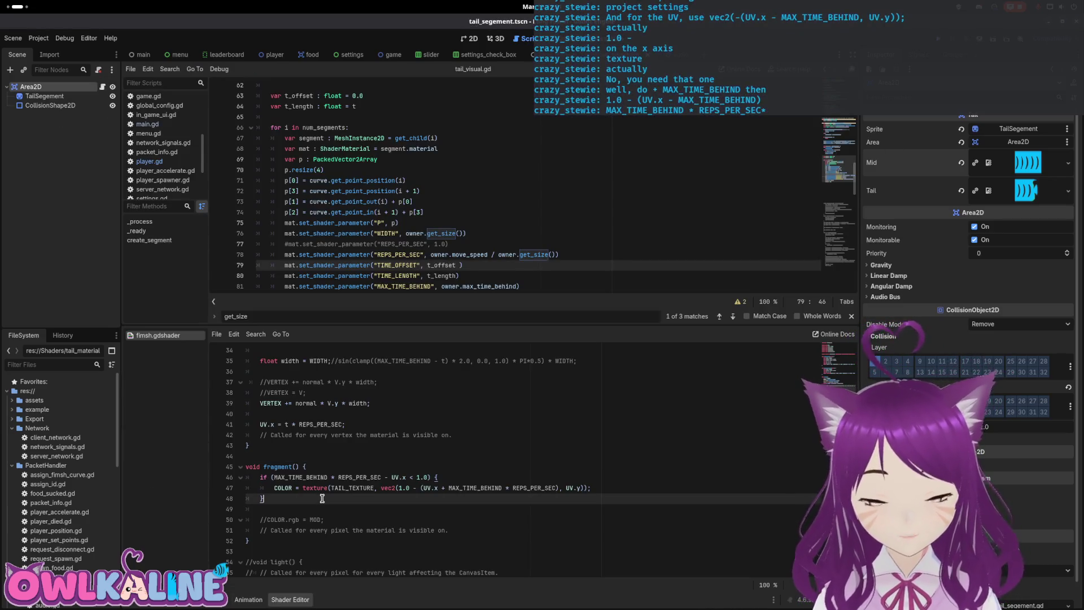
key(Return)
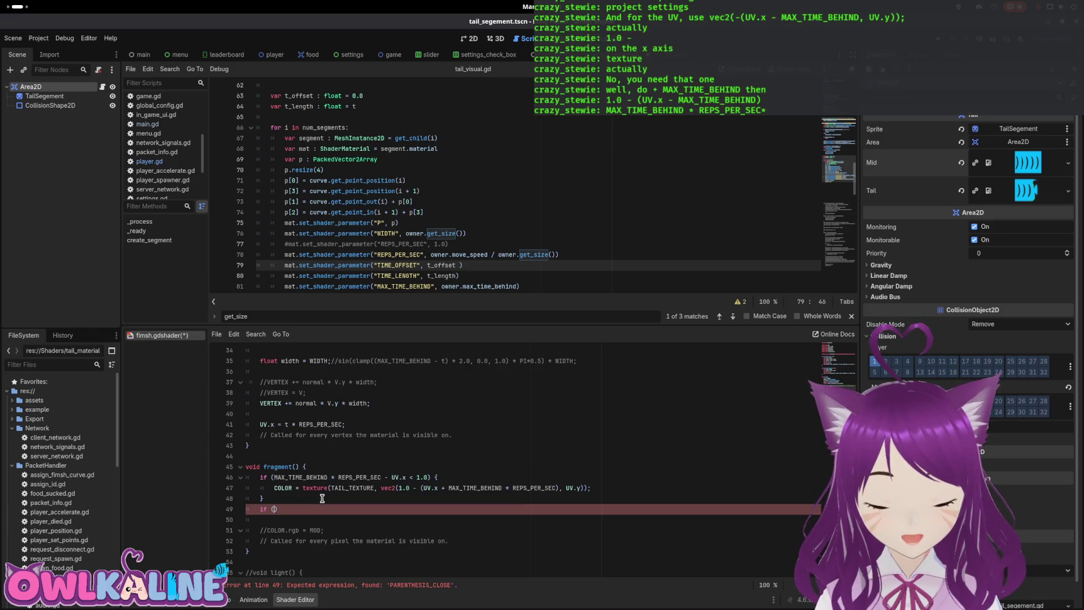
Step: Add an if MAX_TIME_BEHIND < check with discard; after the if block and save
text(MAX_TIME_BEHIND < 0.5)
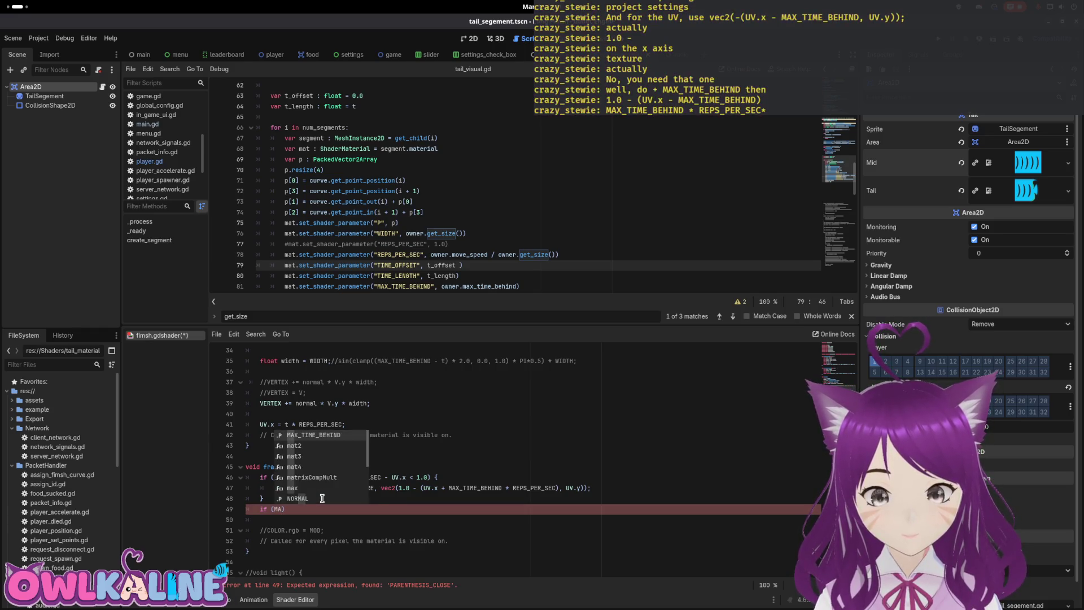
key(Return)
text(< 0.5)
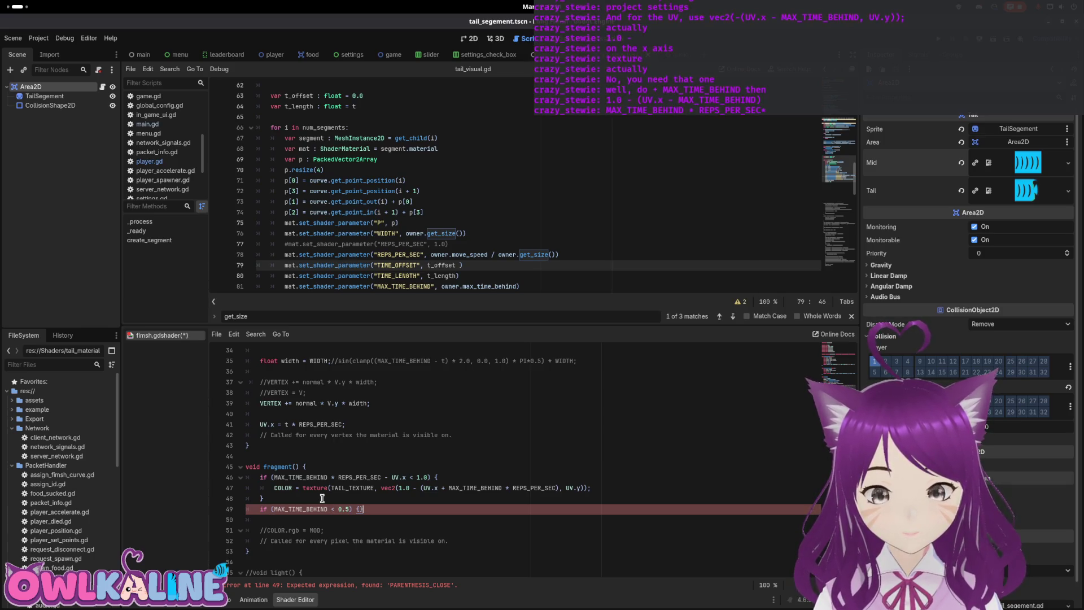
key(Return)
text(ard;)
key(ctrl+s)
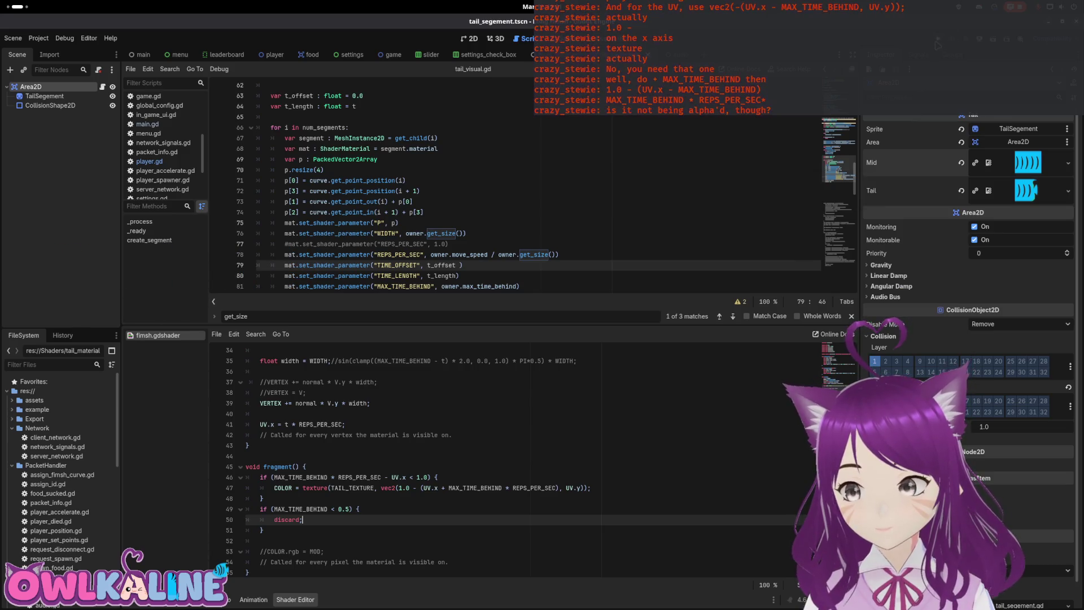
Step: Run the game, join as client to test, then stop it
key(F5)
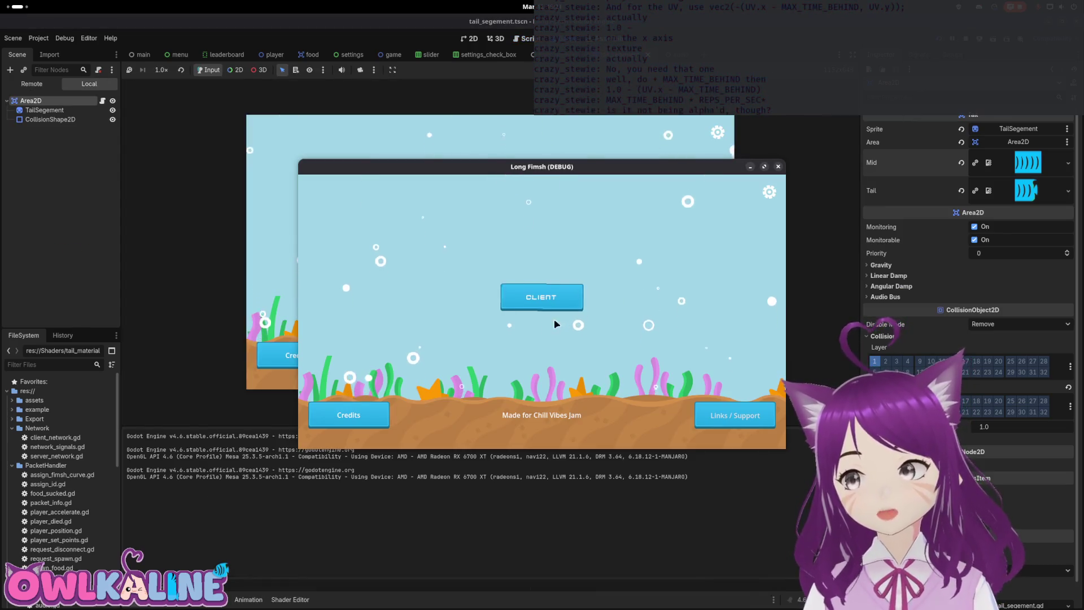
click(531, 299)
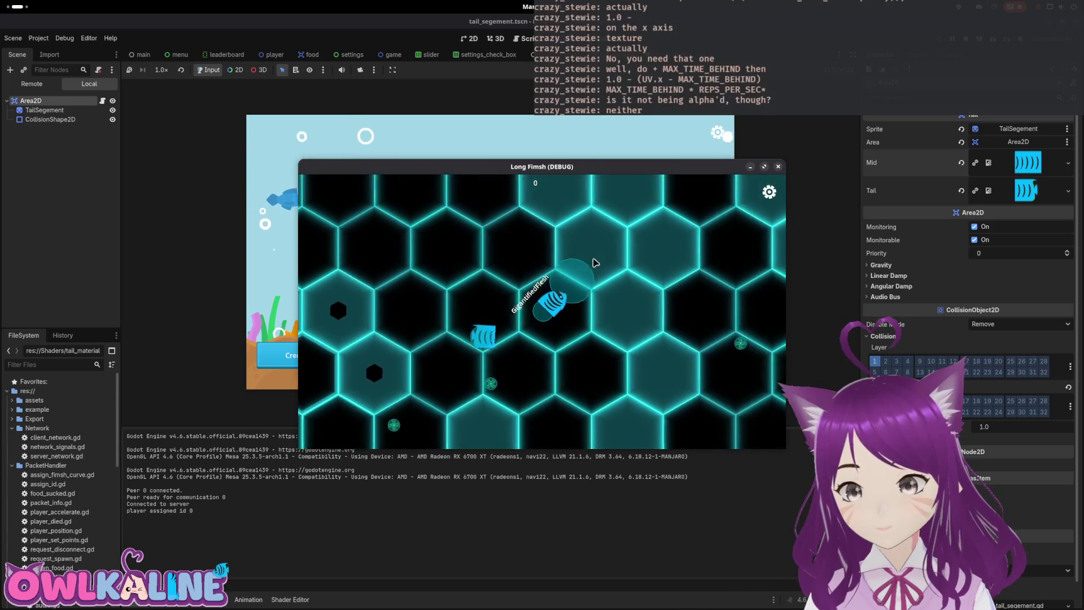
key(F8)
Step: Copy ' * REPS_PER_SEC' from line 46 and paste it after MAX_TIME_BEHIND on line 49
click(271, 601)
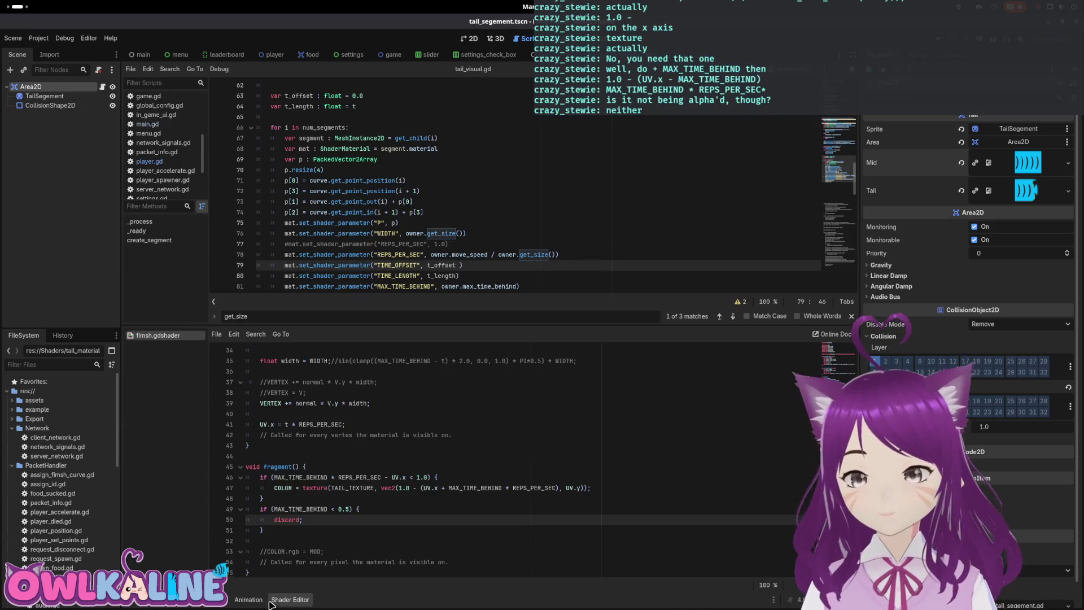
click(371, 508)
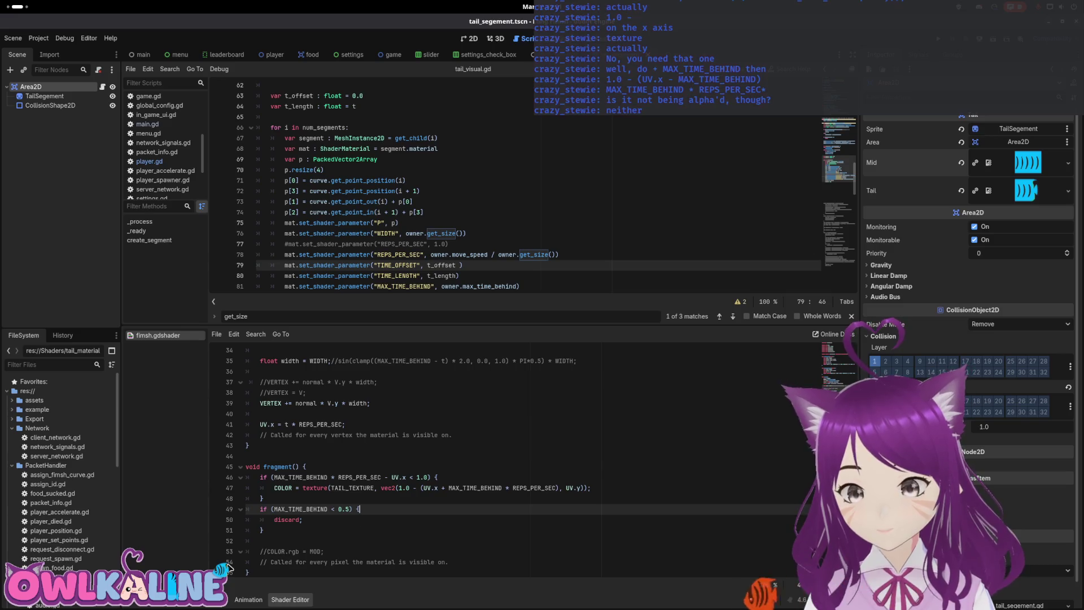
click(294, 520)
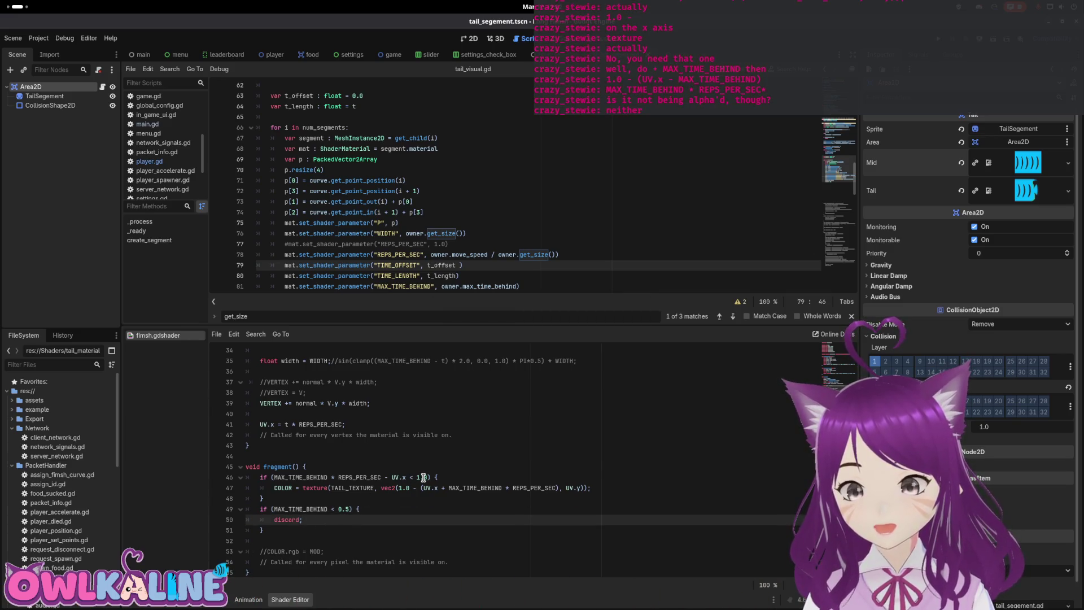
click(326, 511)
drag(328, 478, 382, 477)
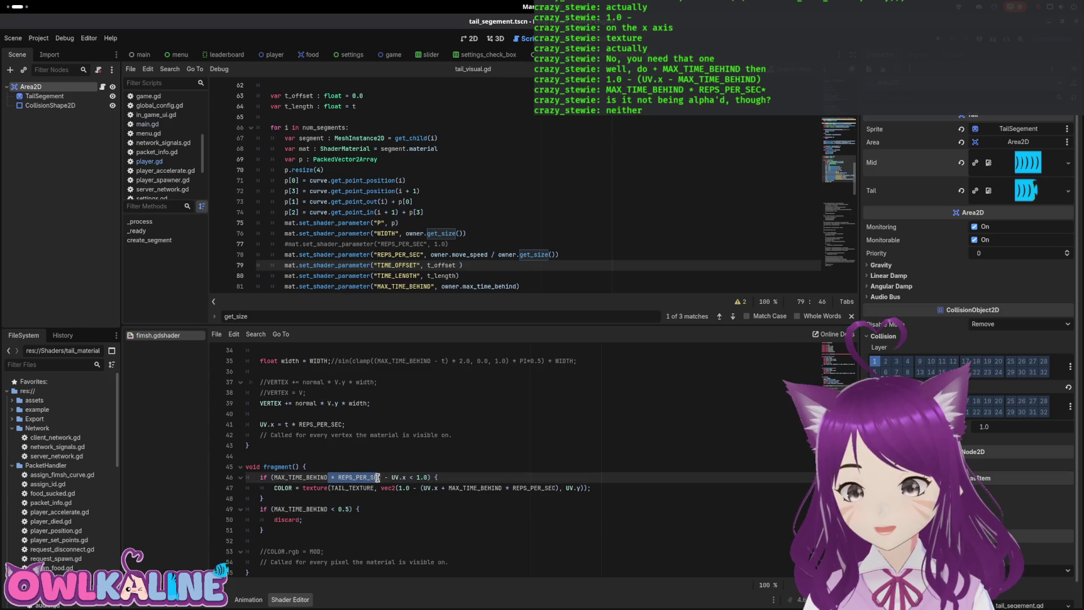
key(ctrl+c)
click(327, 509)
key(ctrl+v)
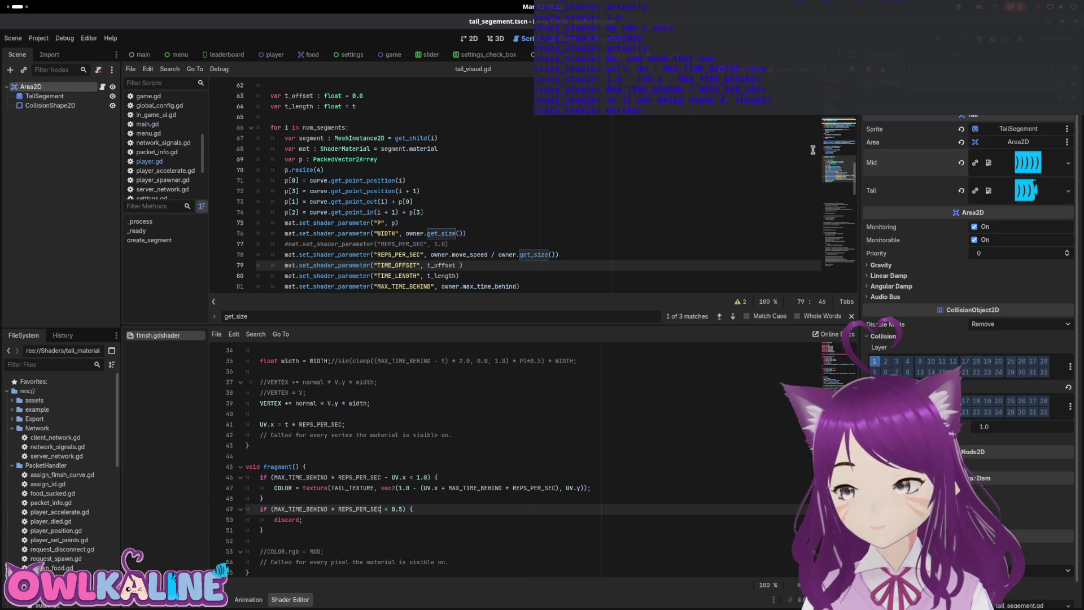
Step: Hide the TailSegement node and run the project again
double_click(352, 488)
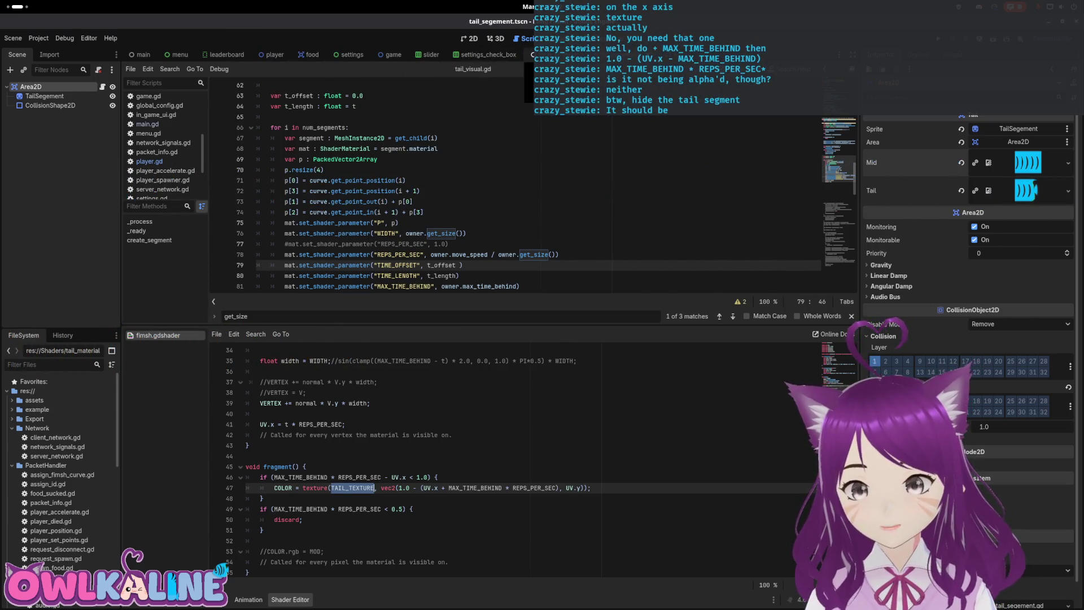
click(113, 97)
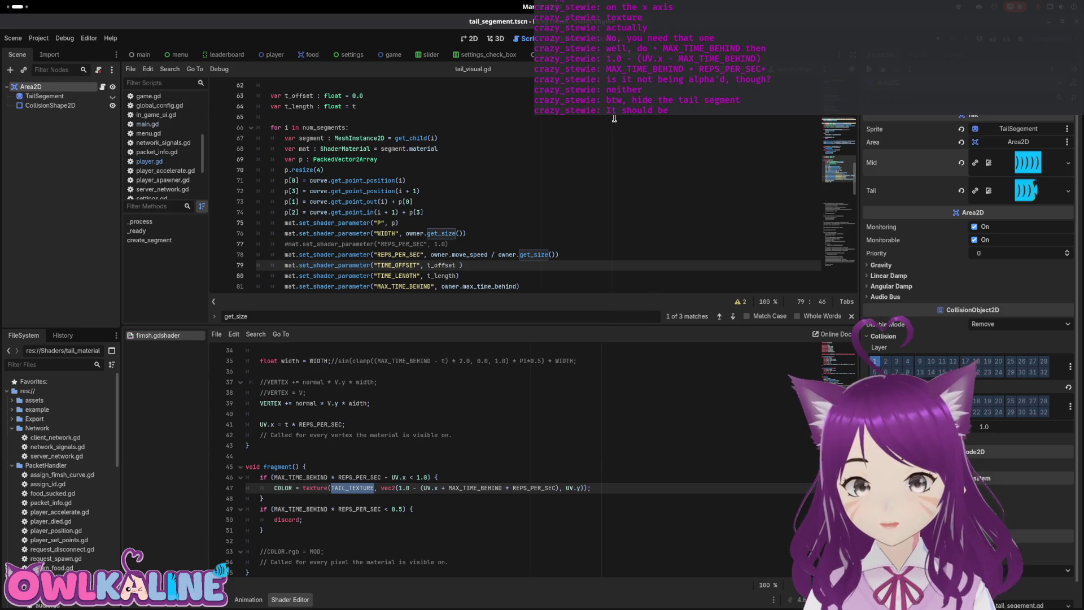
click(940, 41)
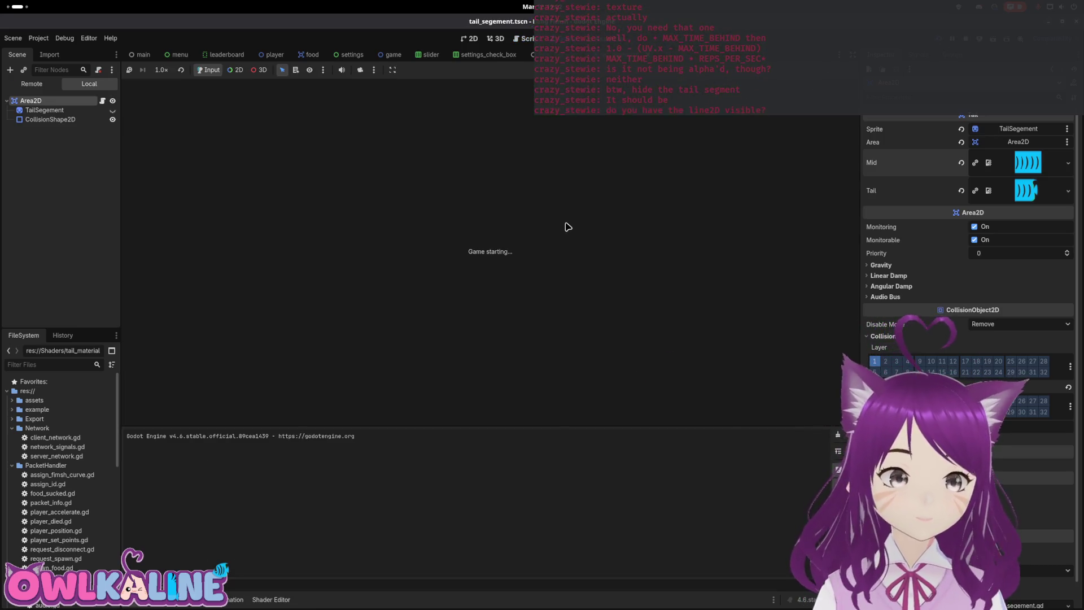
Step: Join the game as a client, play briefly, and stop it with F8
click(573, 292)
click(541, 321)
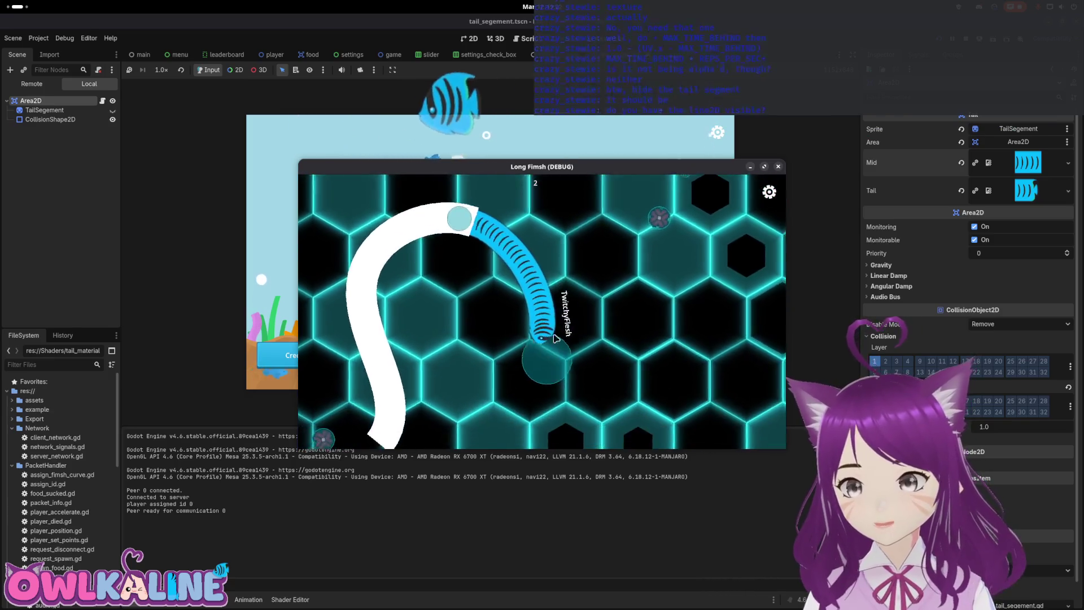
key(F8)
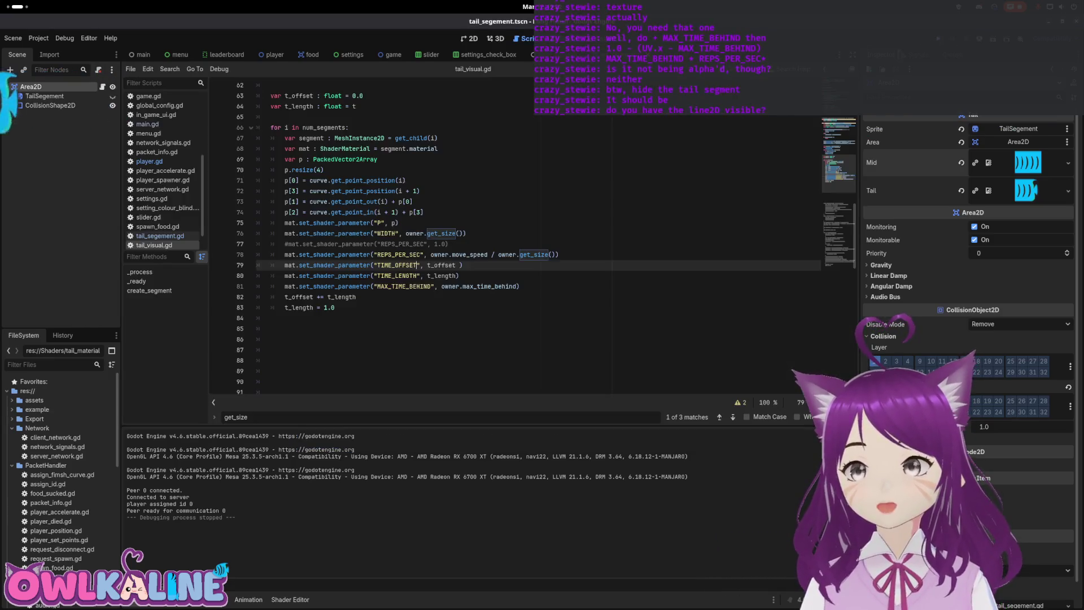
Step: Open player.gd from the player scene and review the commented-out visual_line code in update_tail_curve
click(275, 59)
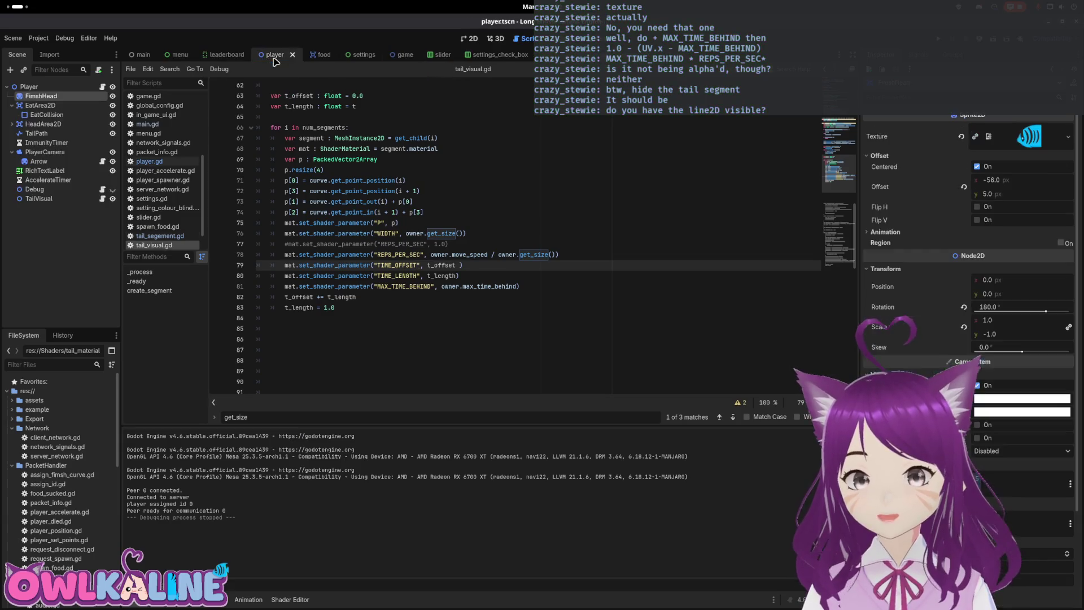
click(103, 87)
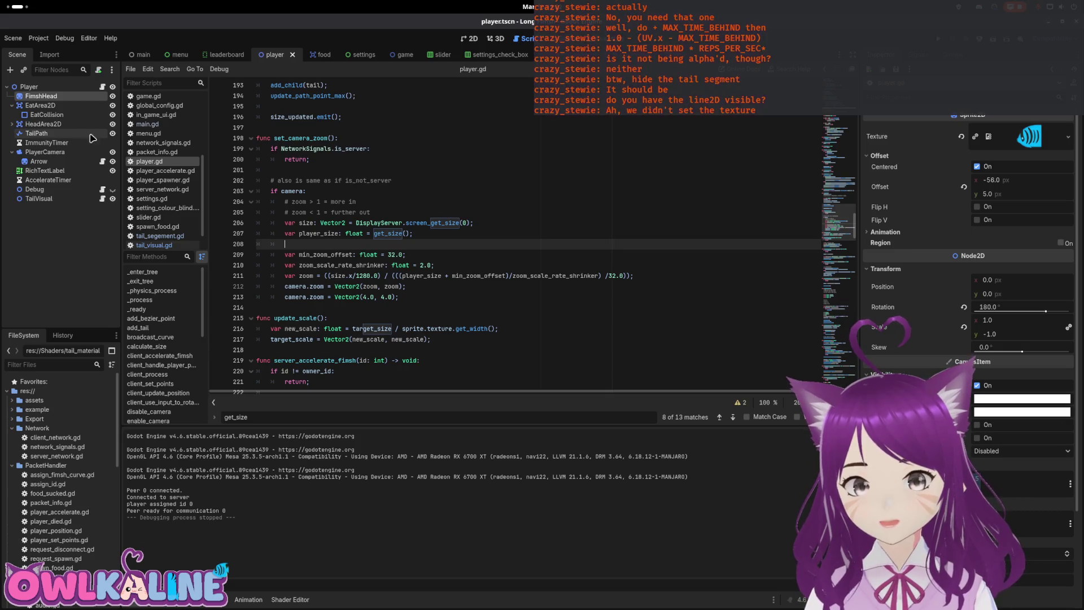
click(840, 359)
drag(274, 338, 439, 340)
click(373, 340)
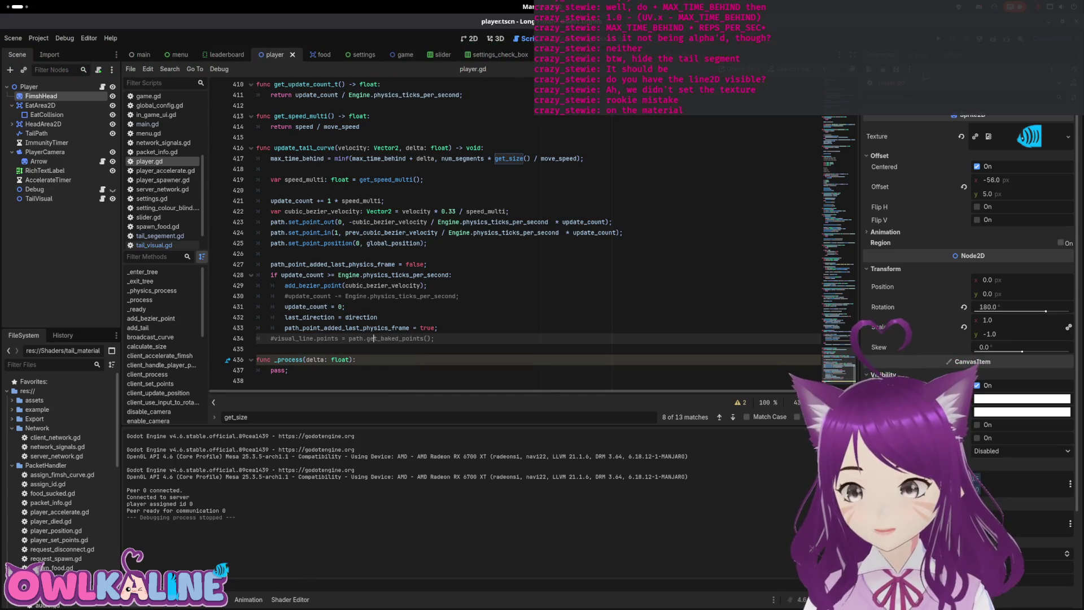
Step: Run the project again, join and play, stop it, and select the TailVisual node
key(F5)
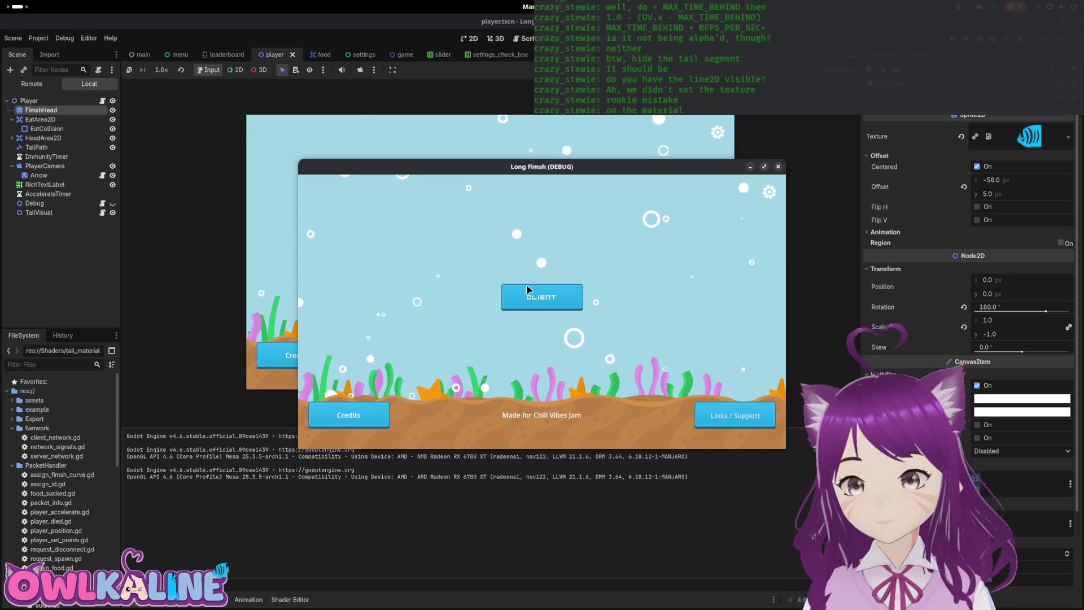
click(577, 323)
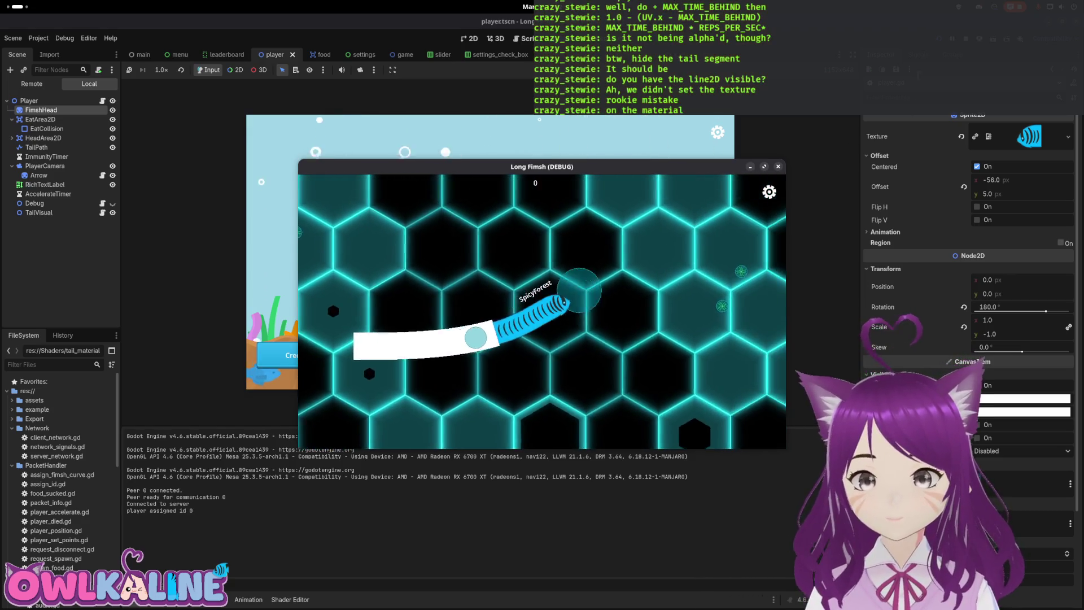
key(F8)
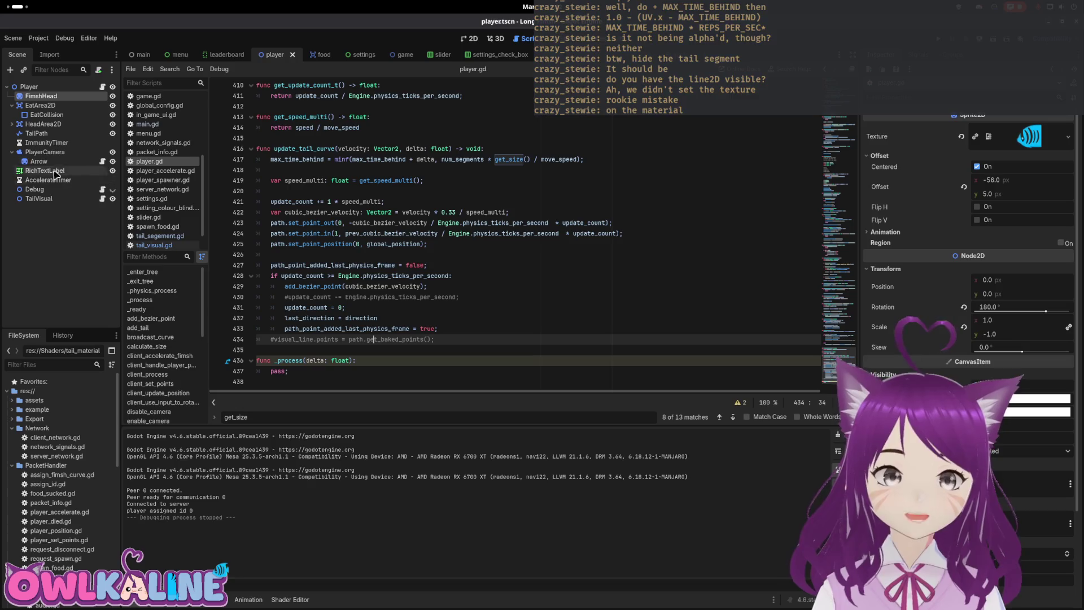
click(61, 199)
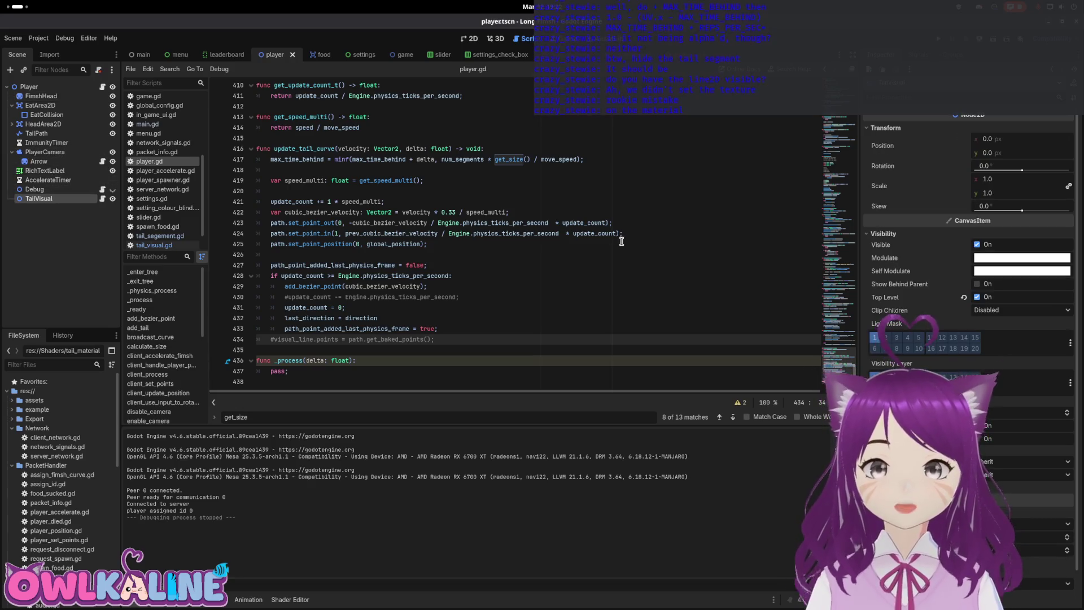
Step: Inspect TailVisual's material and its tail_visual.gd script, then open tail_material.tres
scroll(926, 339, down, 2)
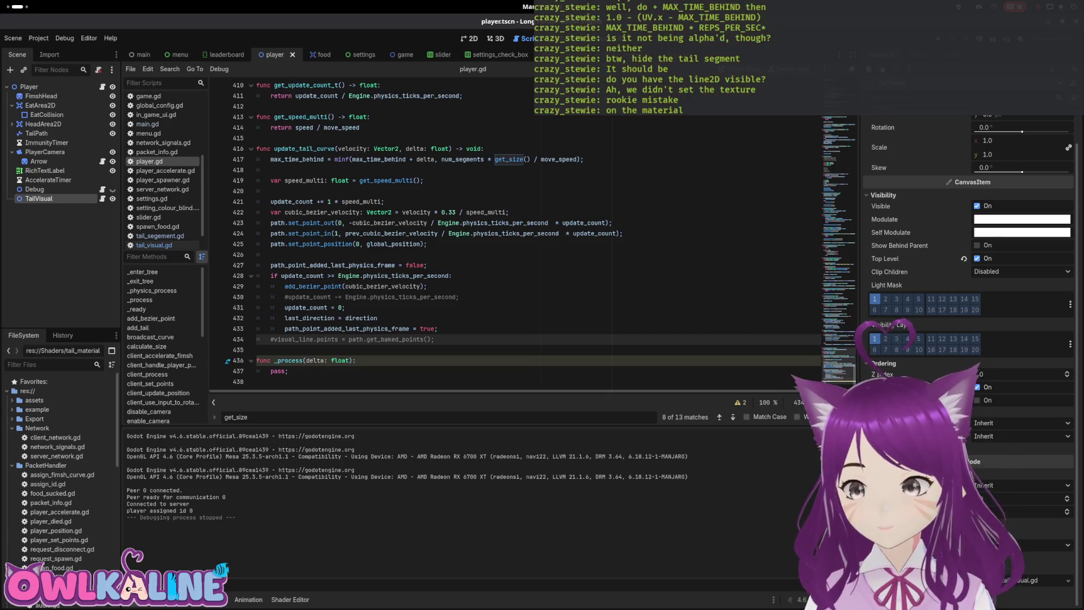
click(904, 449)
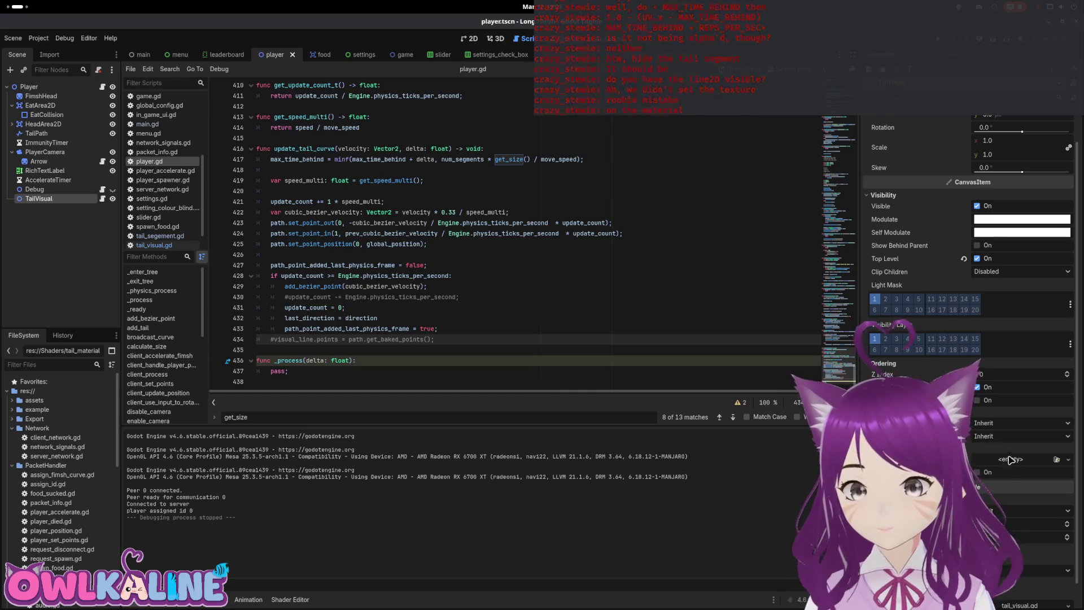
click(103, 199)
scroll(505, 234, up, 5)
scroll(505, 234, up, 10)
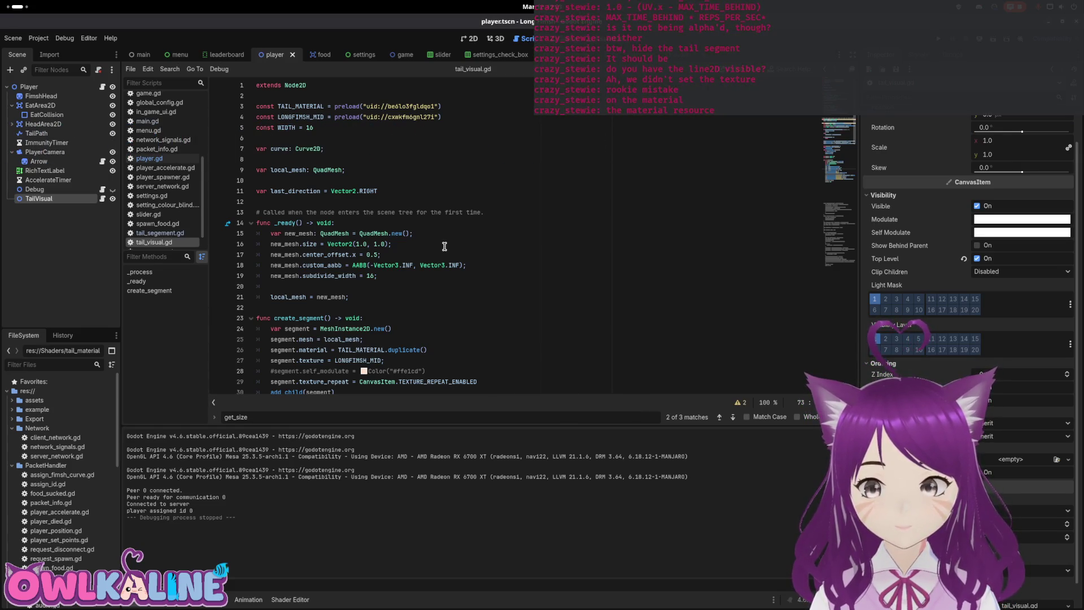
scroll(63, 553, down, 10)
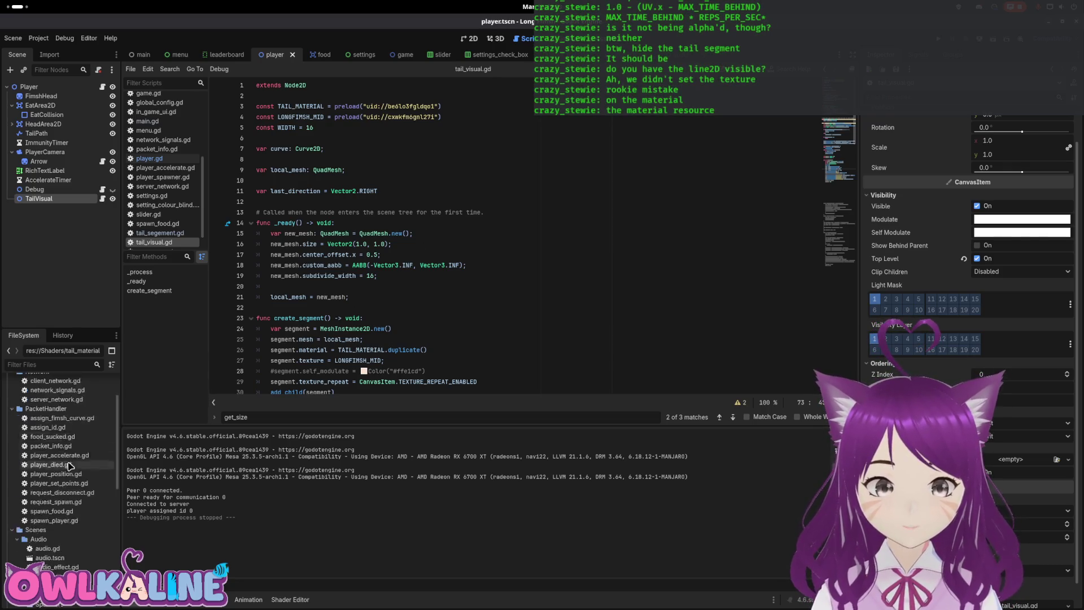
click(59, 553)
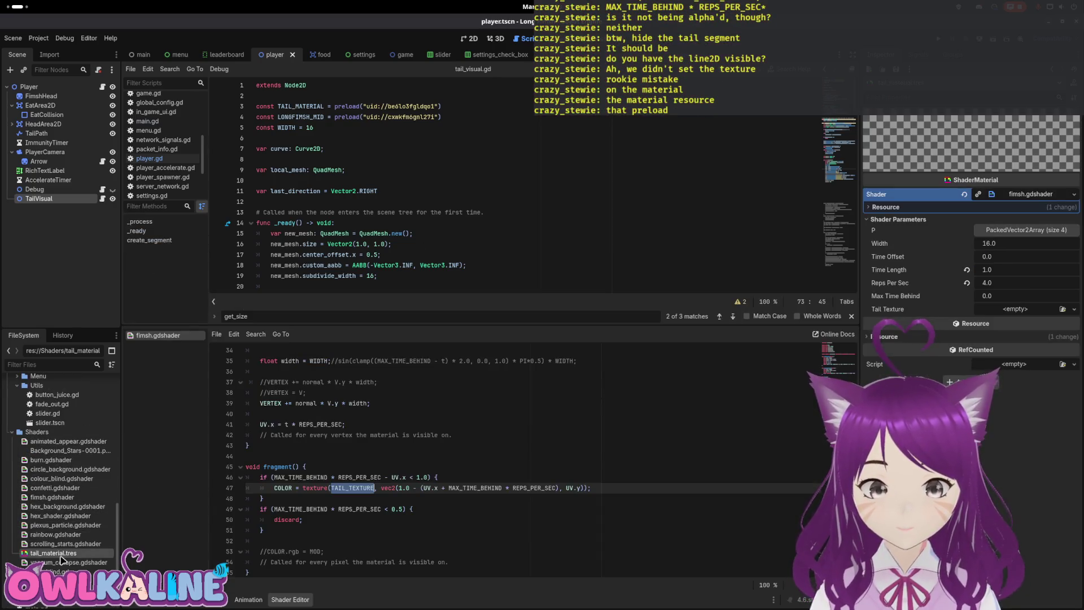
Step: Assign the fish tail image to tail_material's Tail Texture parameter and save the scene
click(888, 206)
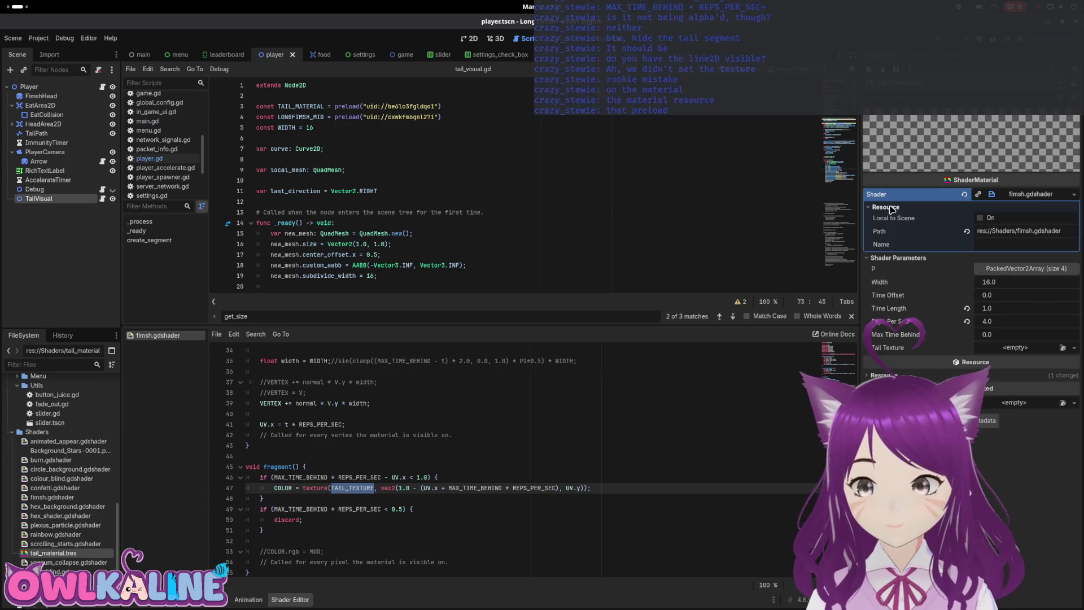
click(887, 207)
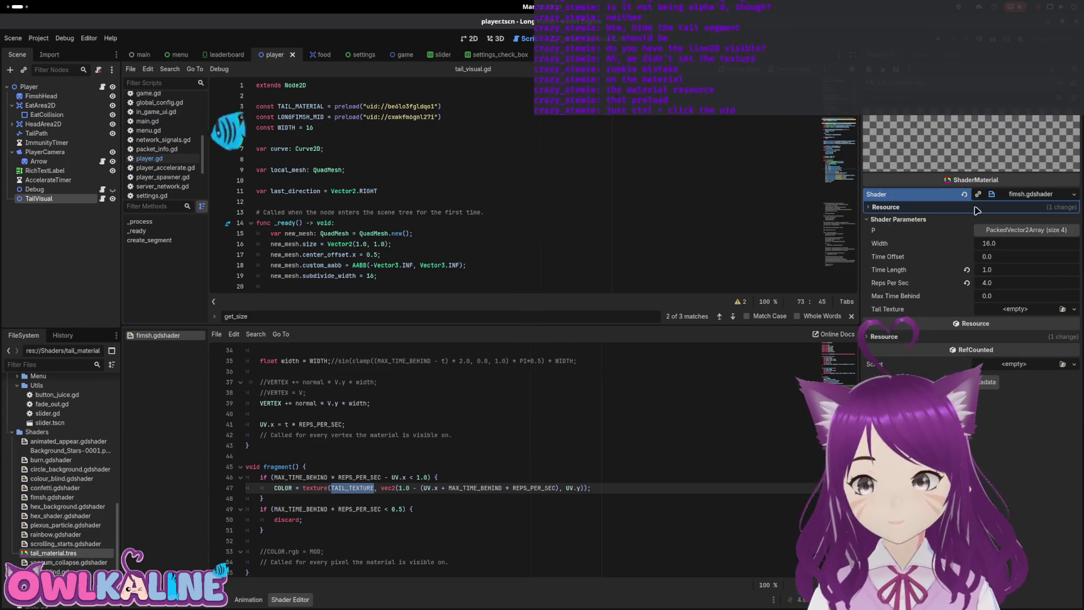
click(1026, 194)
click(1026, 194)
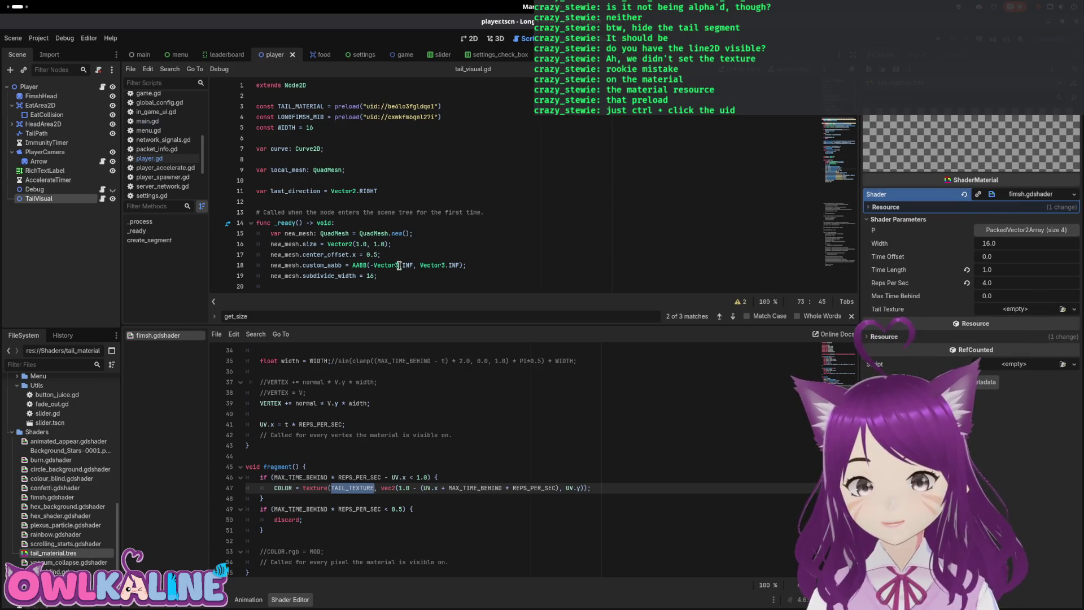
scroll(13, 401, up, 15)
scroll(14, 404, down, 1)
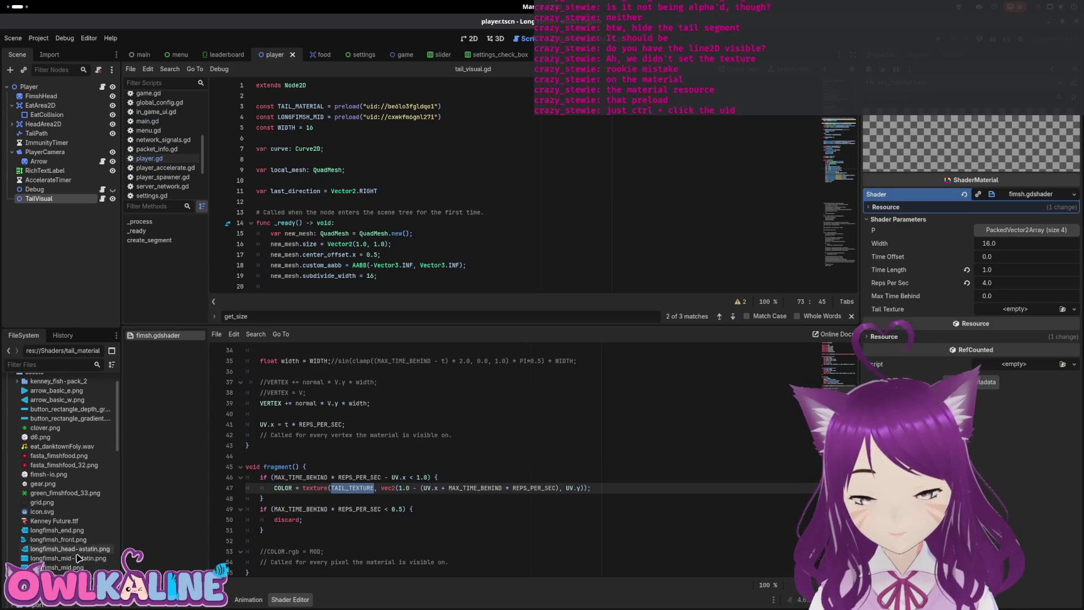
mouse_move(73, 570)
mouse_down()
mouse_move(783, 386)
mouse_move(1005, 313)
mouse_up()
key(ctrl+s)
Step: Review the TAIL_MATERIAL preload and local_mesh lines in tail_visual.gd, then launch the game
scroll(540, 460, down, 2)
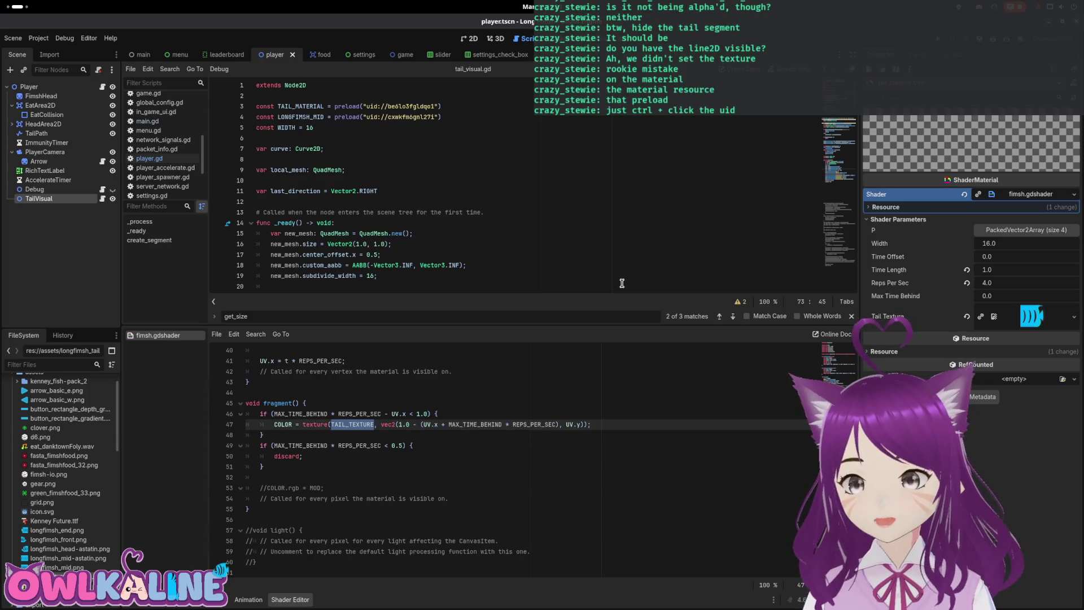
click(407, 108)
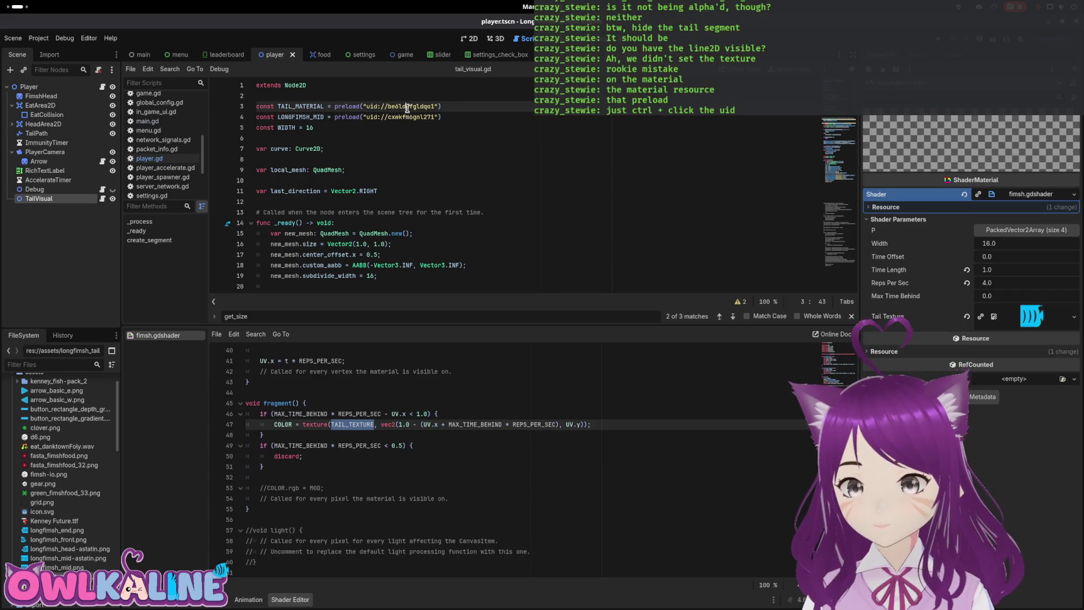
click(46, 143)
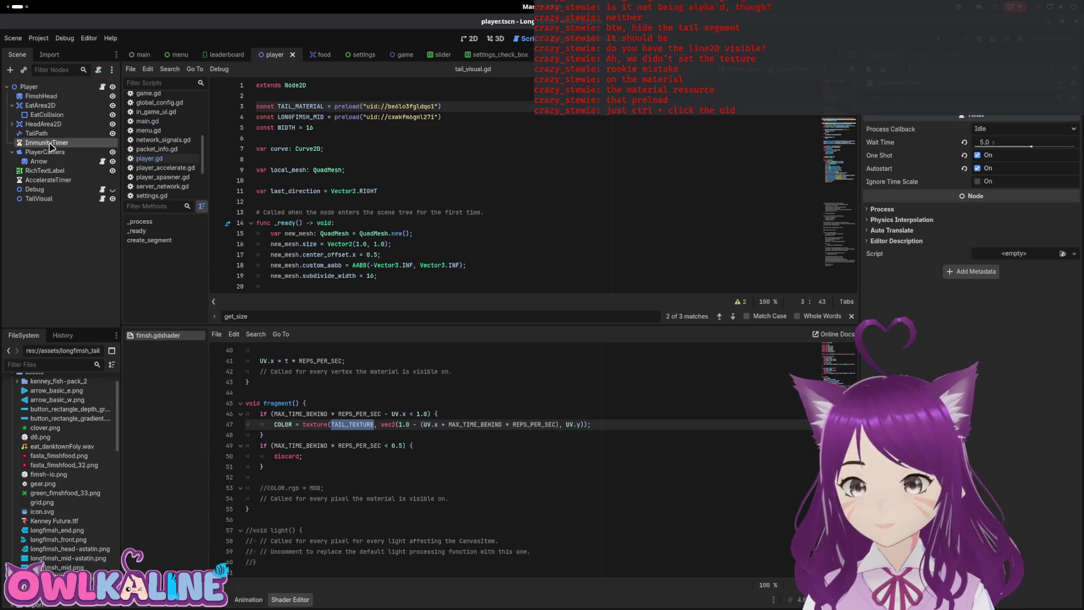
ctrl+click(381, 107)
click(563, 172)
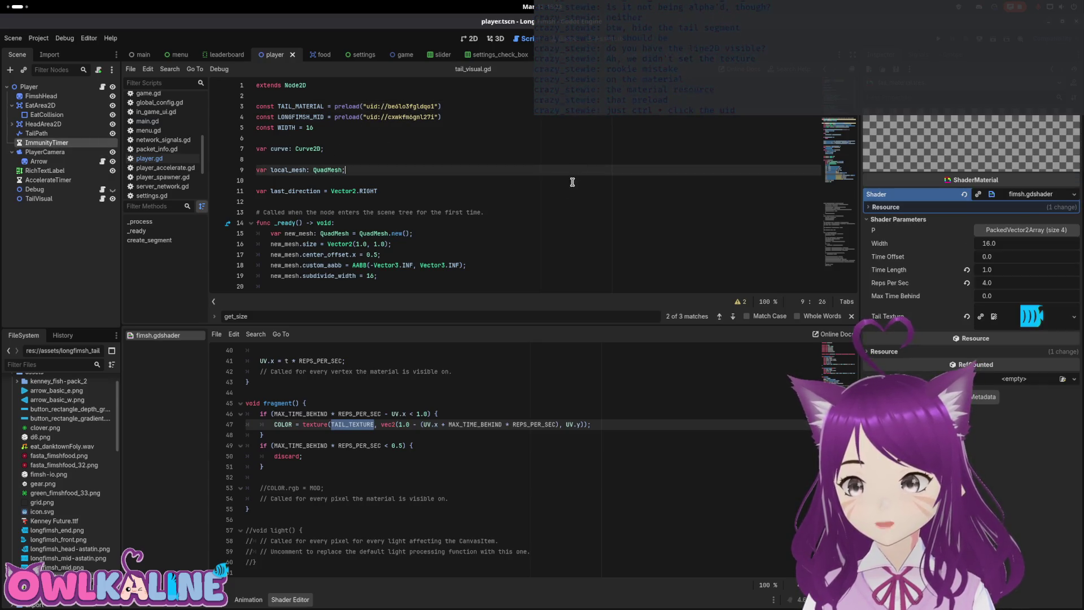
click(942, 40)
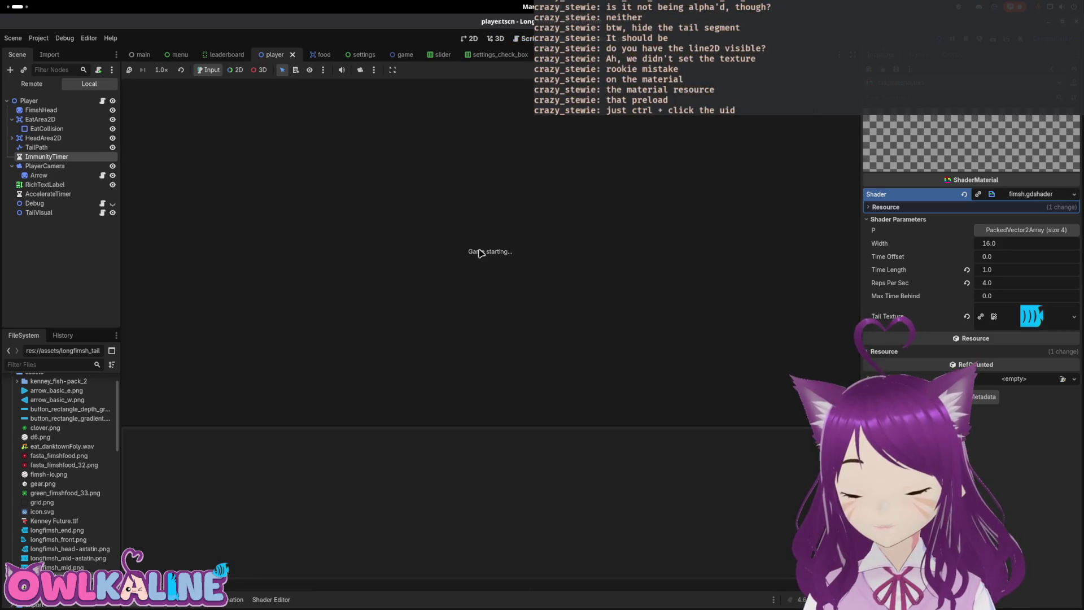
Step: Play a round to check the textured tail, stop the game, and return to the 2D view
click(532, 295)
click(541, 333)
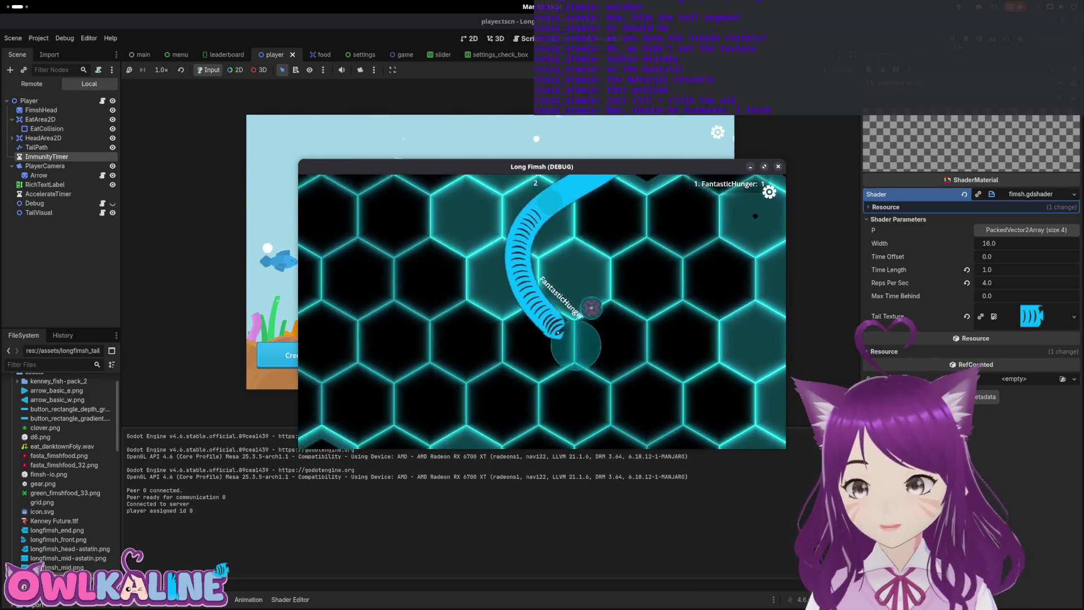
key(F8)
click(471, 39)
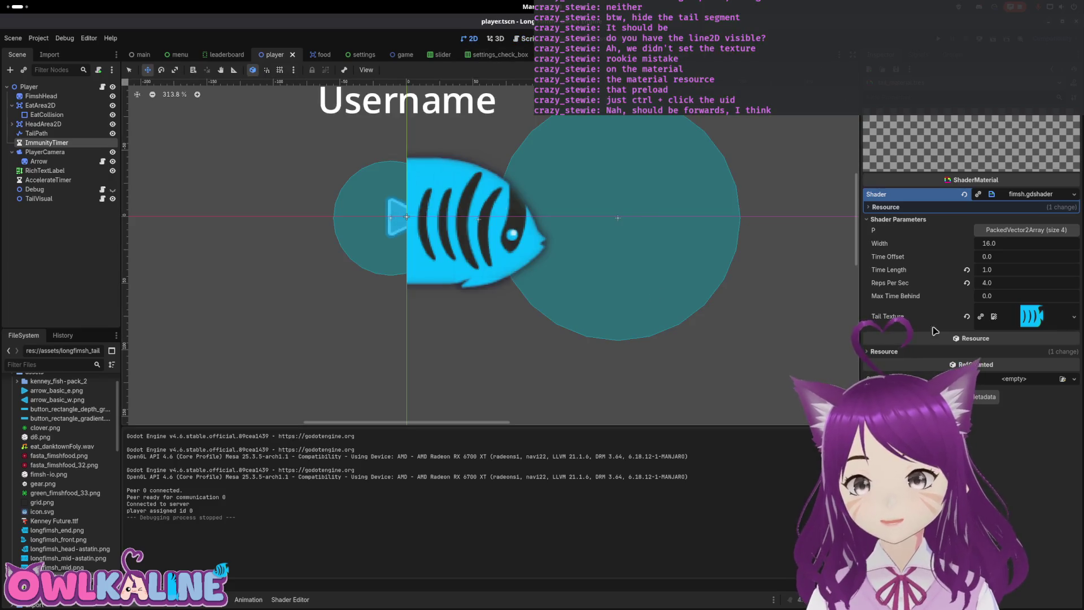
Step: Select the FimshHead sprite and open fimsh.gdshader at the fragment function's texture lookup
click(29, 87)
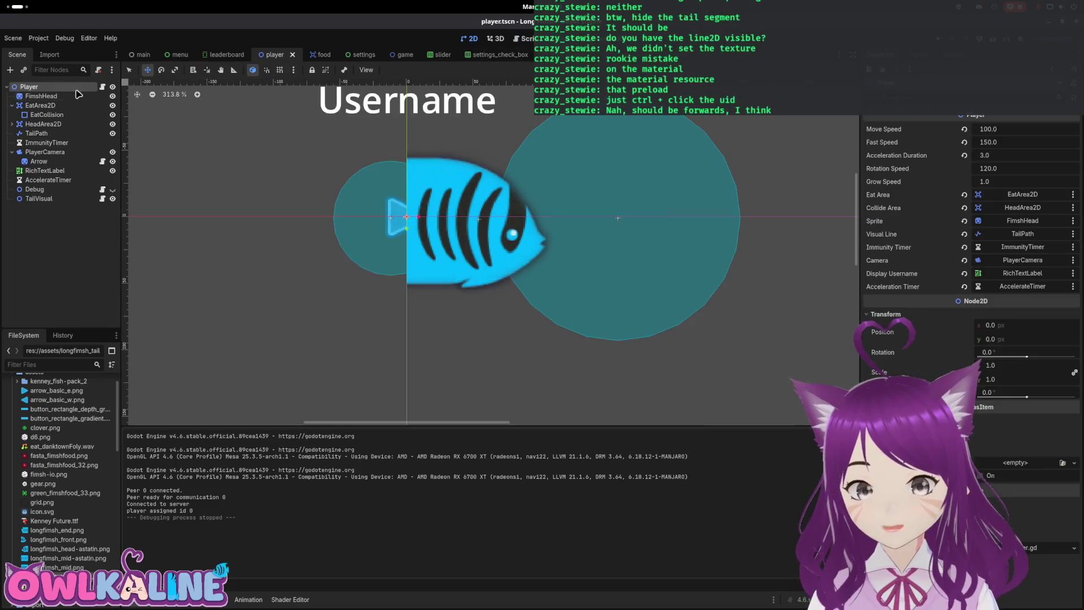
click(463, 226)
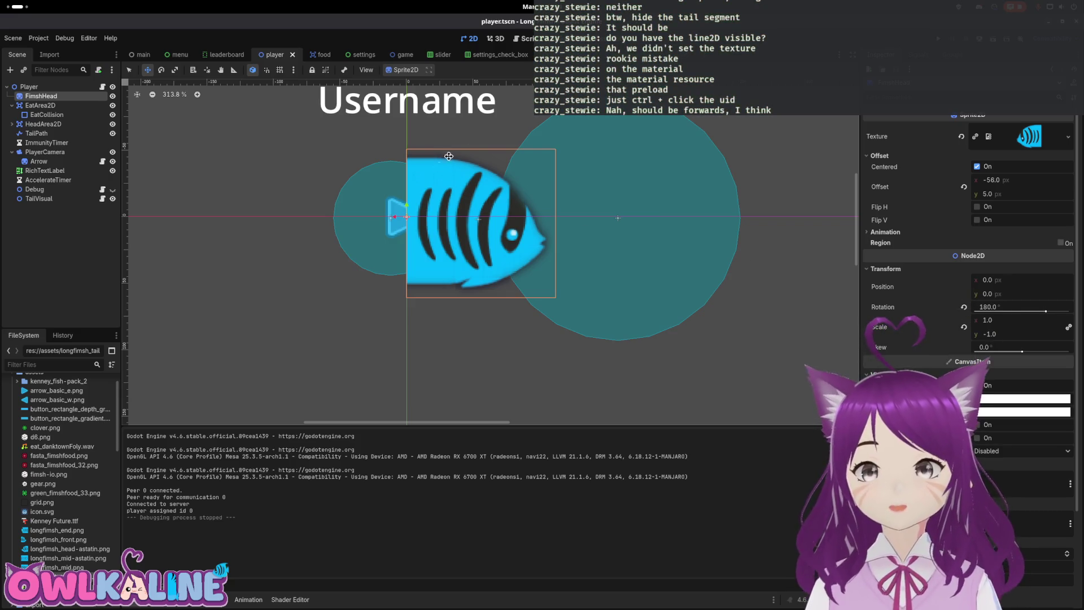
scroll(56, 508, down, 2)
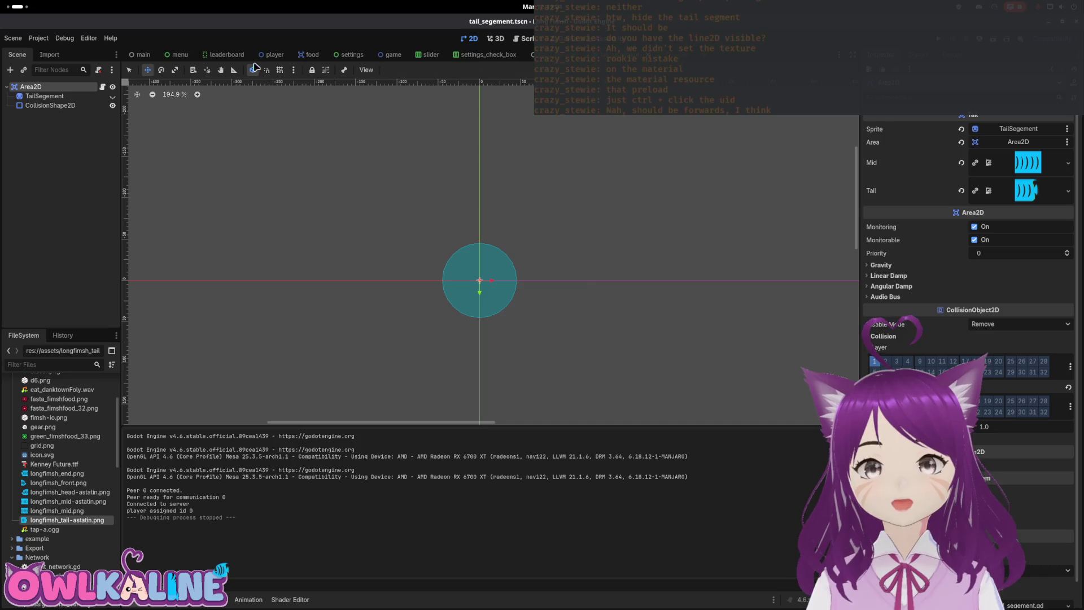
click(290, 600)
click(368, 438)
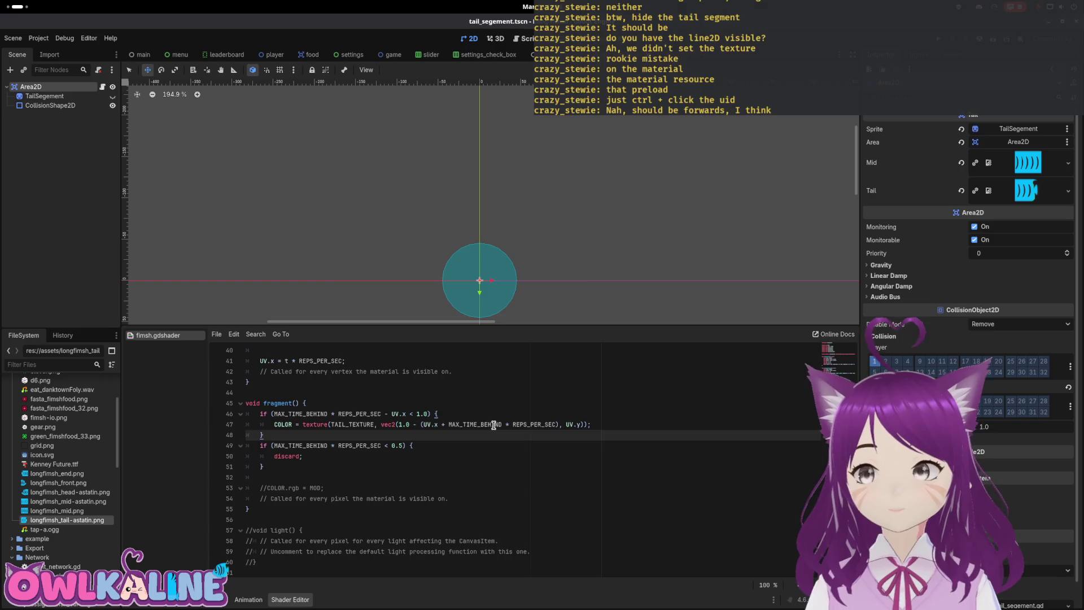
drag(398, 424, 422, 424)
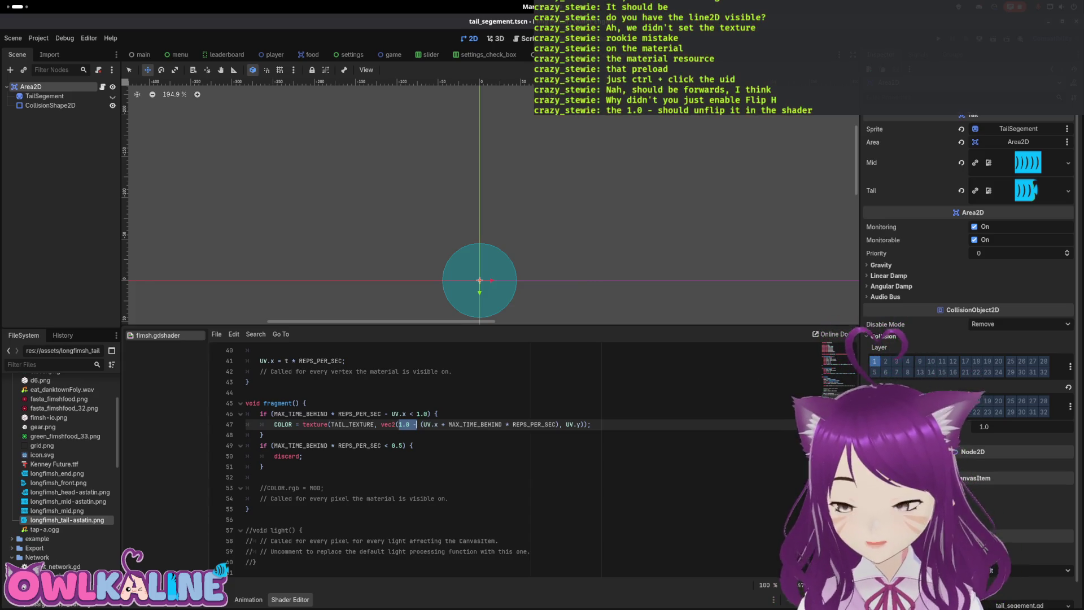
Step: Delete '* REPS_PER_SEC' from line 49's discard condition and run the game
key(super)
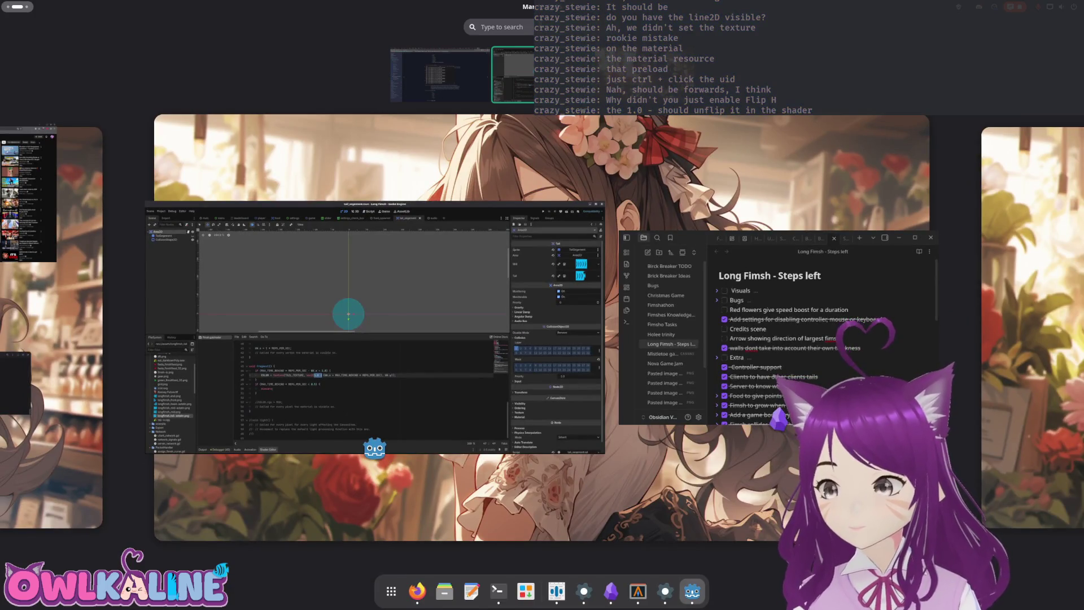
key(super)
click(433, 442)
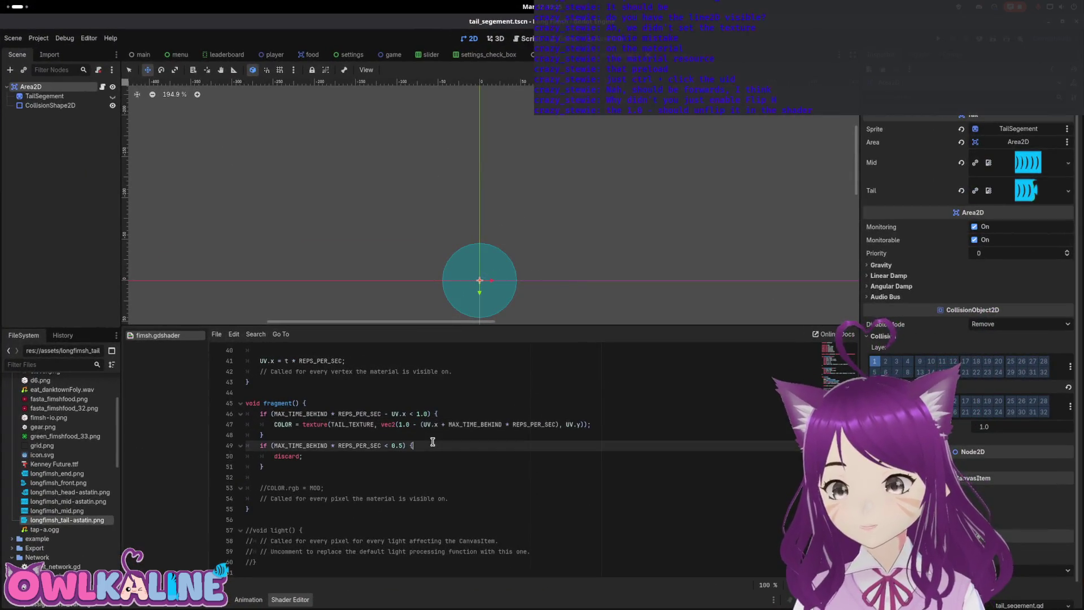
click(320, 460)
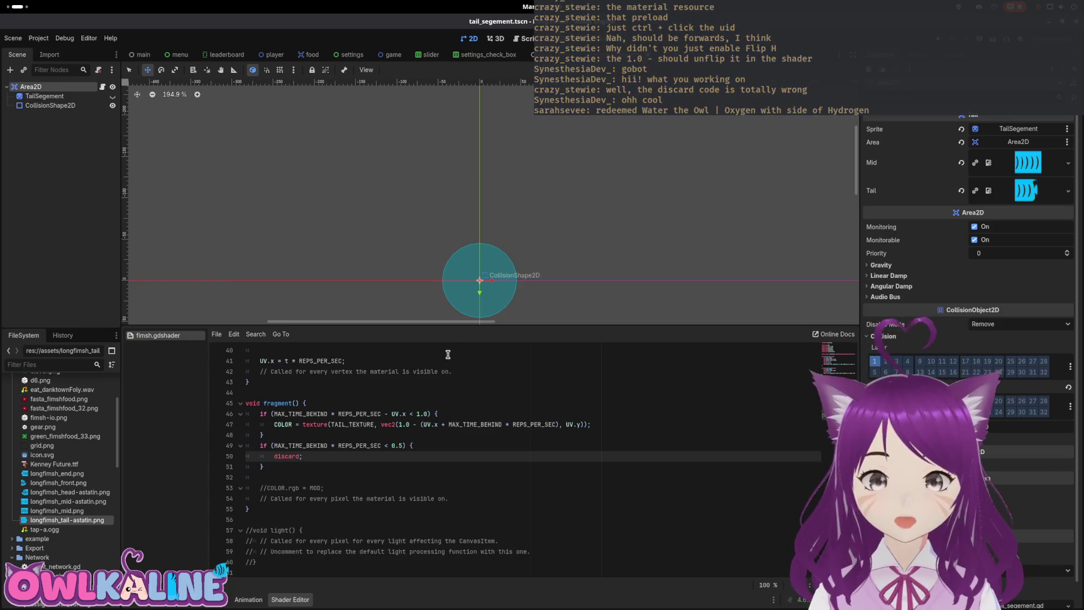
double_click(367, 447)
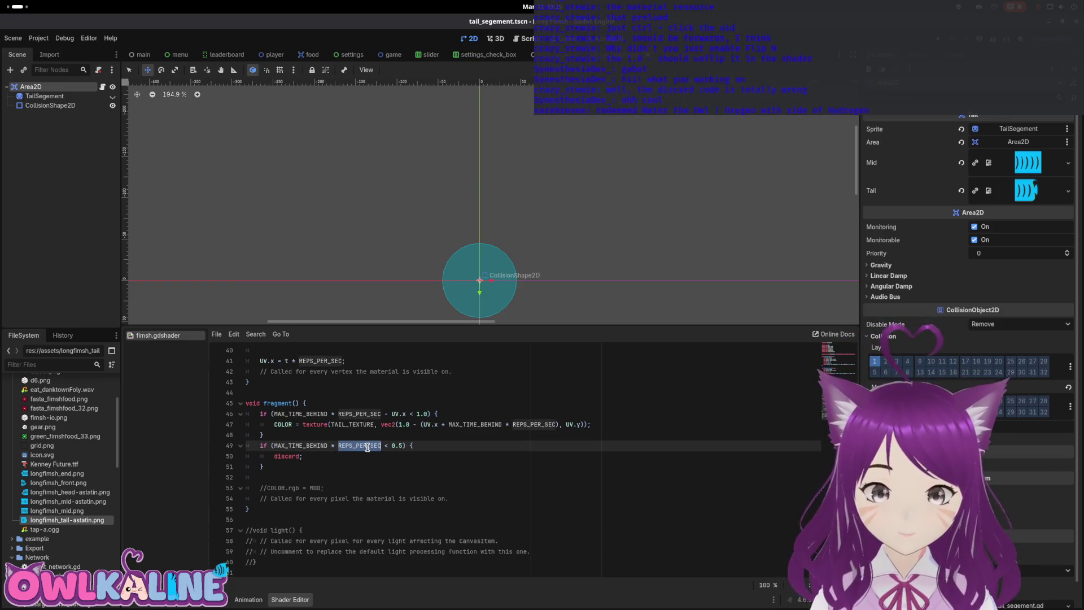
key(BackSpace)
key(BackSpace)
key(BackSpace)
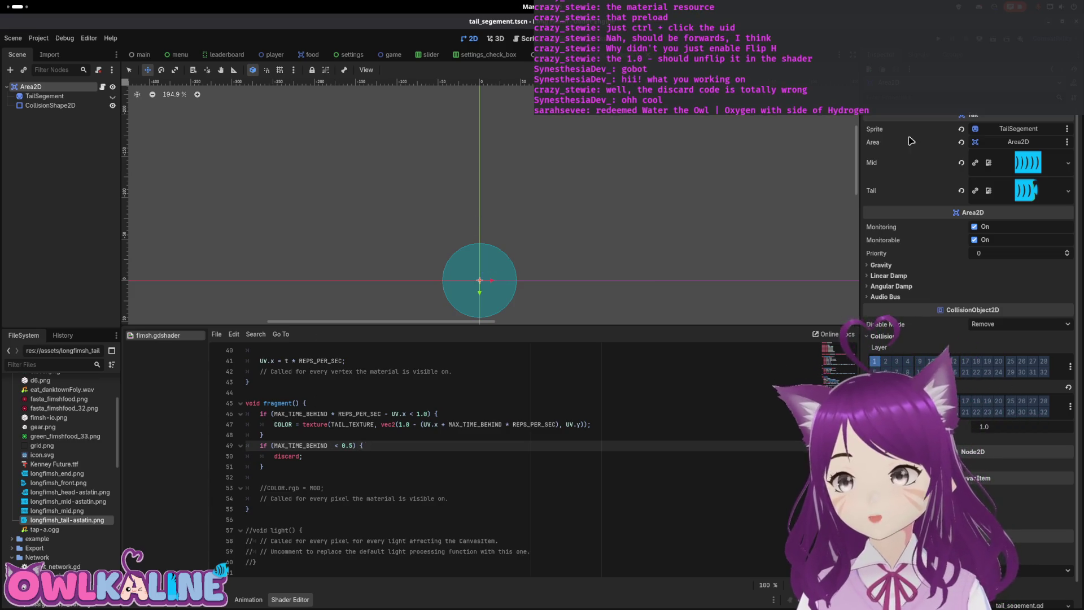
key(F5)
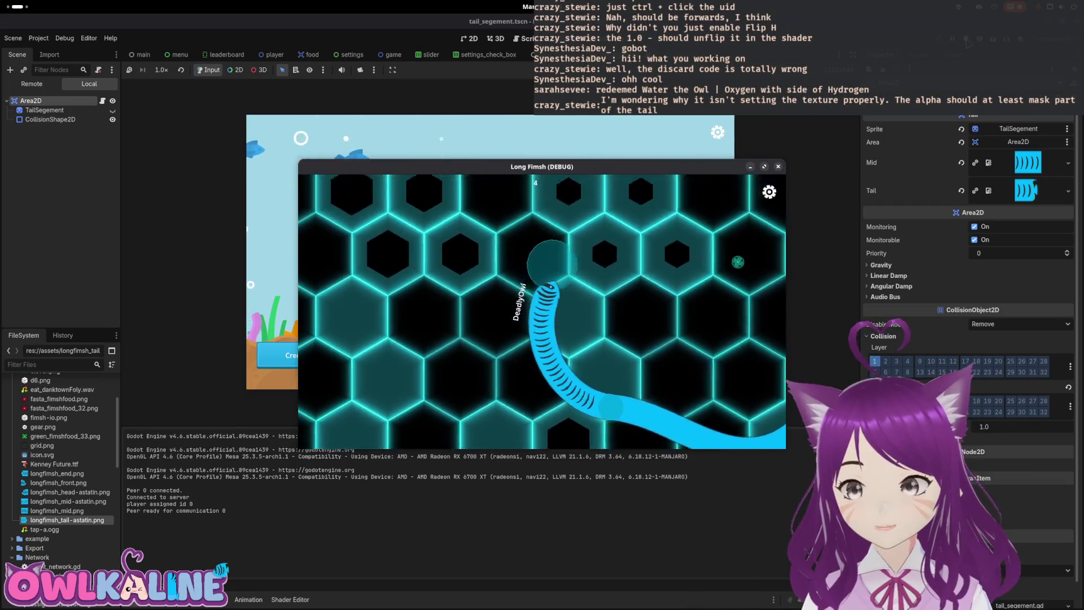
Step: Stop the game, delete the discard block on shader lines 49–51, and save
key(F8)
click(290, 599)
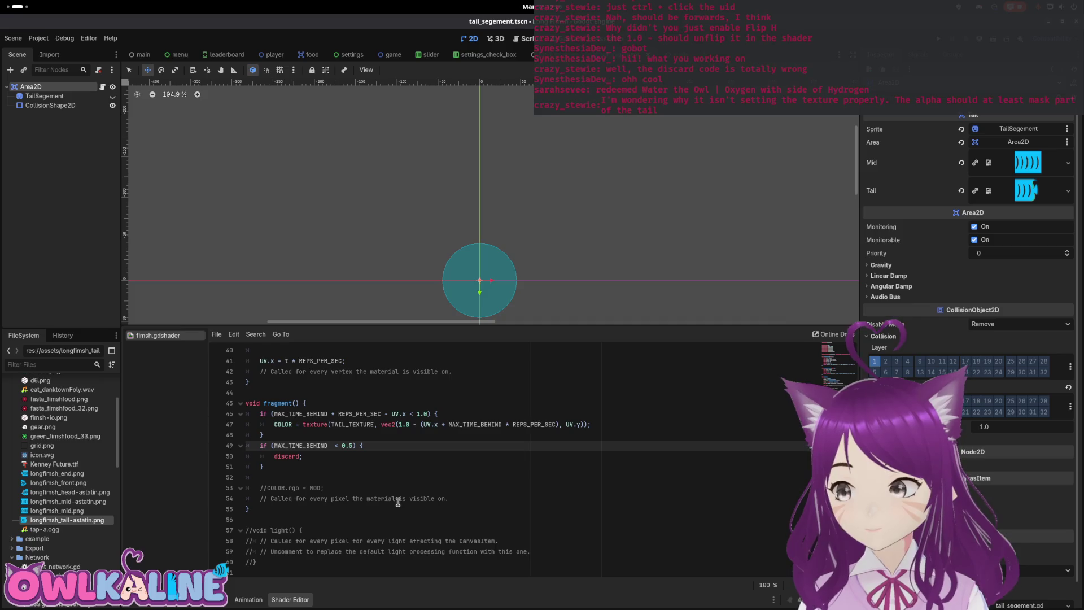
drag(264, 467, 230, 450)
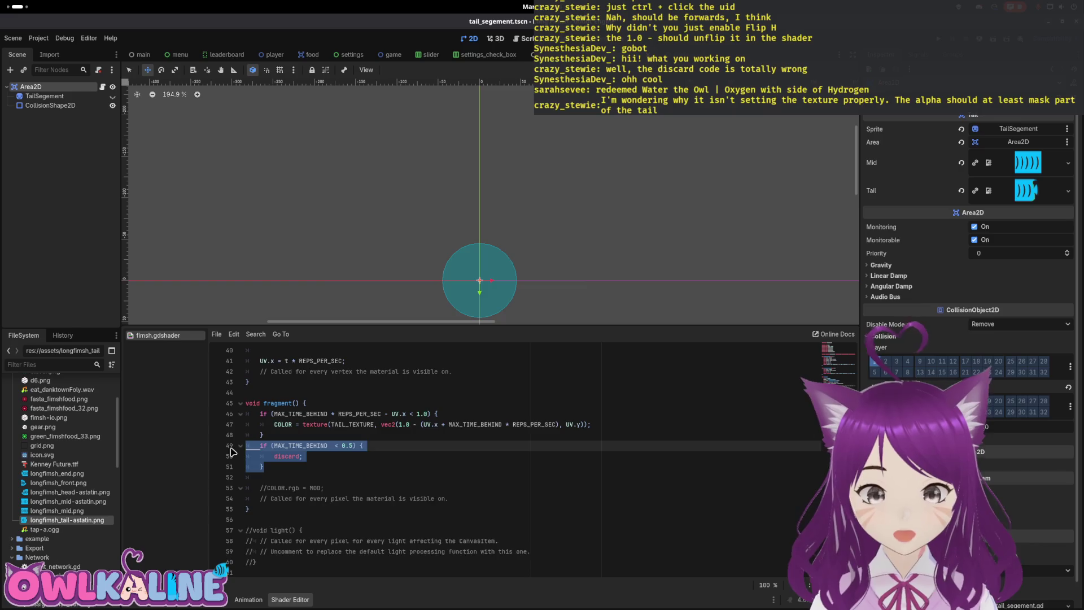
key(BackSpace)
key(BackSpace)
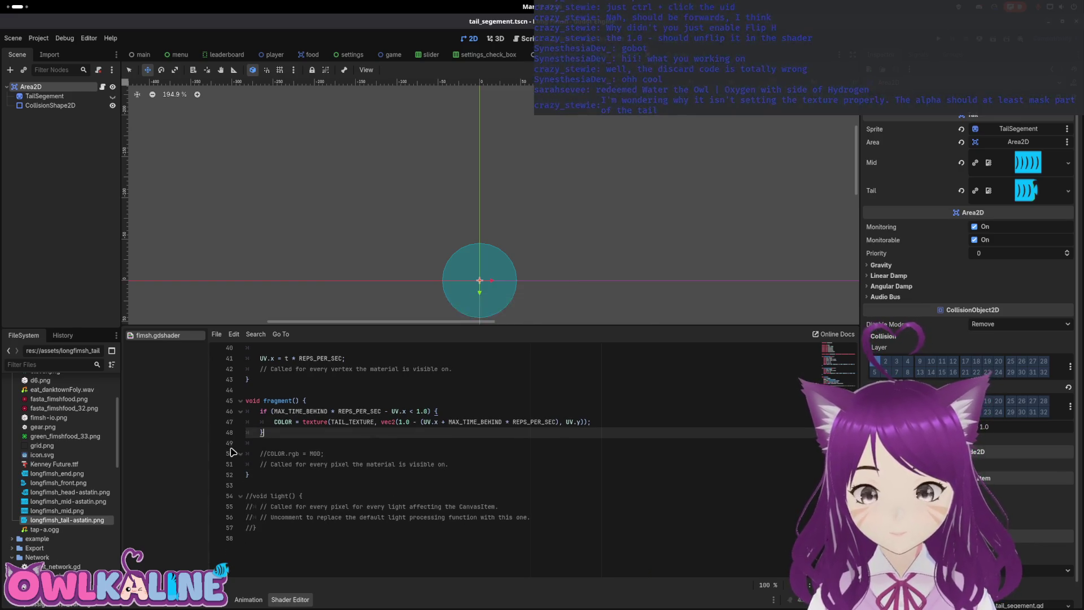
click(397, 411)
key(ctrl+s)
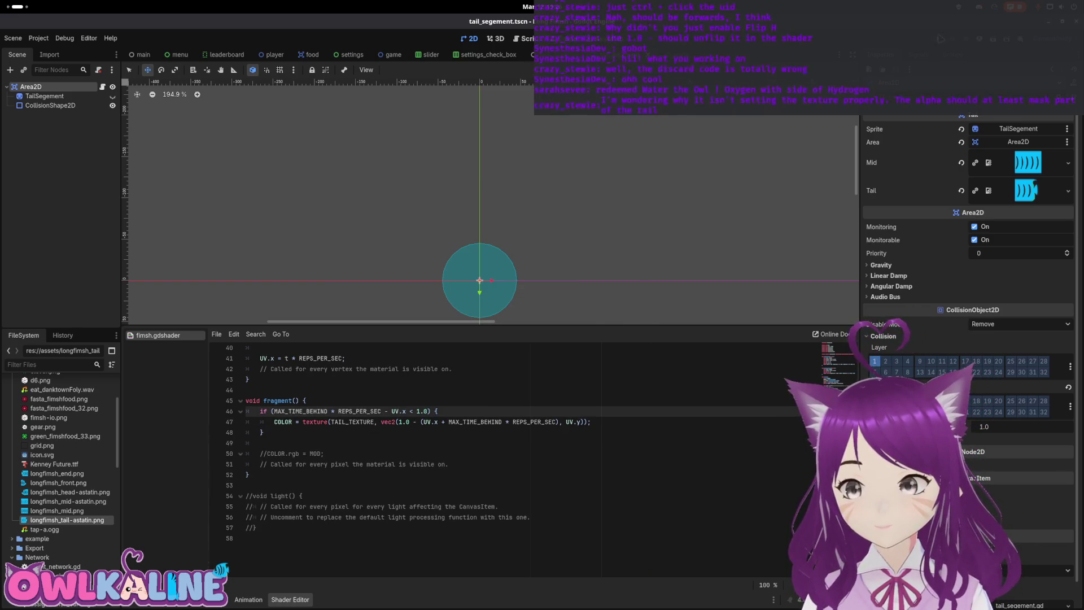
Step: Run and play the game again, then stop it and return to the player scene
key(F5)
click(530, 327)
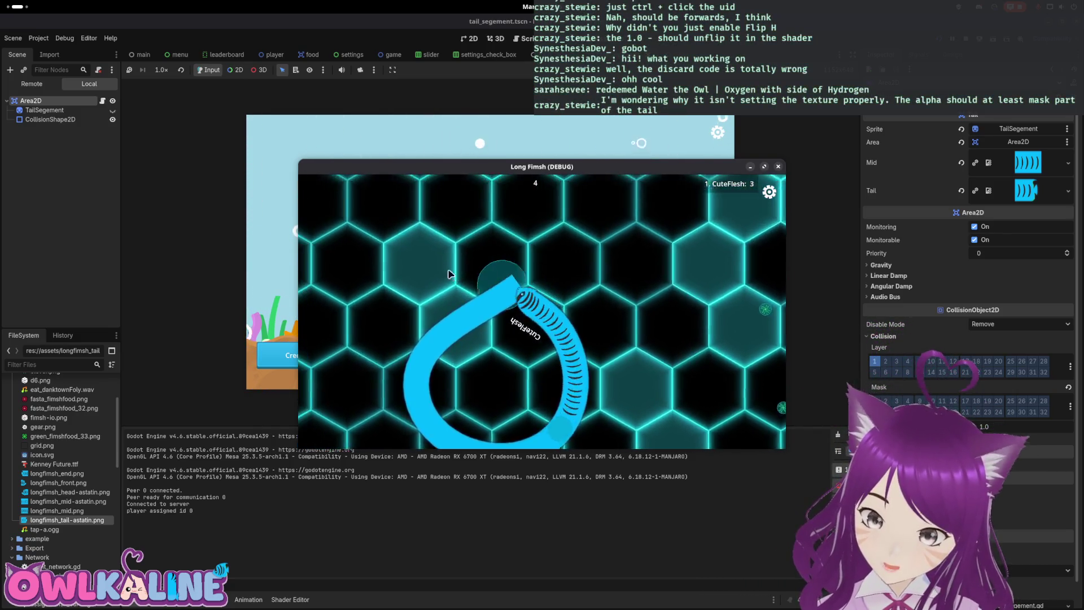
key(F8)
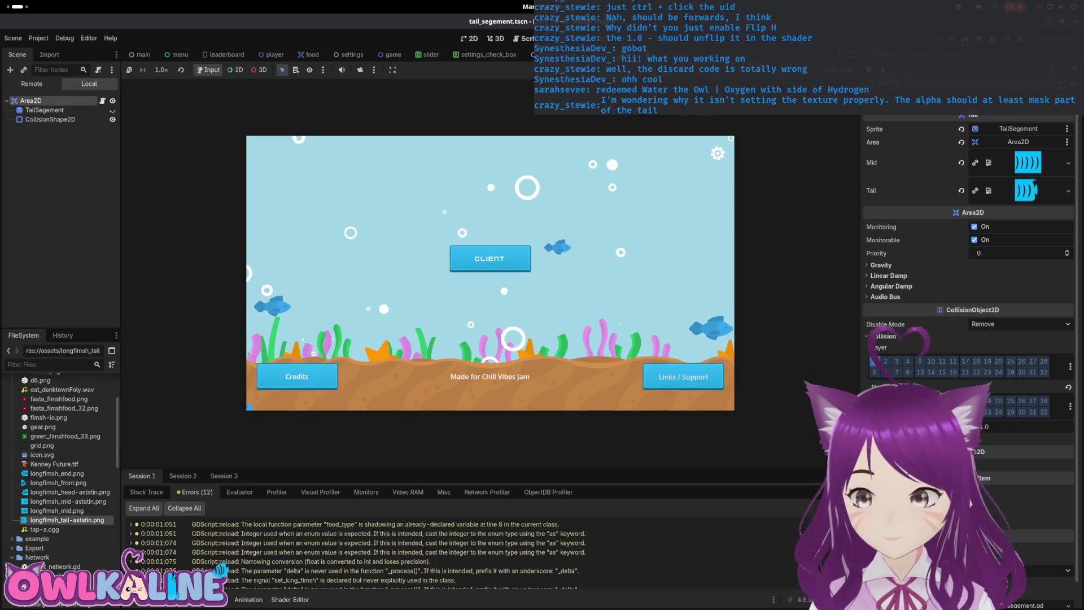
key(ctrl+F1)
click(274, 55)
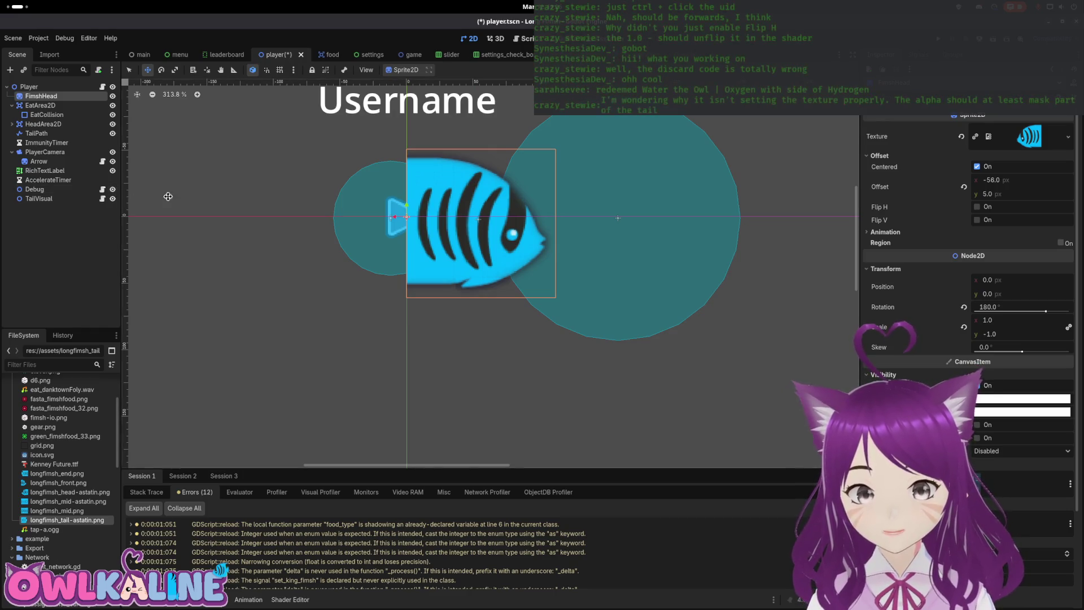
Step: Run the game from the player scene, play briefly, and stop it
key(F5)
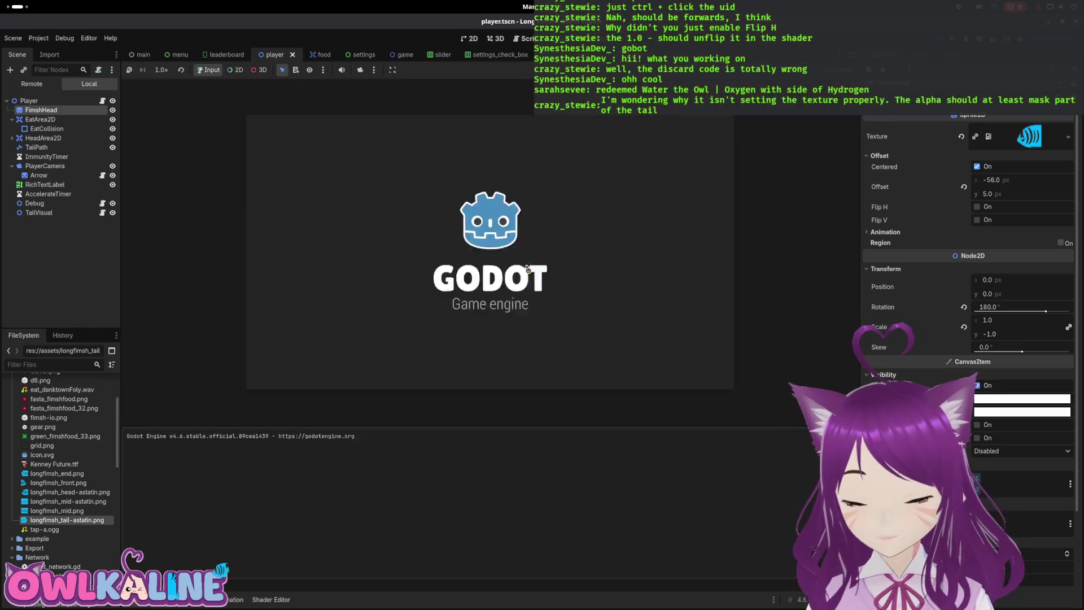
click(532, 321)
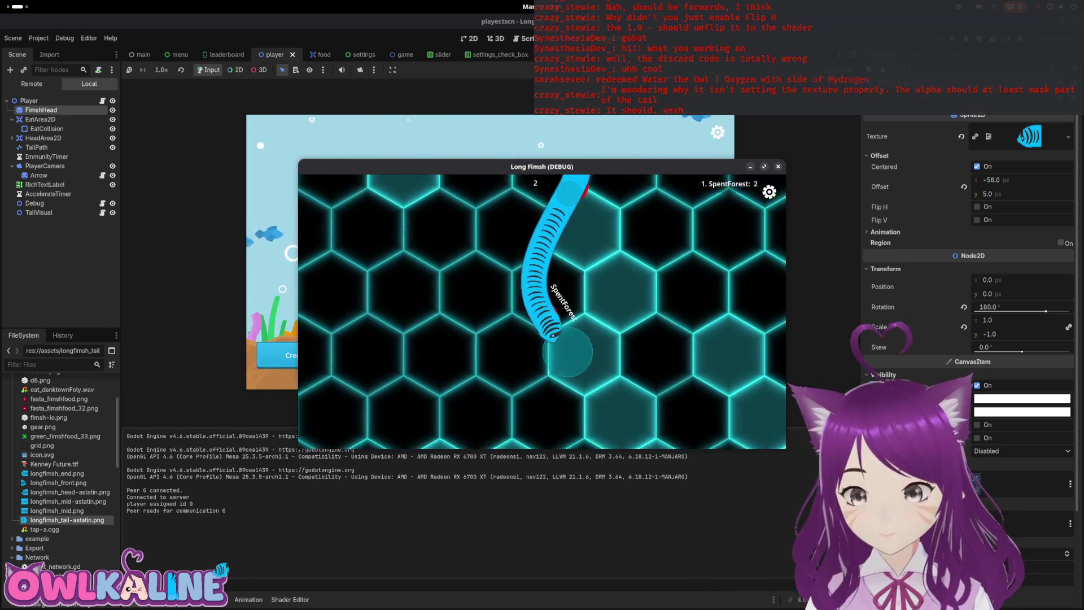
key(F8)
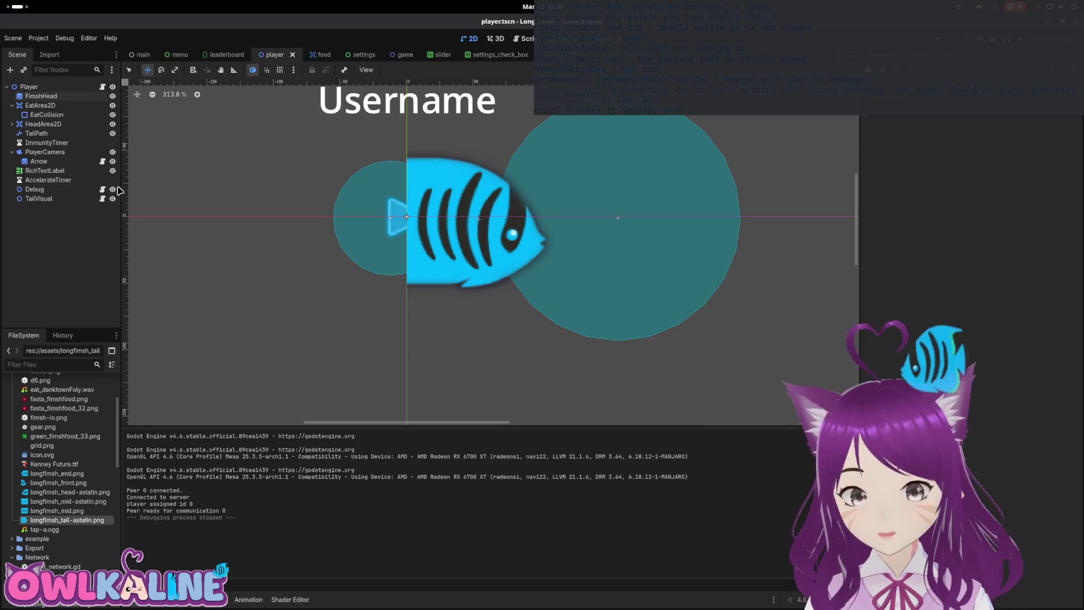
Step: Change the '+' after UV.x on shader line 47 to '-' and relaunch the game
click(293, 602)
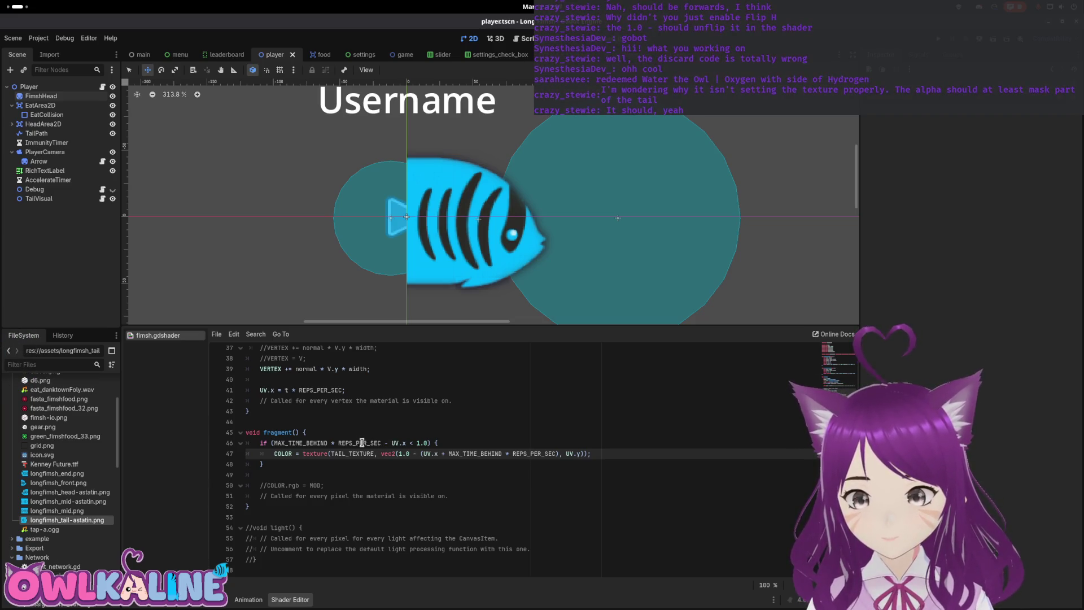
scroll(337, 447, up, 4)
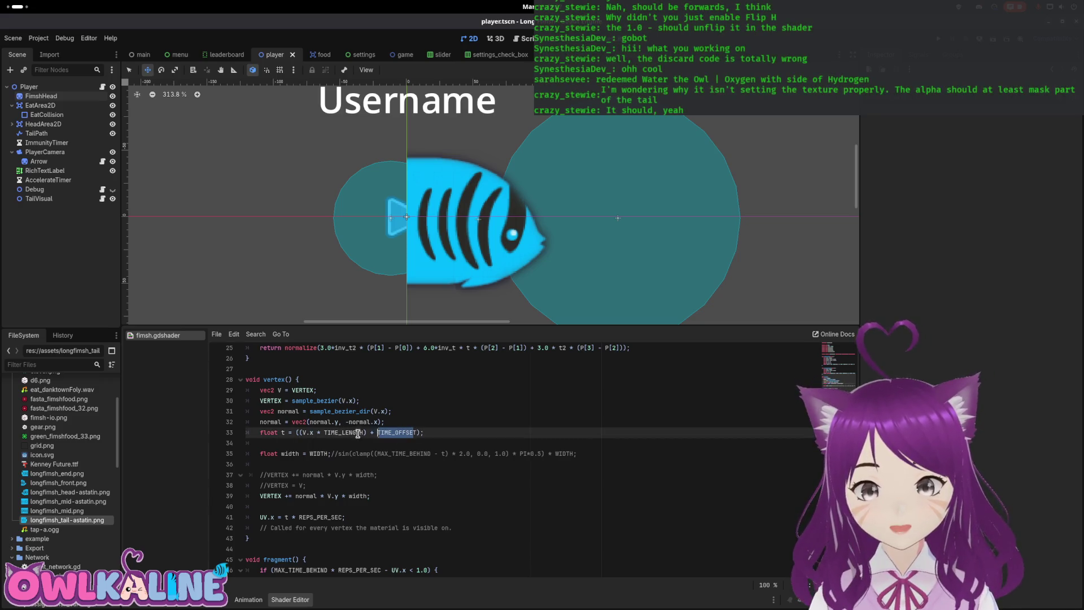
scroll(316, 433, down, 4)
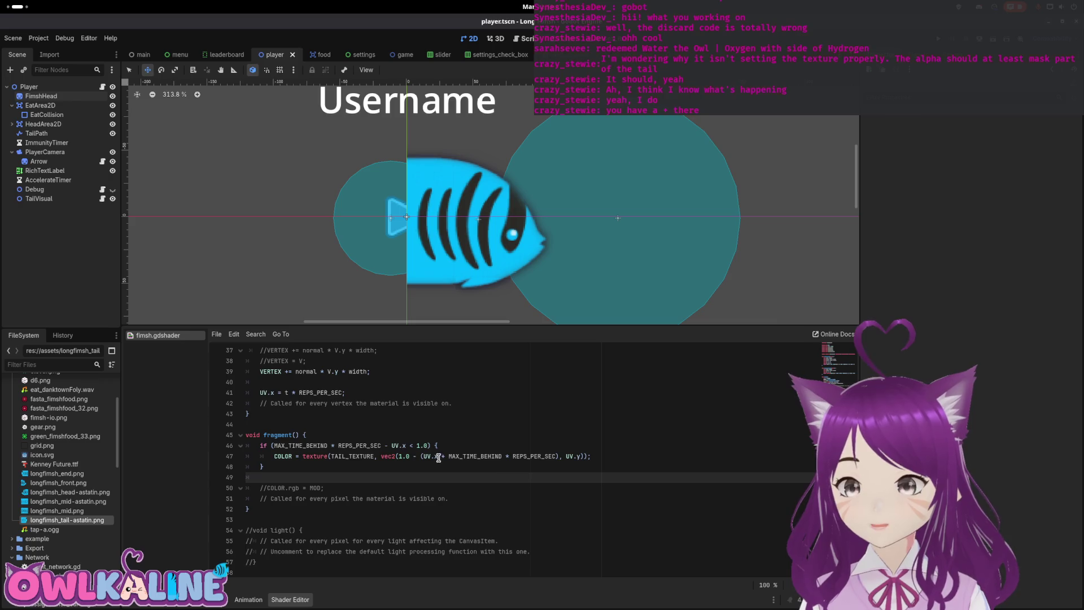
drag(439, 457, 447, 457)
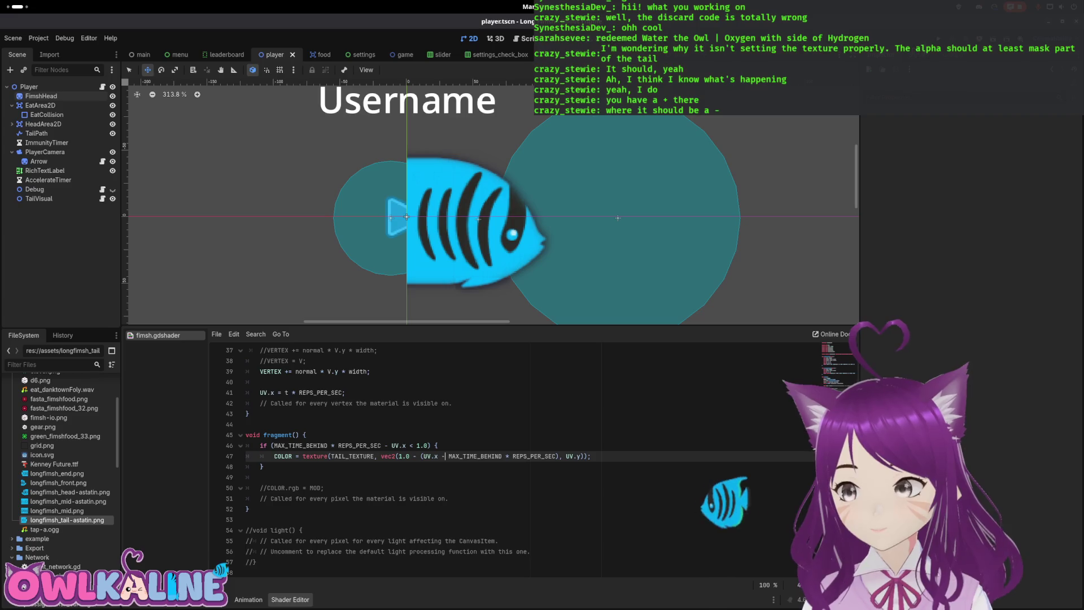
key(F5)
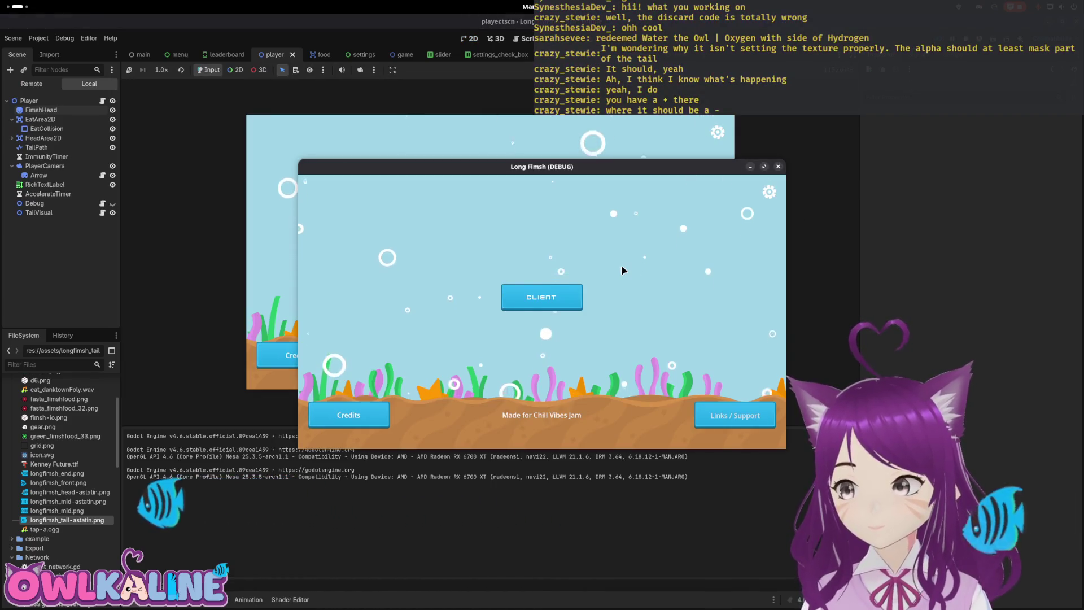
Step: Play two test rounds as a client, restarting with F5, then stop the game
click(538, 295)
click(538, 333)
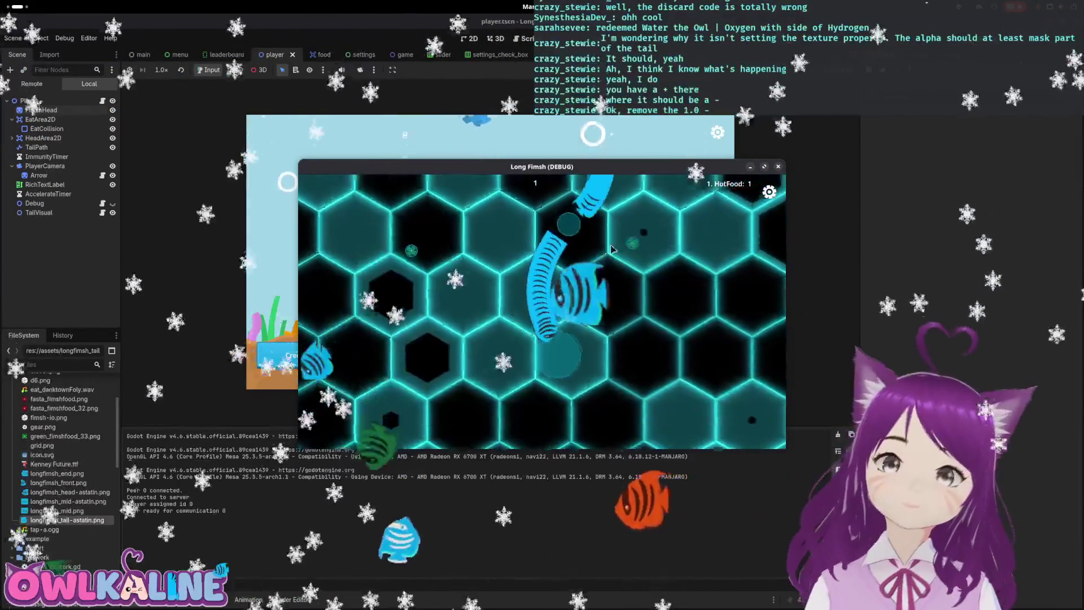
key(F5)
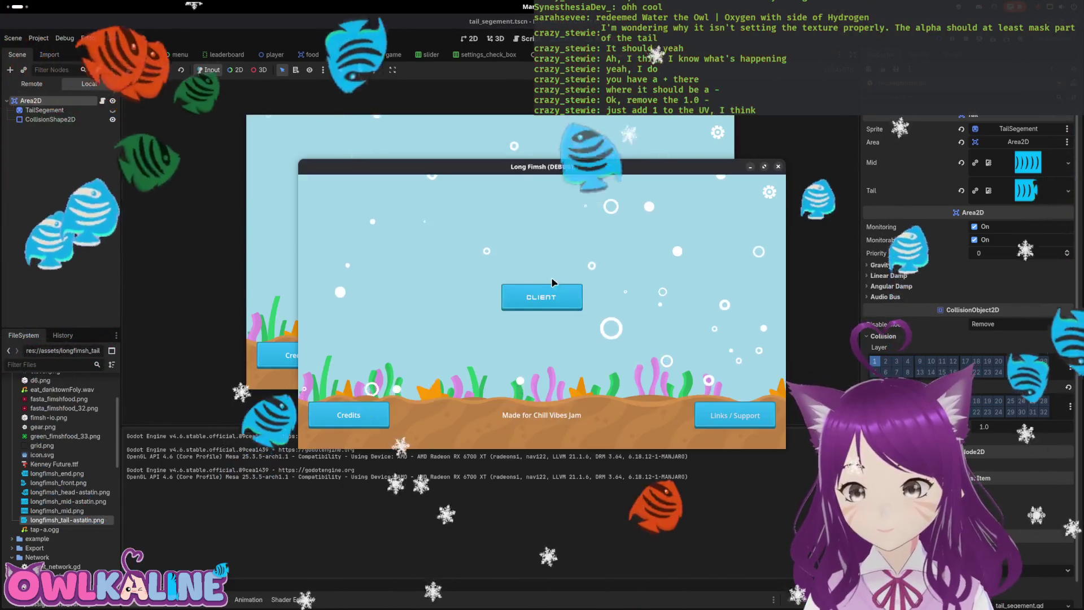
click(547, 294)
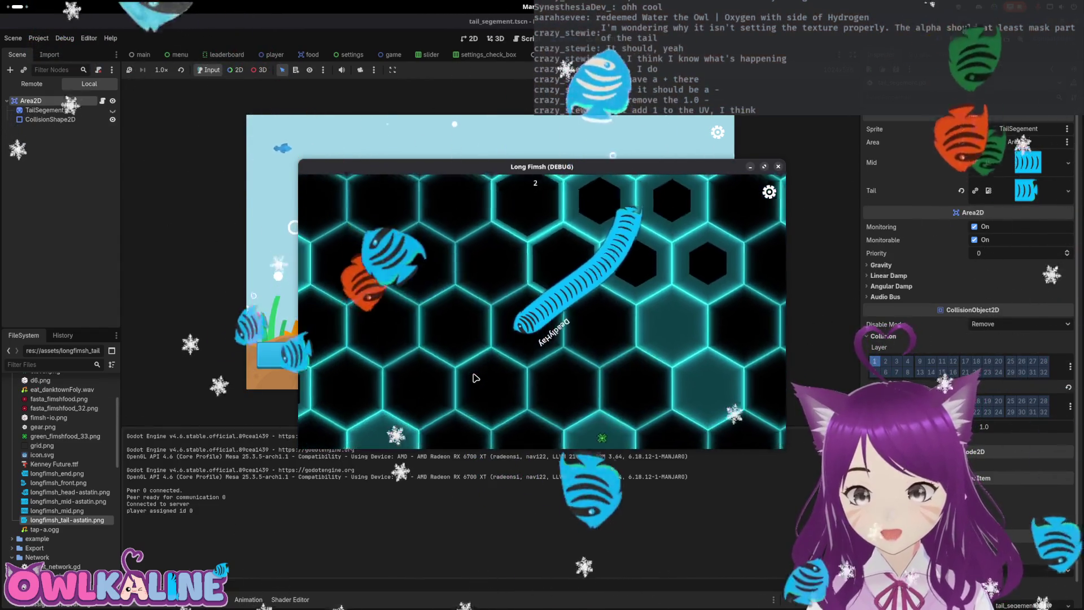
key(F8)
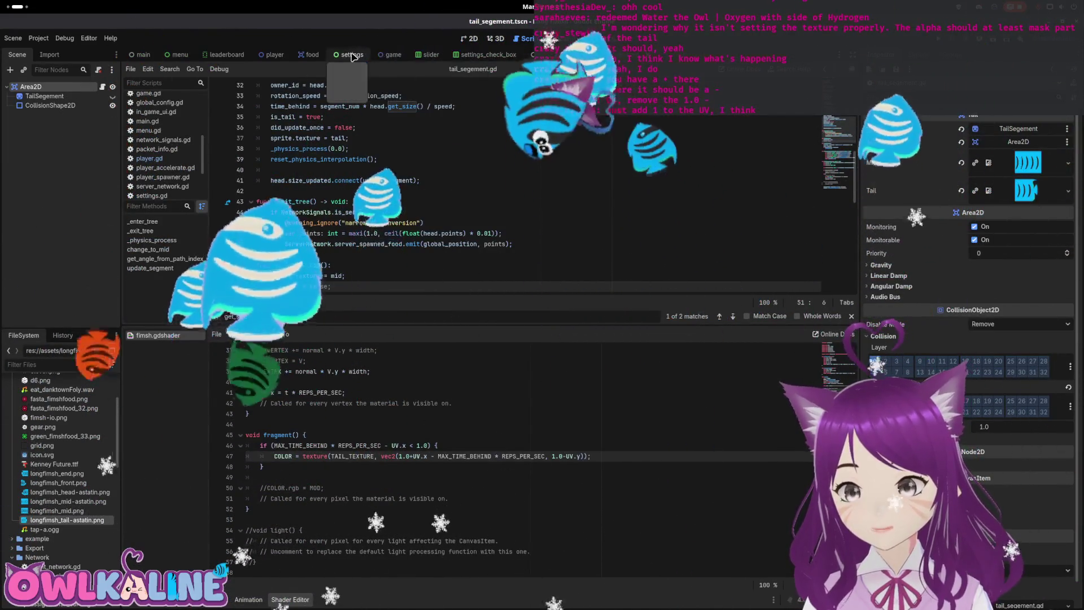
Step: Switch to the player scene and delete '1.0-' before UV.y on shader line 47
click(275, 55)
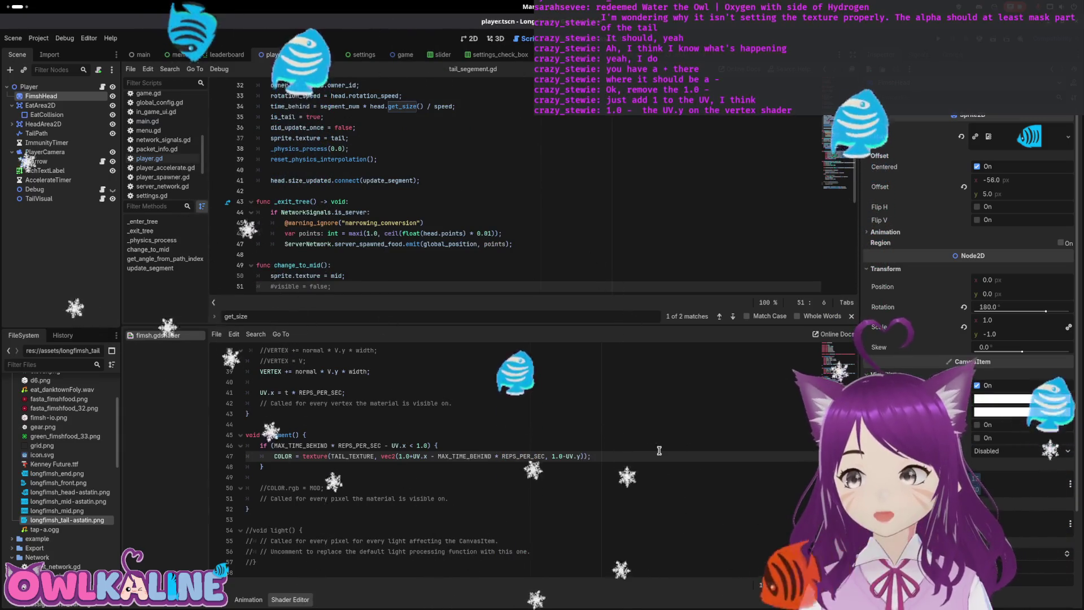
drag(552, 457, 566, 456)
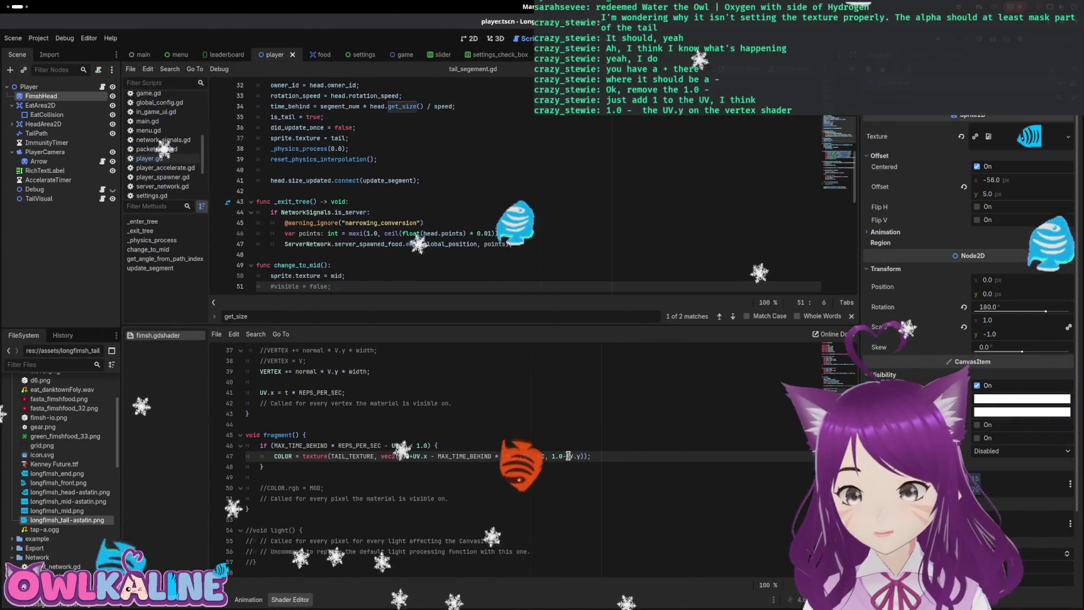
key(BackSpace)
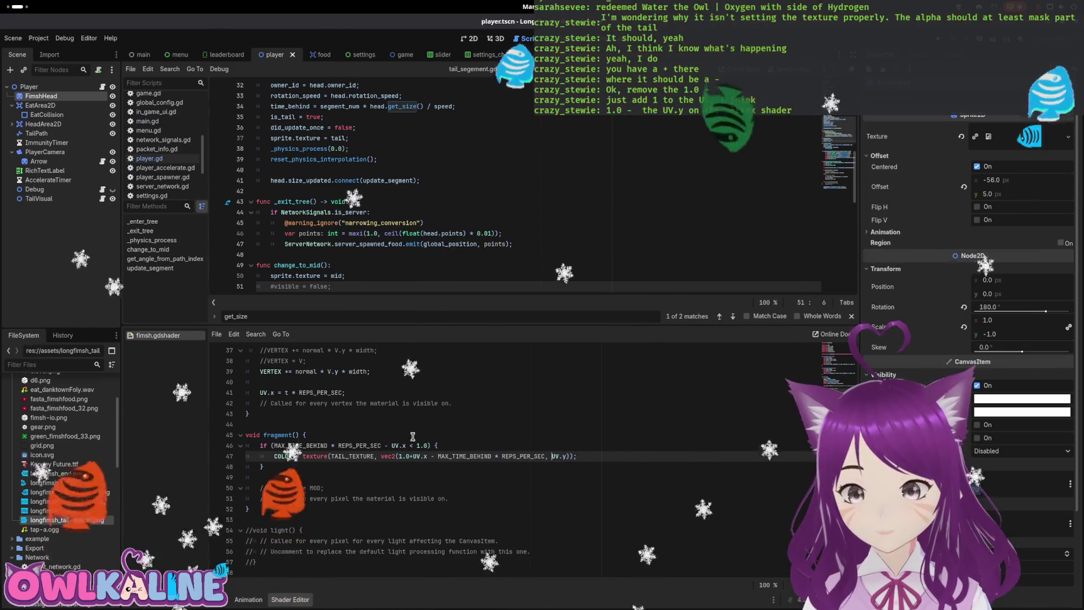
Step: Add 'UV.y = 1.0 - UV.y;' after 'vec2 V = VERTEX;' in the vertex function and run the game
scroll(371, 444, up, 2)
scroll(371, 444, up, 2)
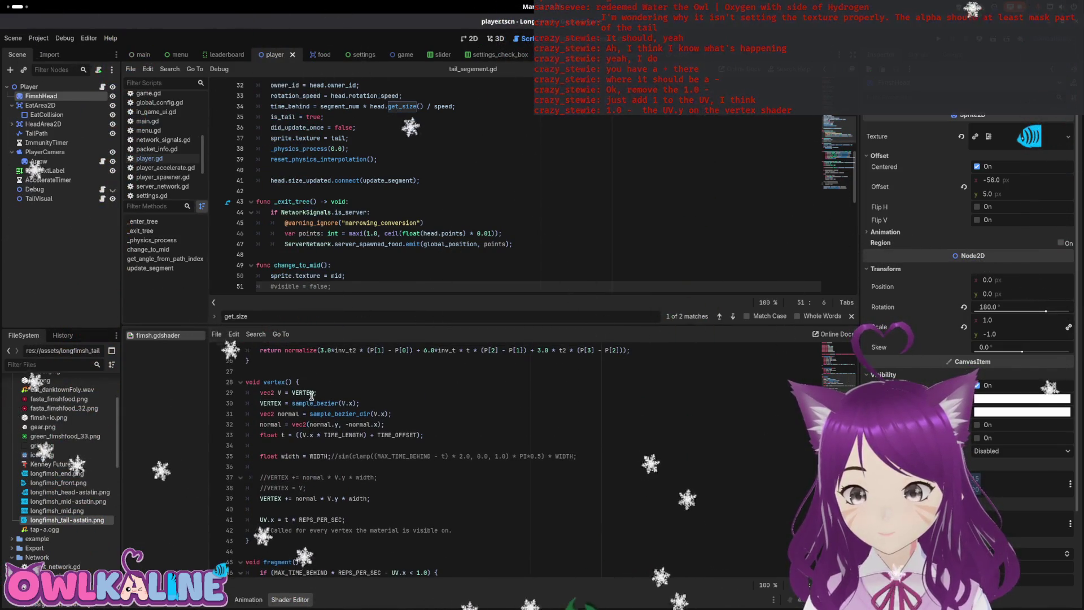
click(329, 389)
key(Return)
text(UV.y = 1)
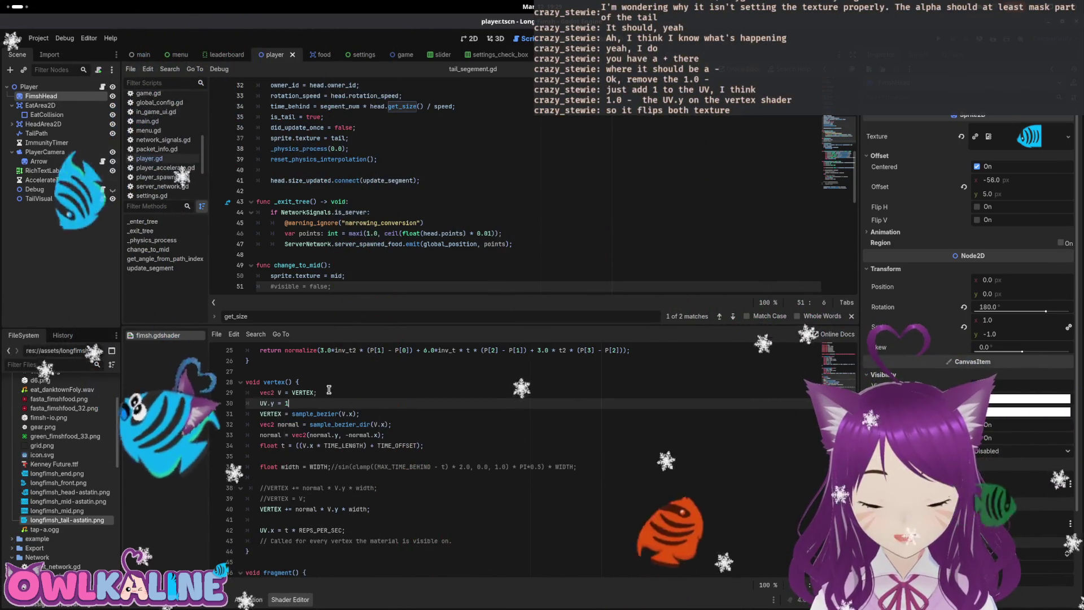
text(.0 = UV)
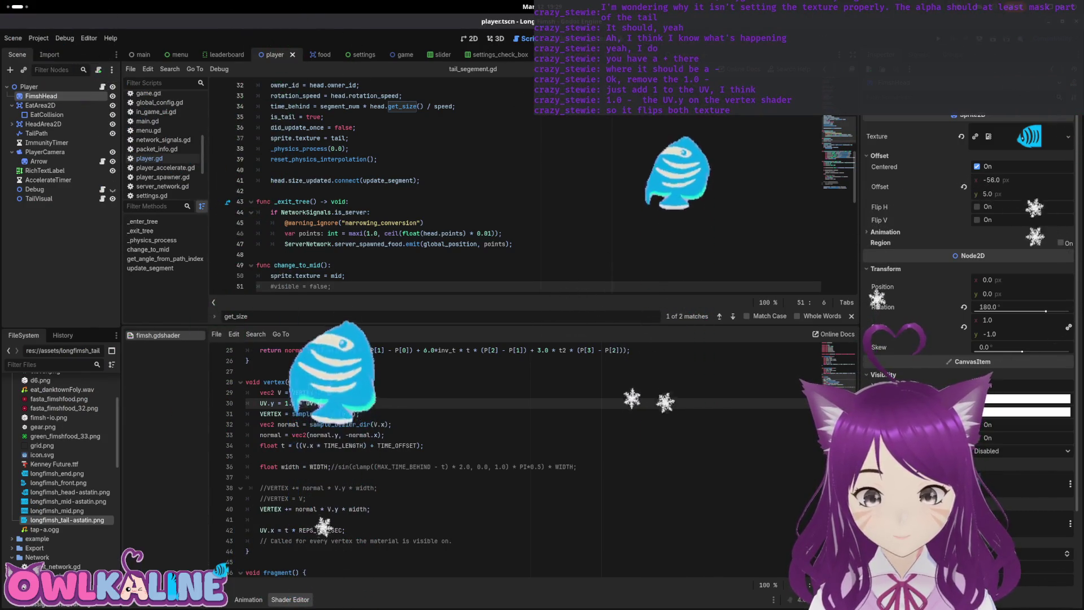
text(.y;)
key(Up)
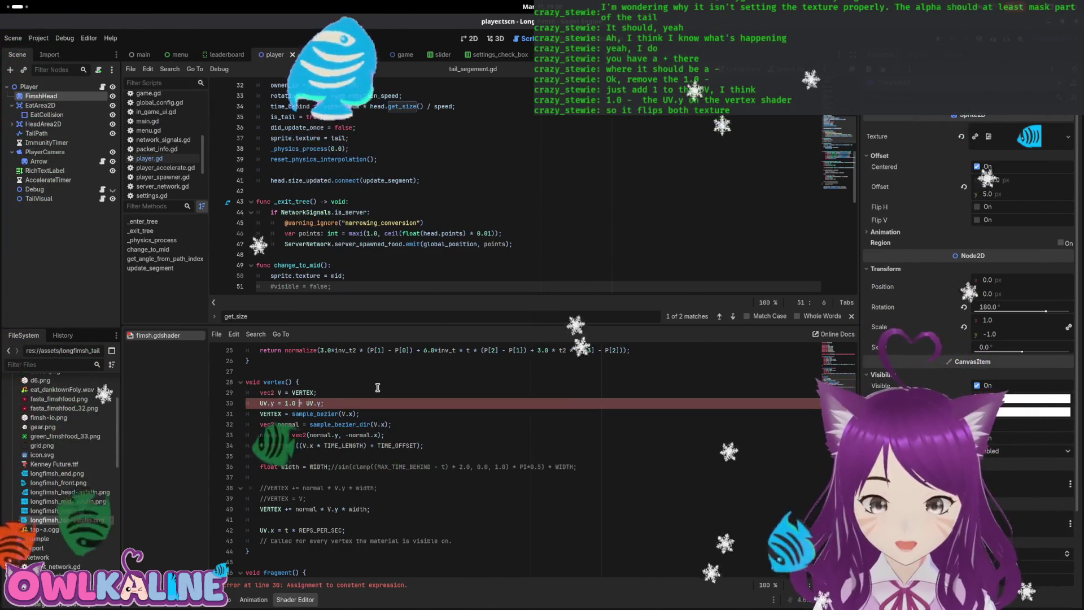
key(Down)
key(Left)
key(Left)
key(Left)
key(BackSpace)
text(-)
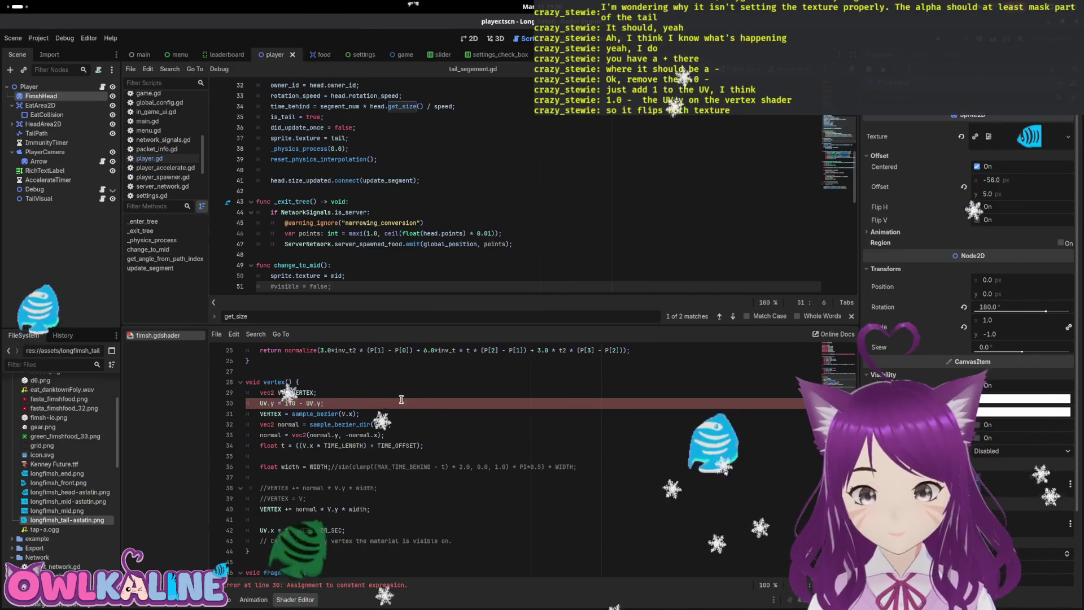
key(F5)
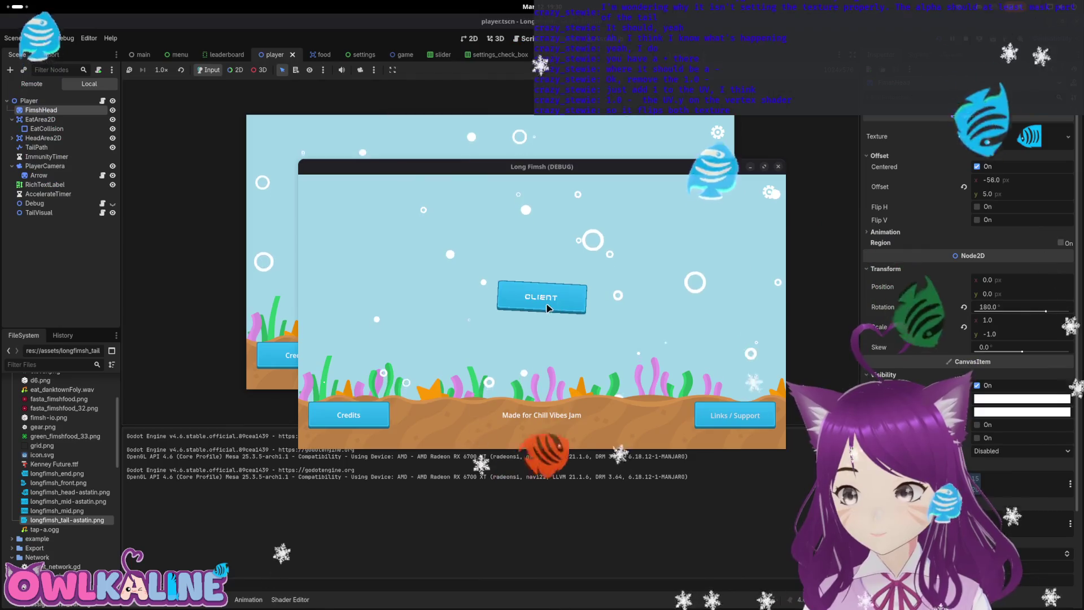
Step: Test-play the game, set the FimshHead Offset y to 0, then run and stop it again
click(550, 302)
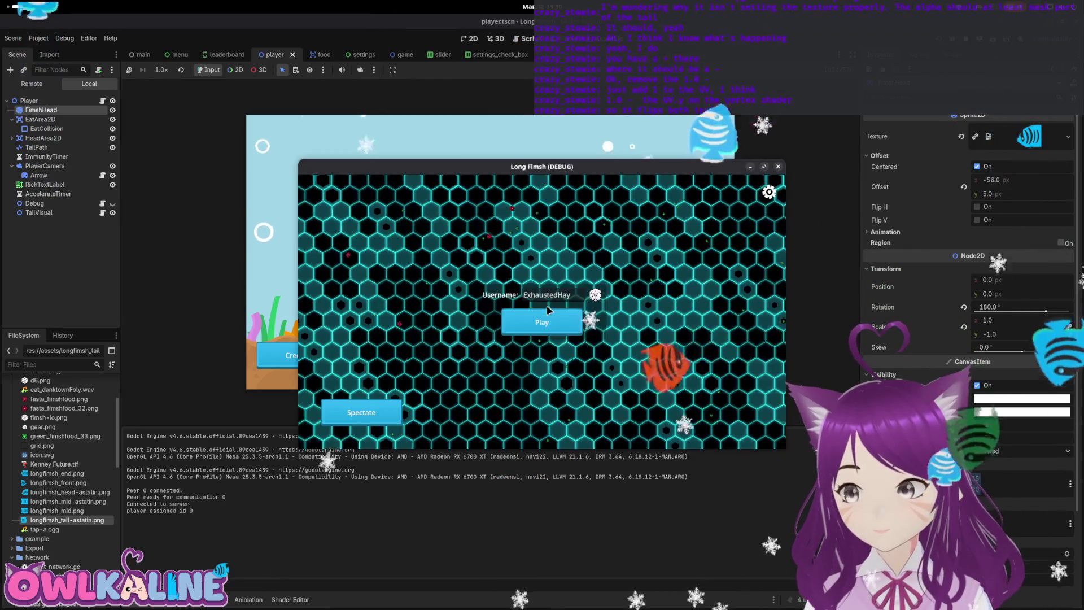
click(553, 323)
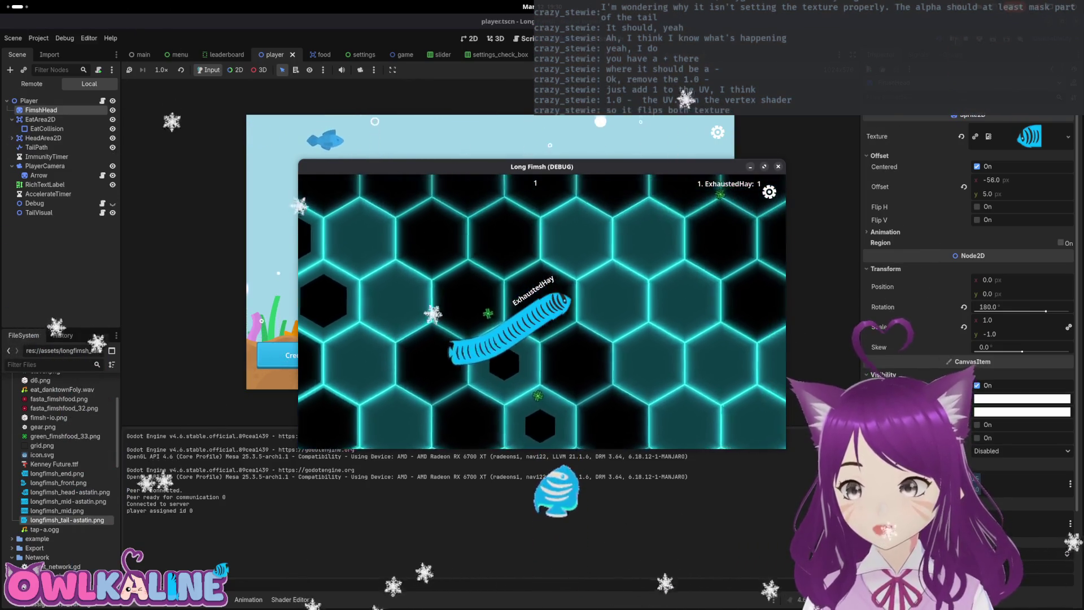
key(F8)
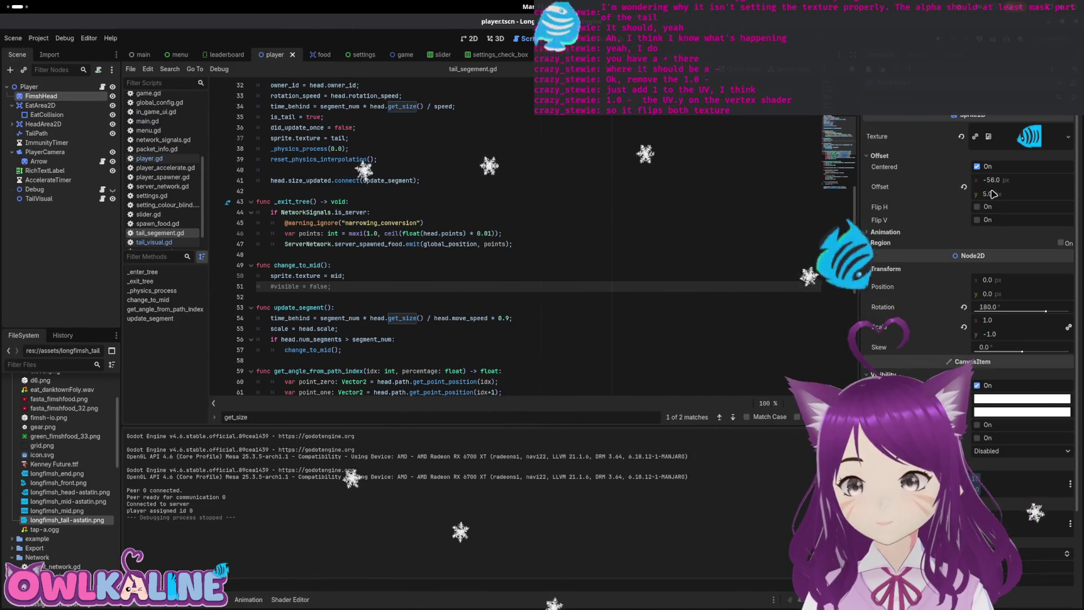
text(-0)
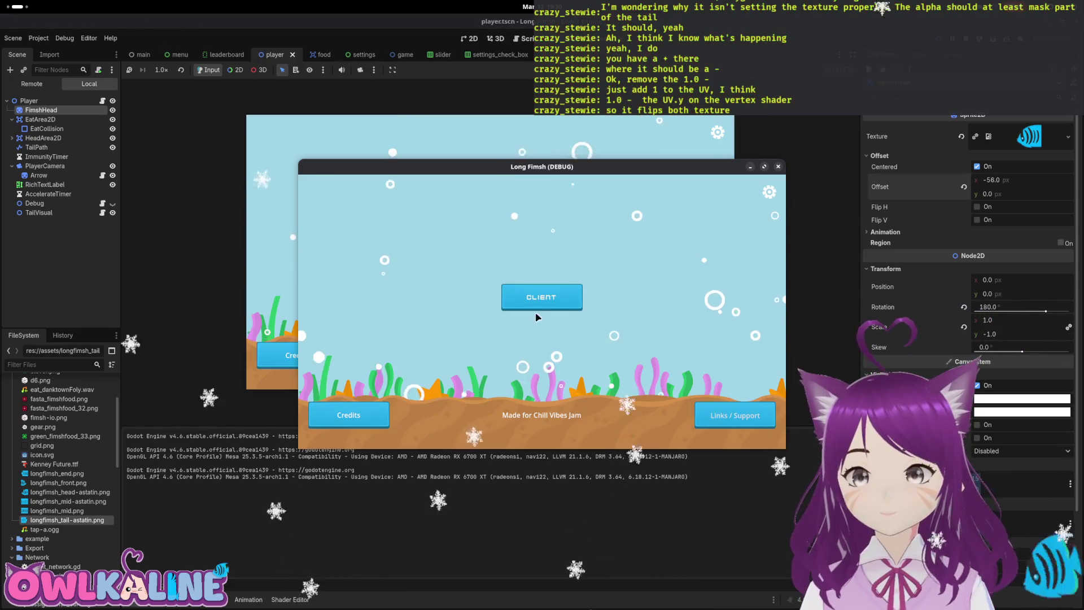
click(537, 300)
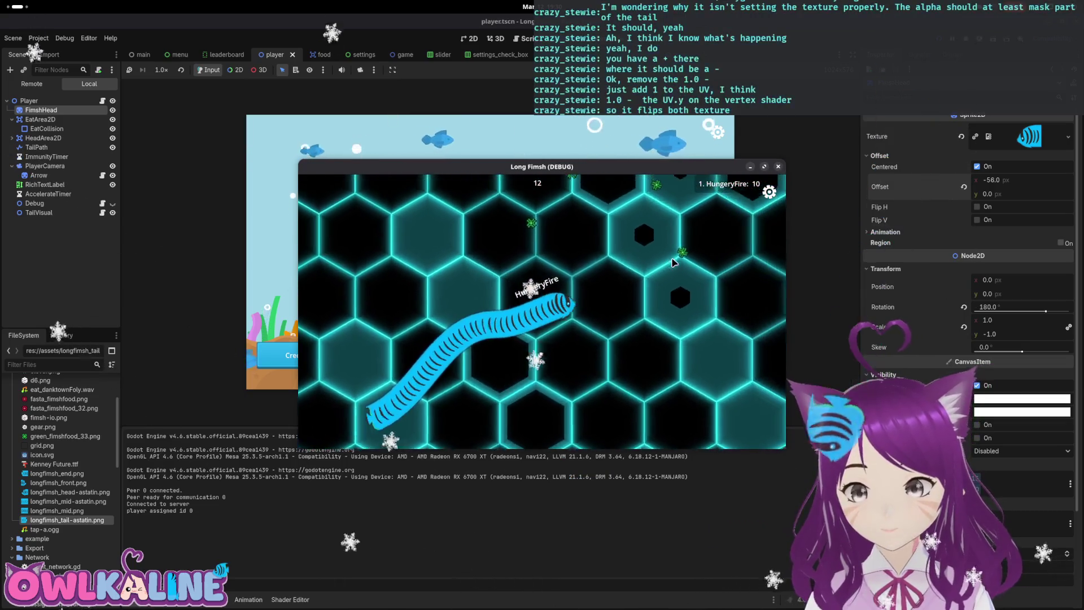
click(779, 166)
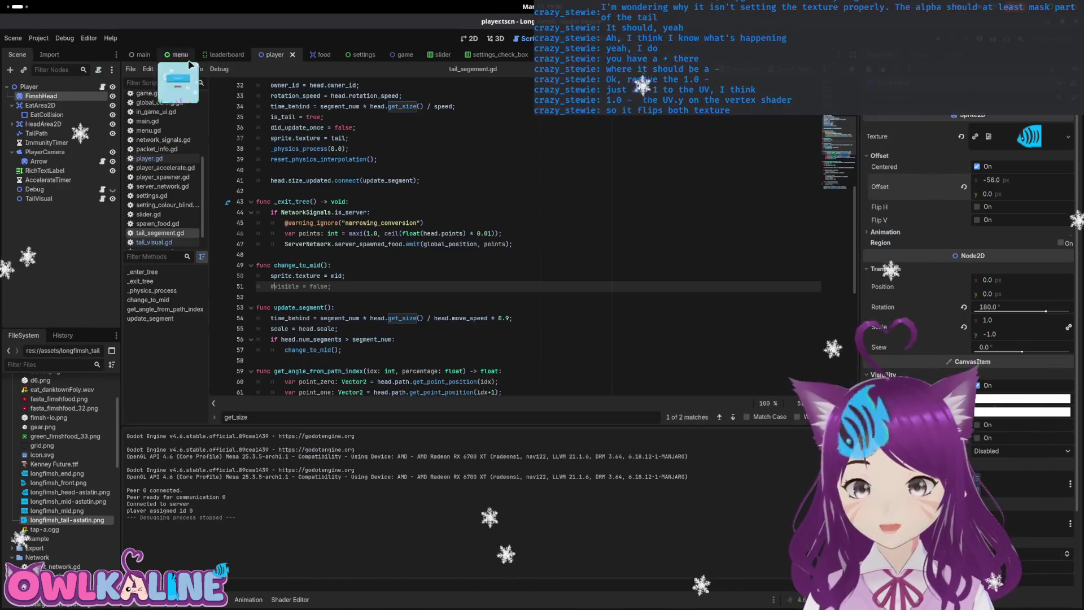
Step: Enable Debug > Visible Collision Shapes, then run the game and close it
click(63, 38)
click(78, 75)
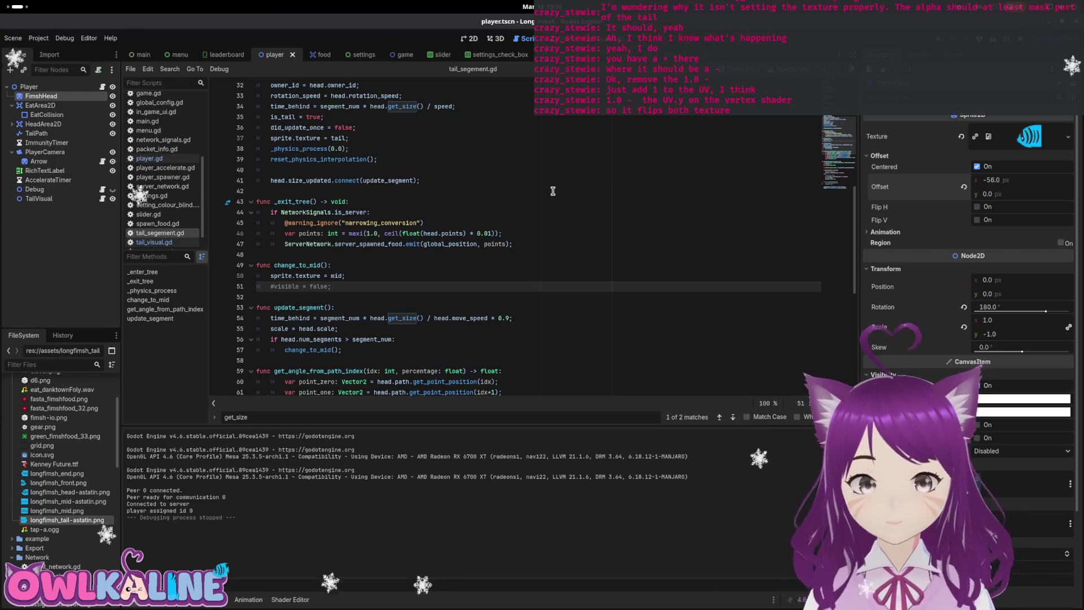
key(F5)
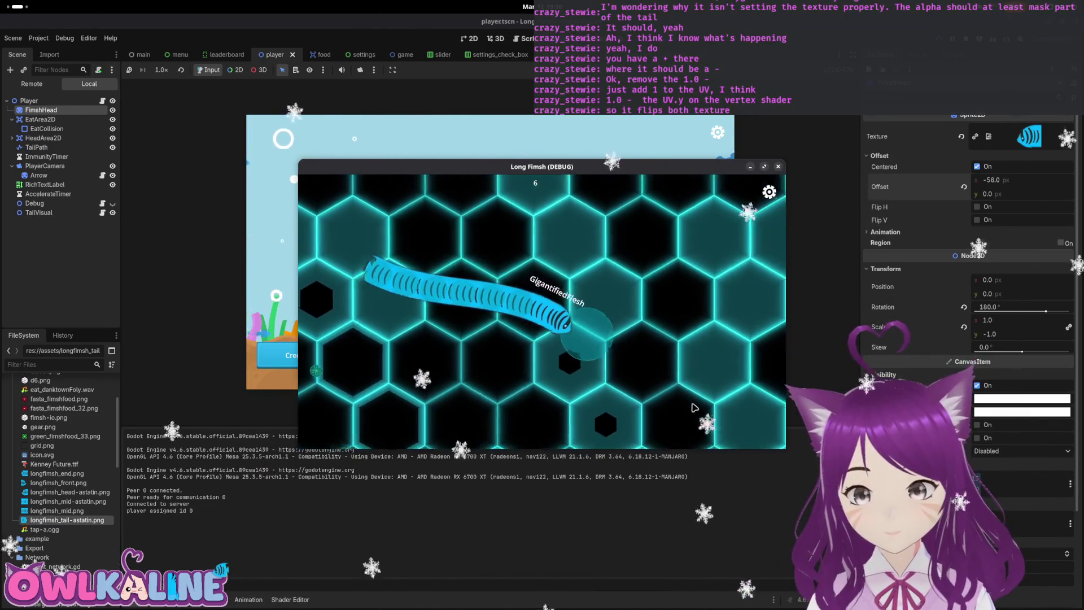
key(alt+F4)
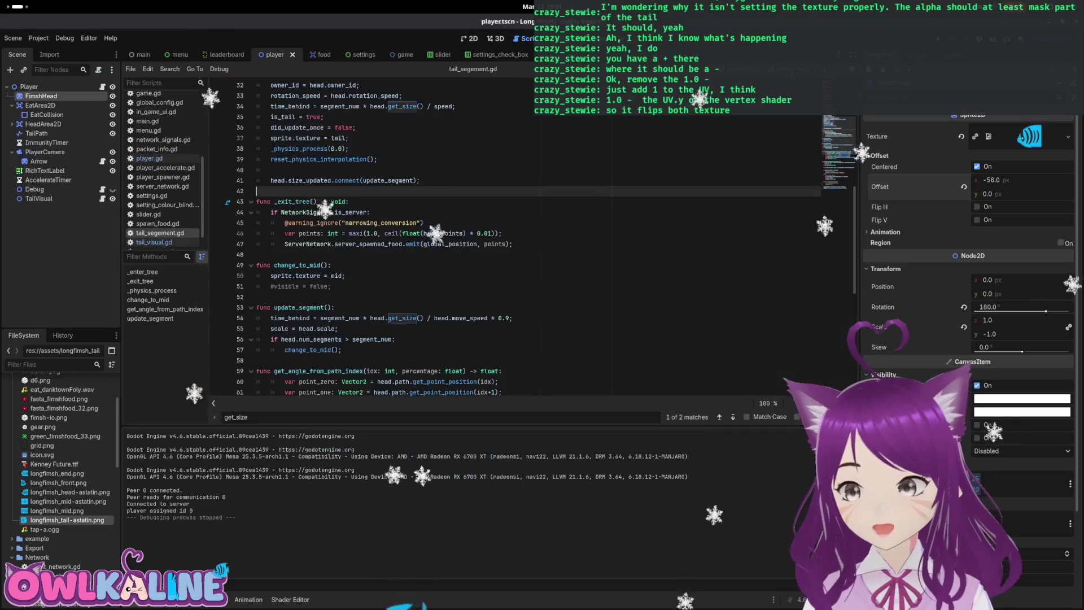
Step: Inspect HeadArea2D in the 2D view, then play and stop two test runs of the game
click(67, 125)
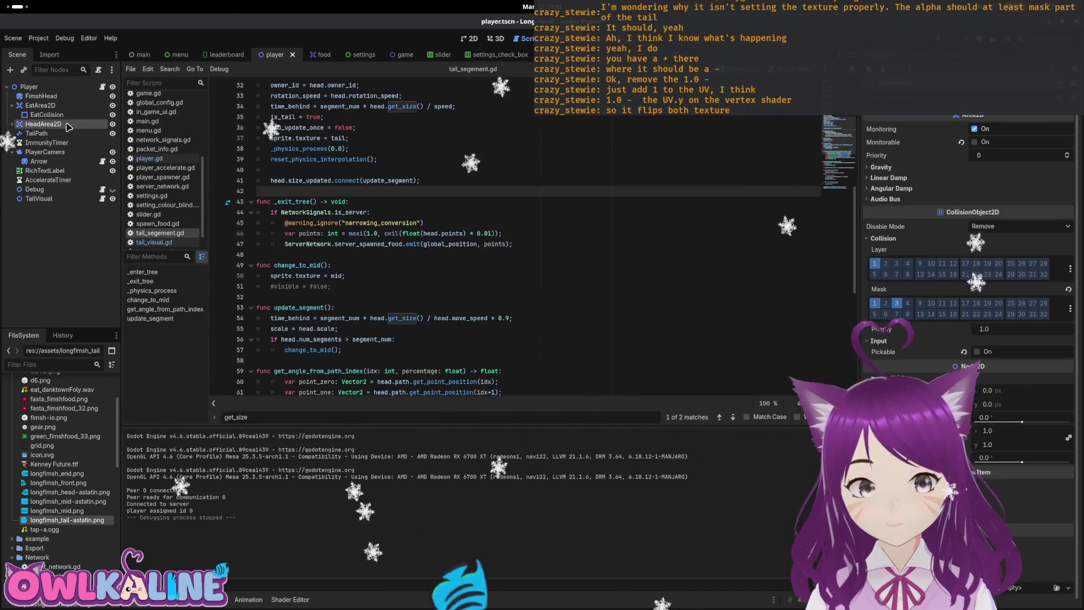
click(475, 38)
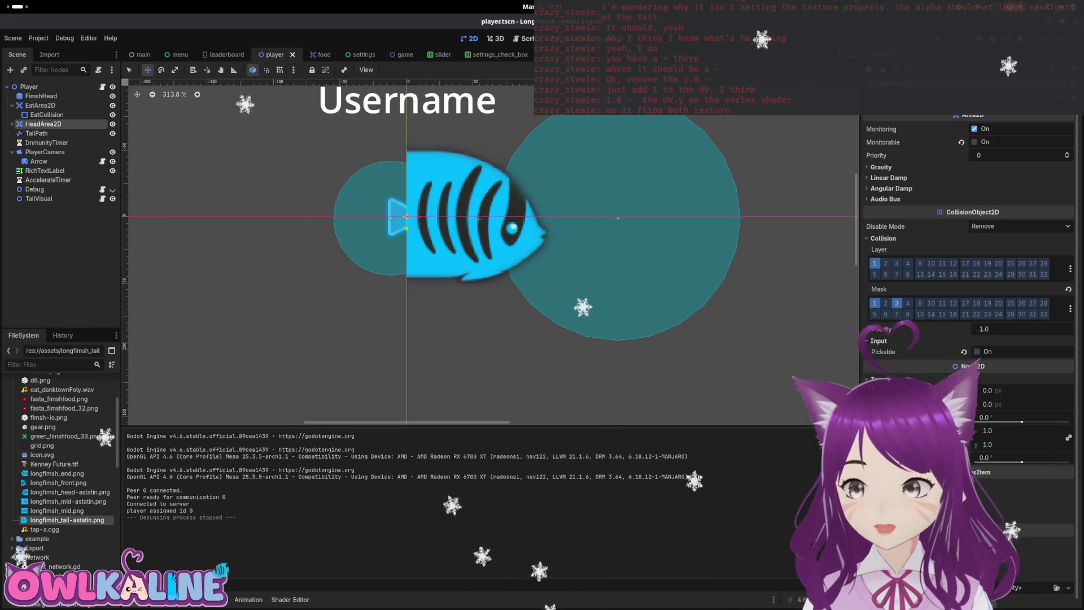
key(F5)
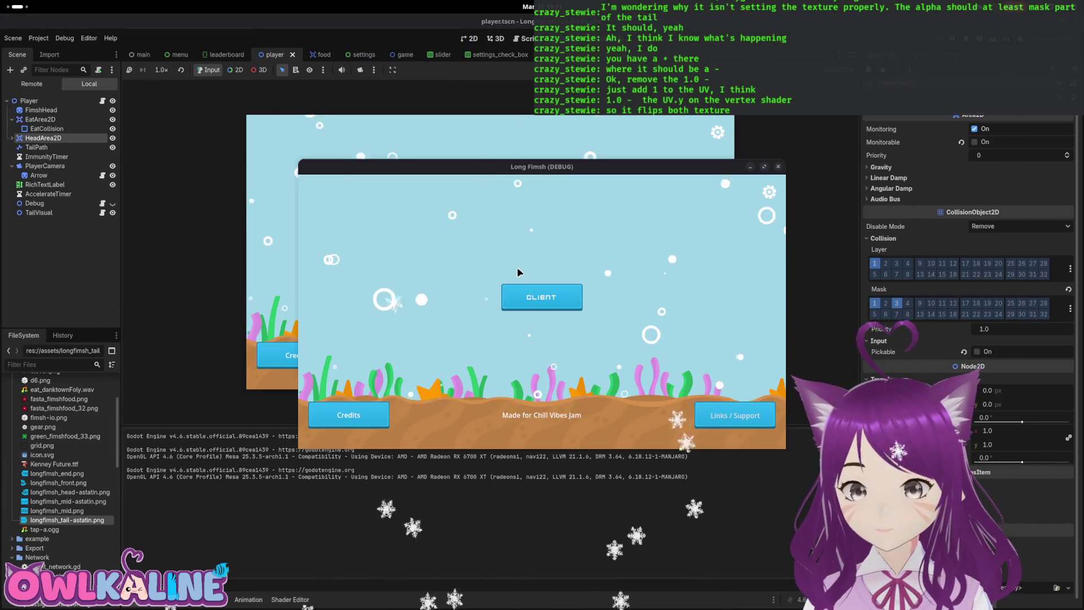
click(527, 312)
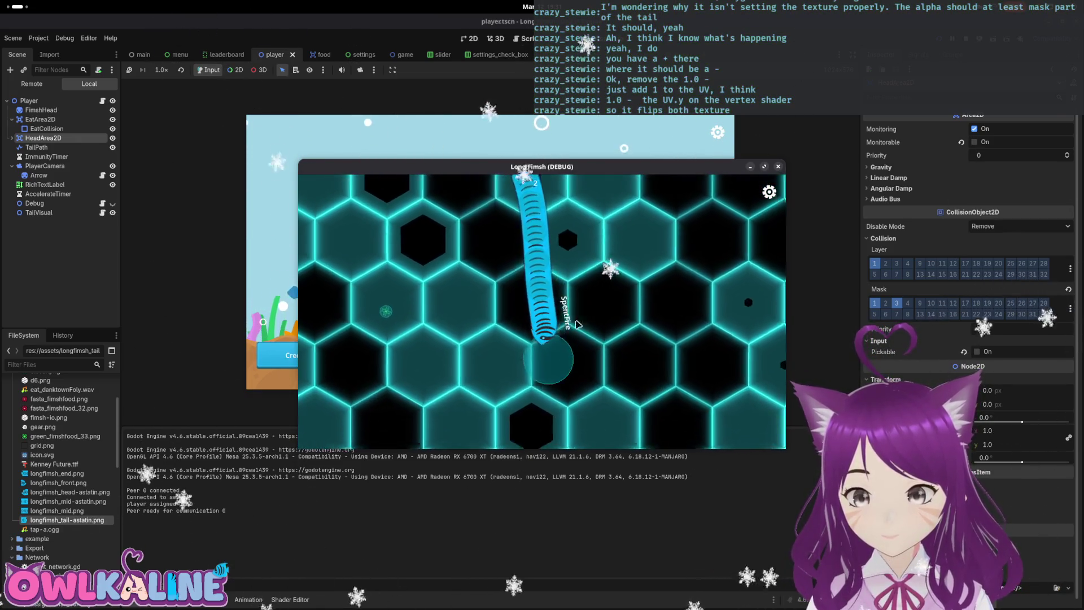
key(F8)
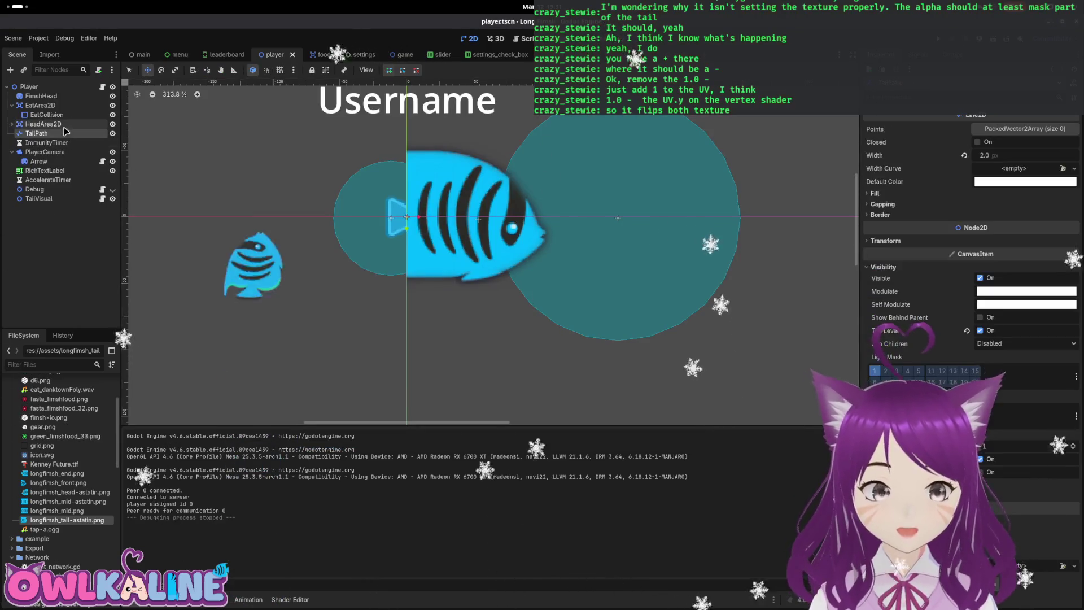
key(F5)
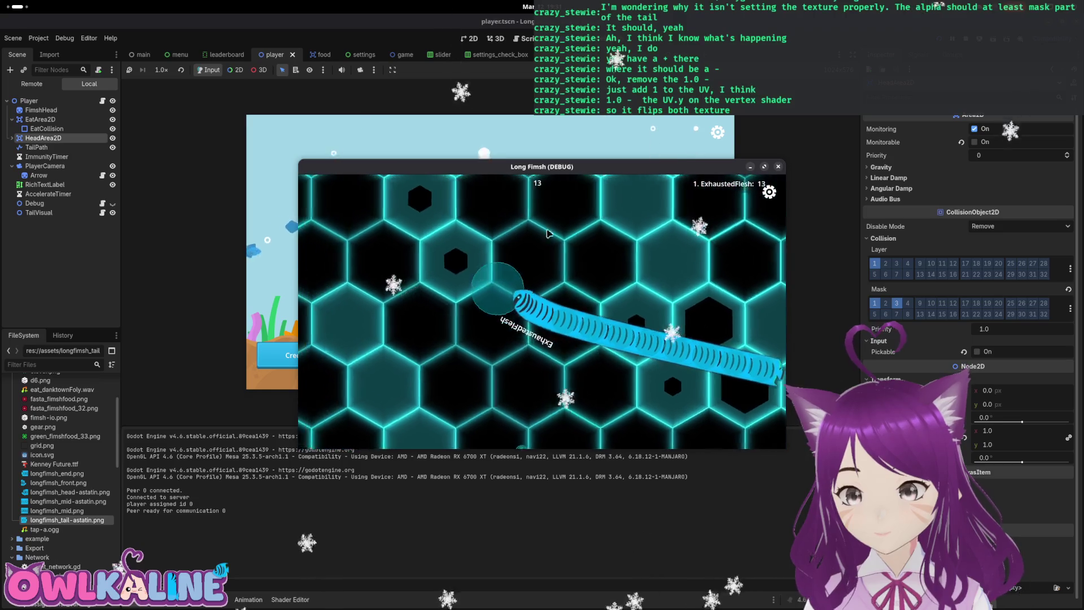
key(F8)
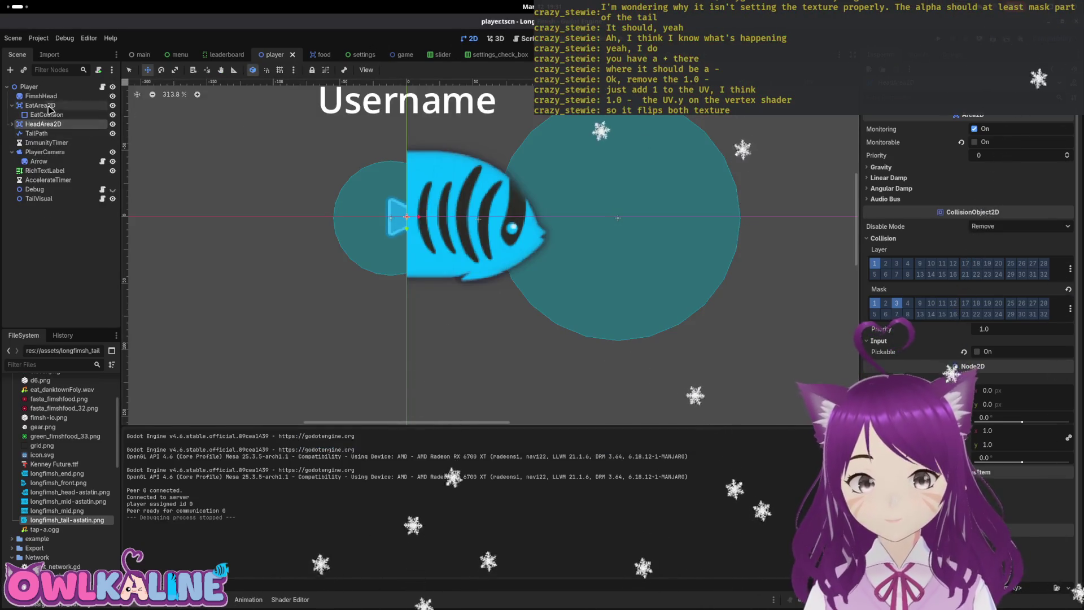
Step: Inspect the HeadCollision shape, then open the Player node's player.gd script
click(11, 123)
click(49, 135)
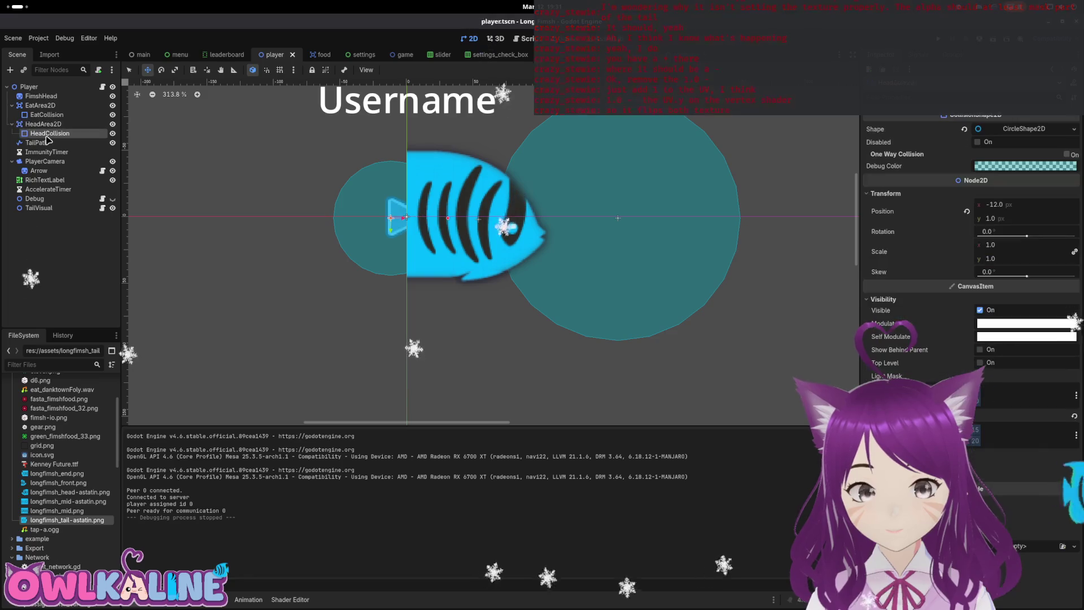
click(41, 96)
click(29, 86)
click(102, 87)
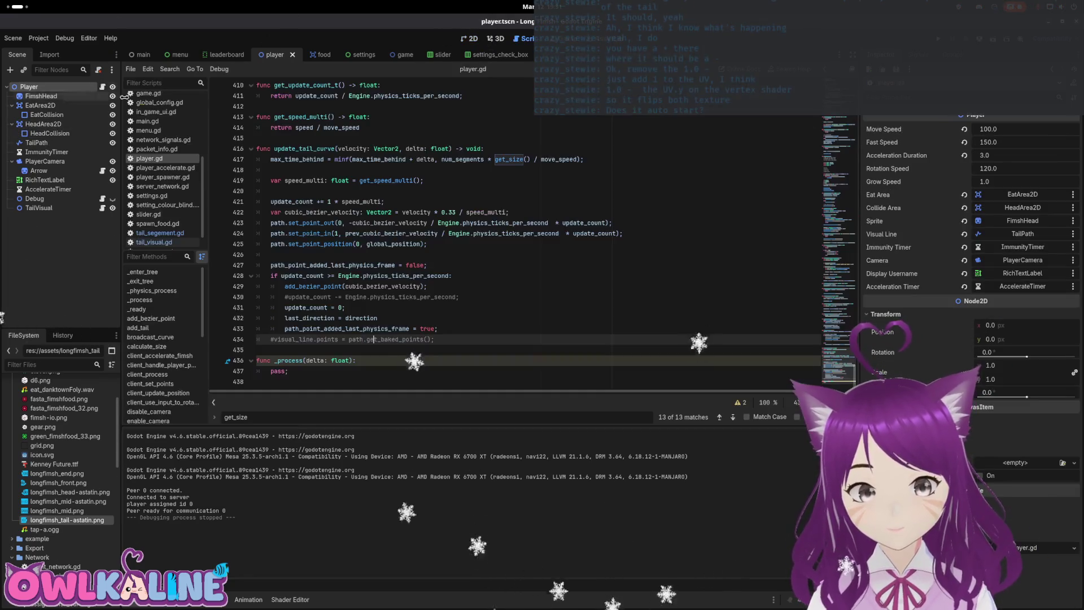
Step: Search player.gd for 'head' and step through each head_collision occurrence
text(head_coll)
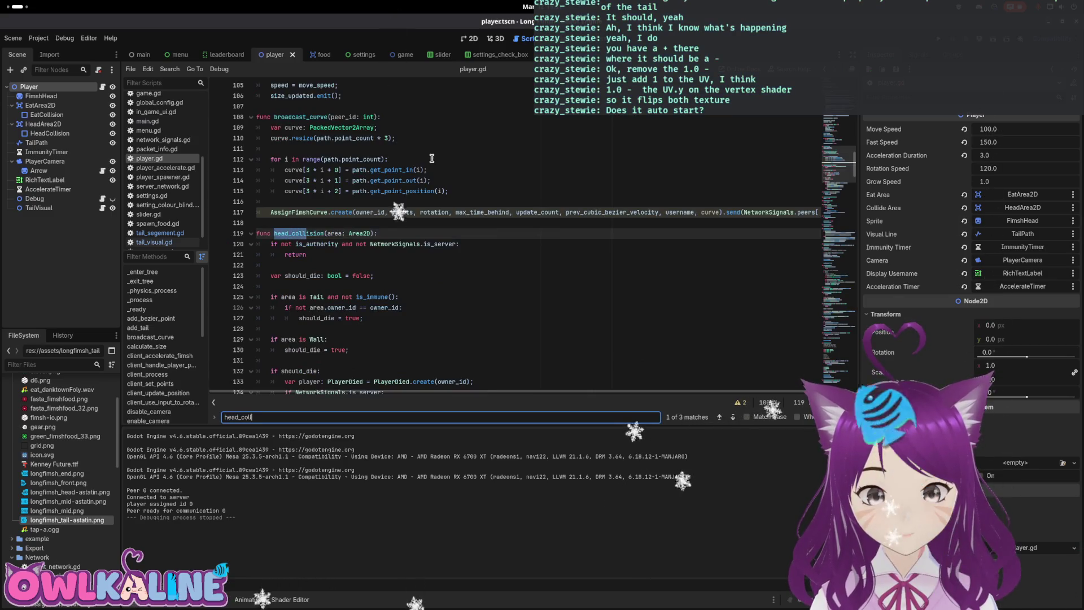
key(Return)
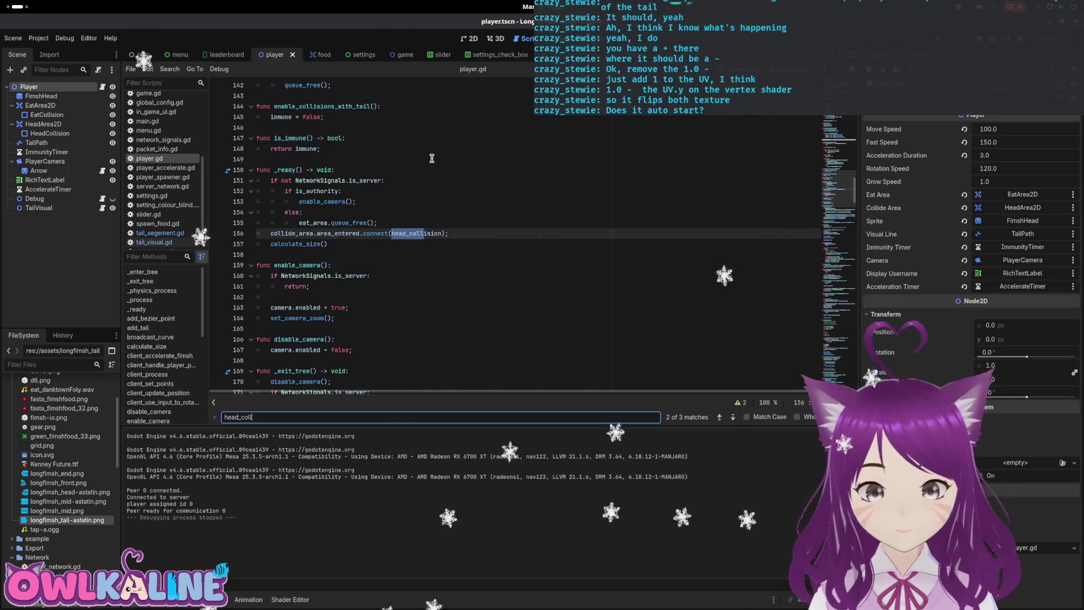
key(Return)
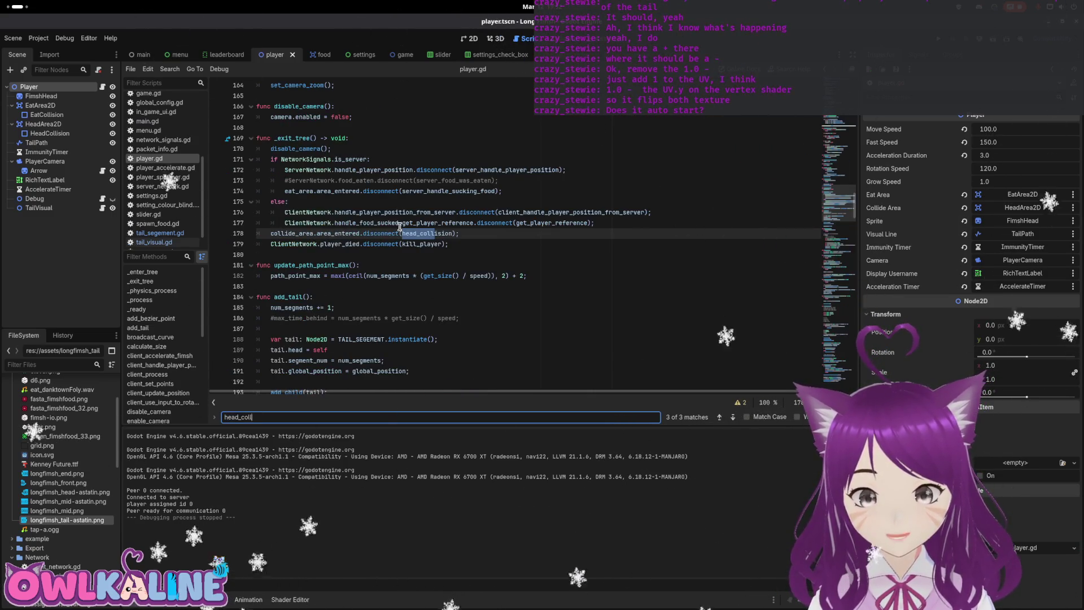
key(Return)
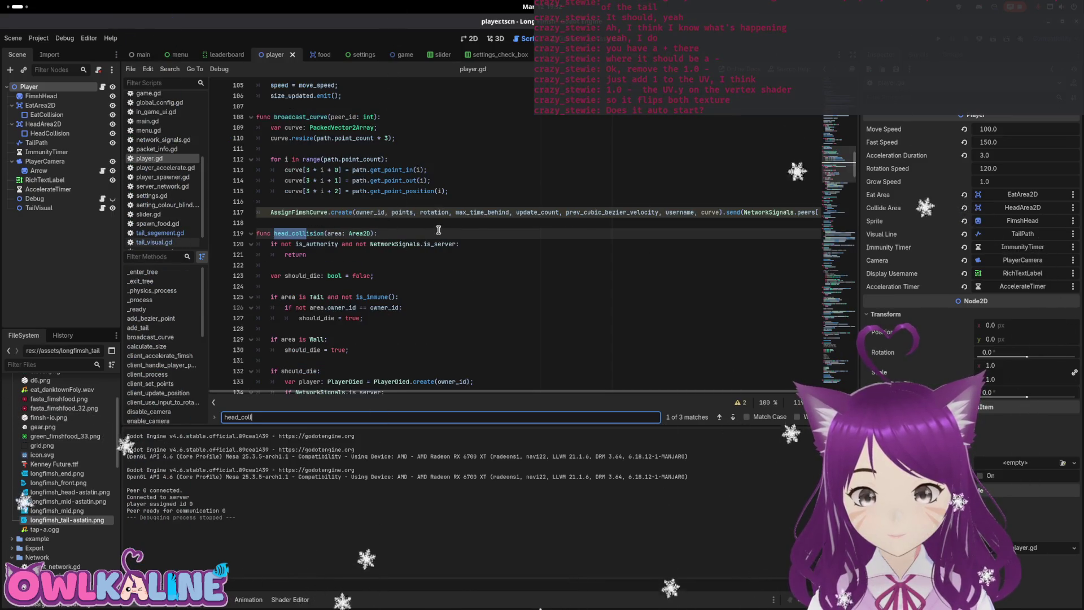
key(Return)
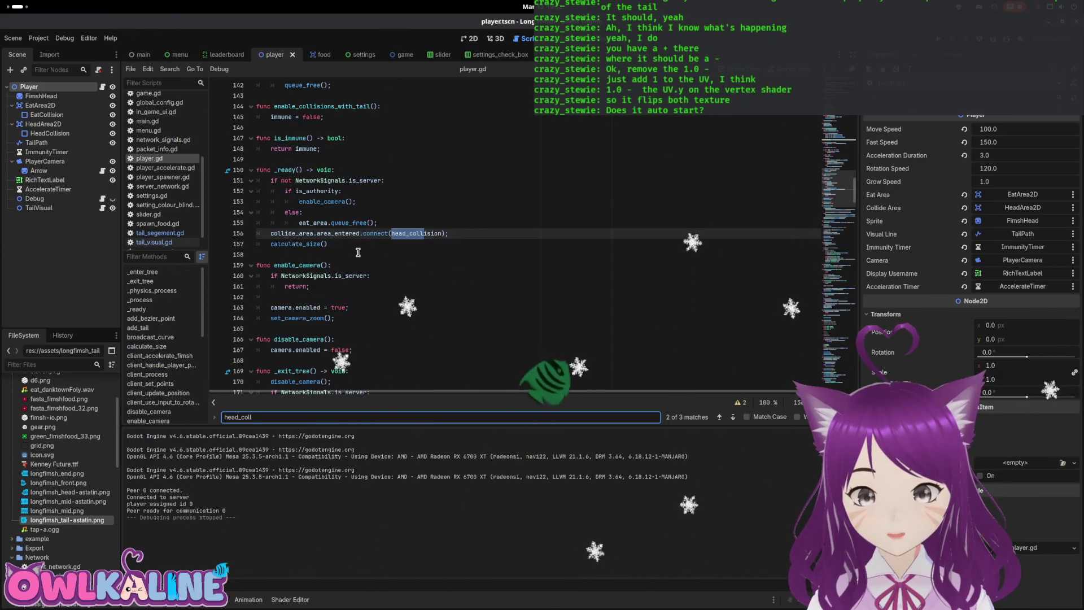
key(Return)
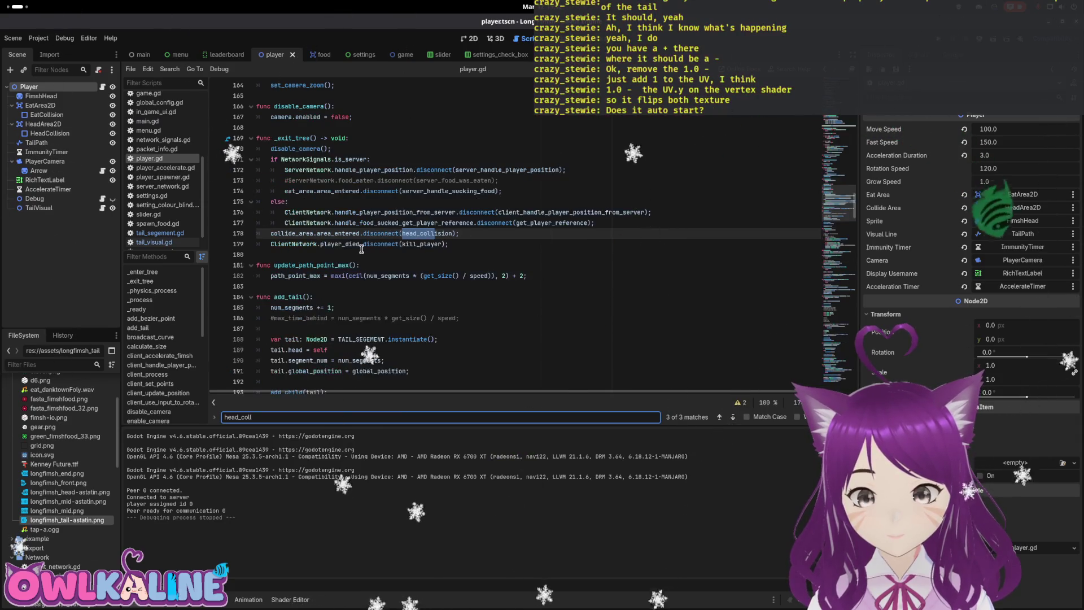
scroll(361, 249, up, 2)
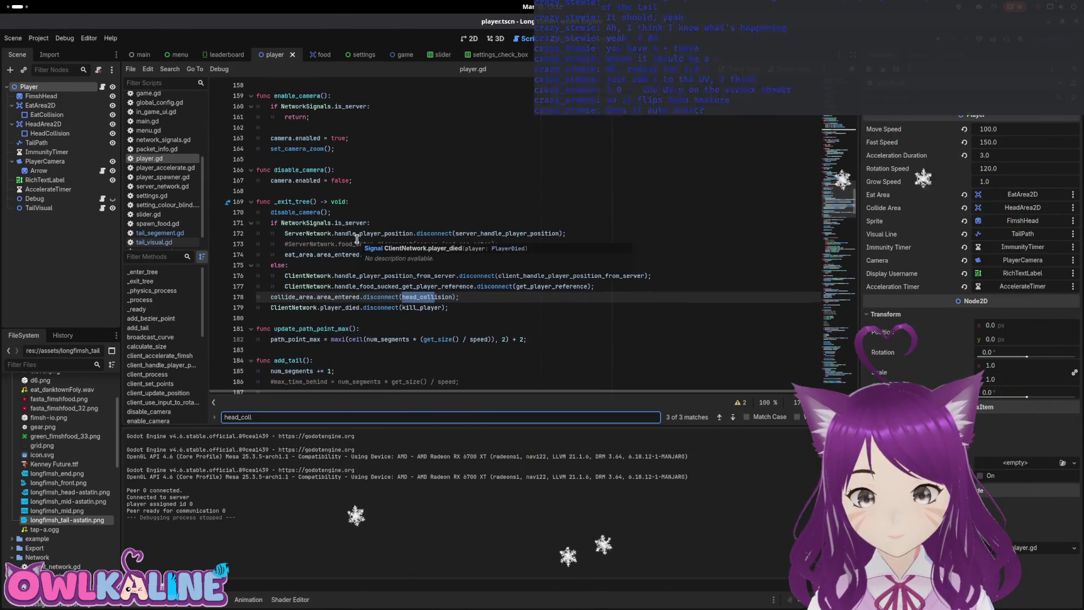
key(Return)
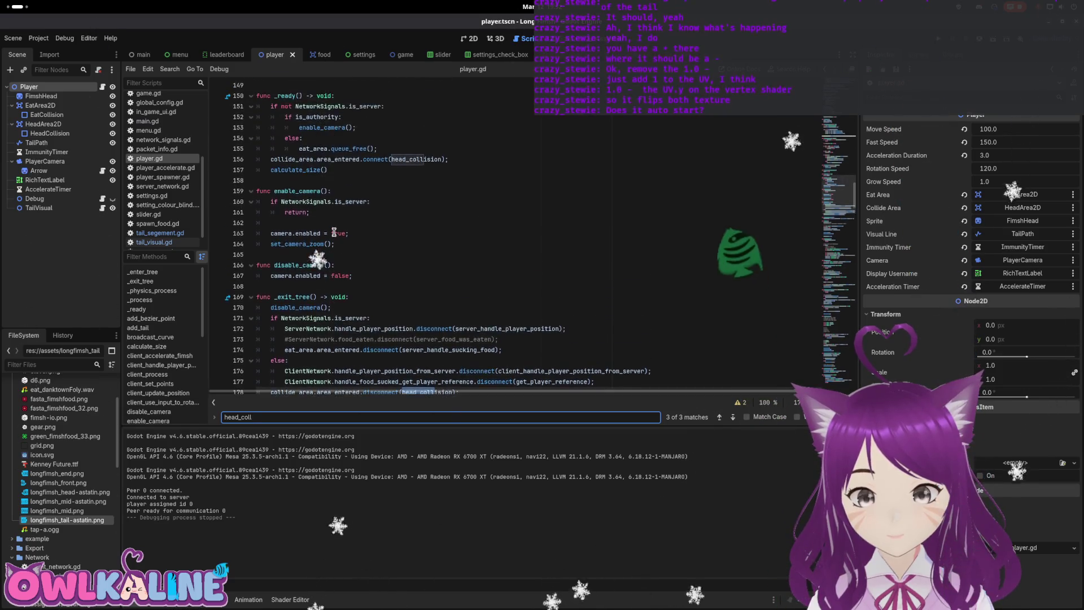
scroll(396, 240, down, 2)
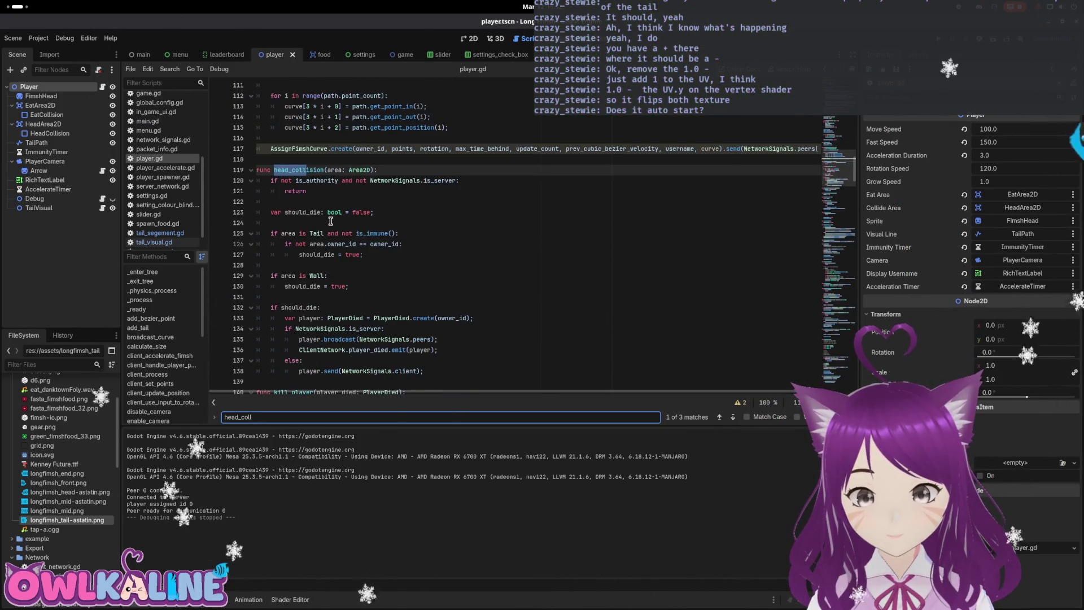
scroll(331, 221, down, 1)
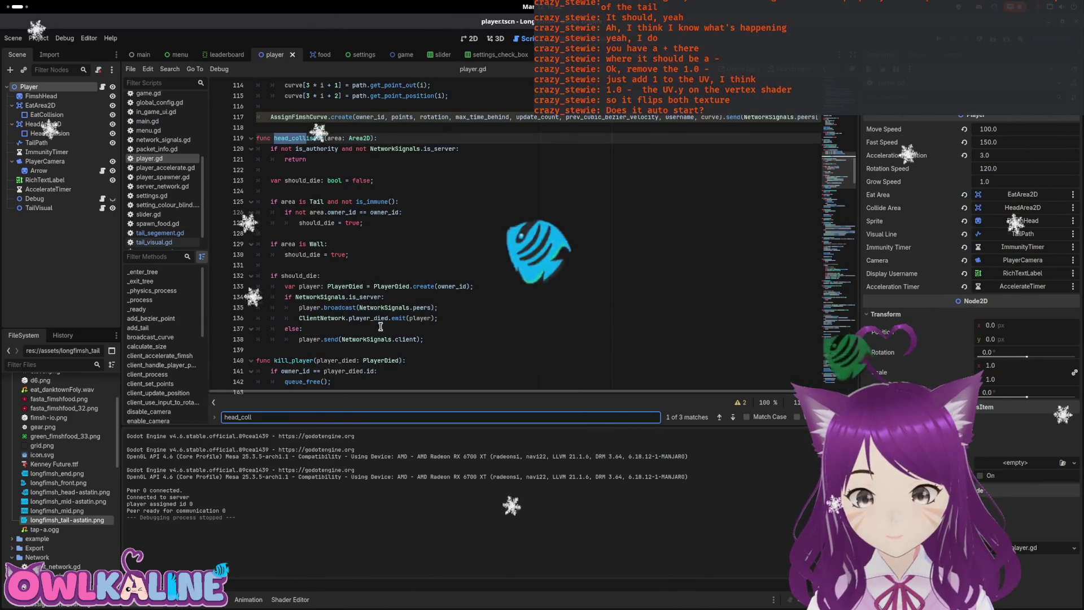
scroll(381, 301, down, 1)
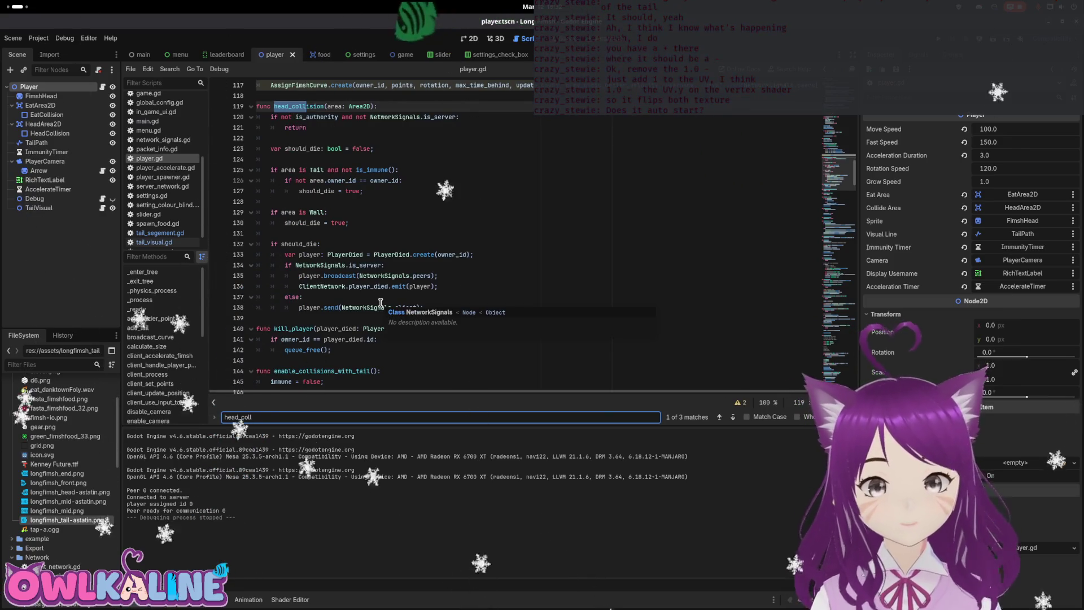
Step: Highlight the not is_immune check on line 125 and launch a test run
mouse_move(348, 280)
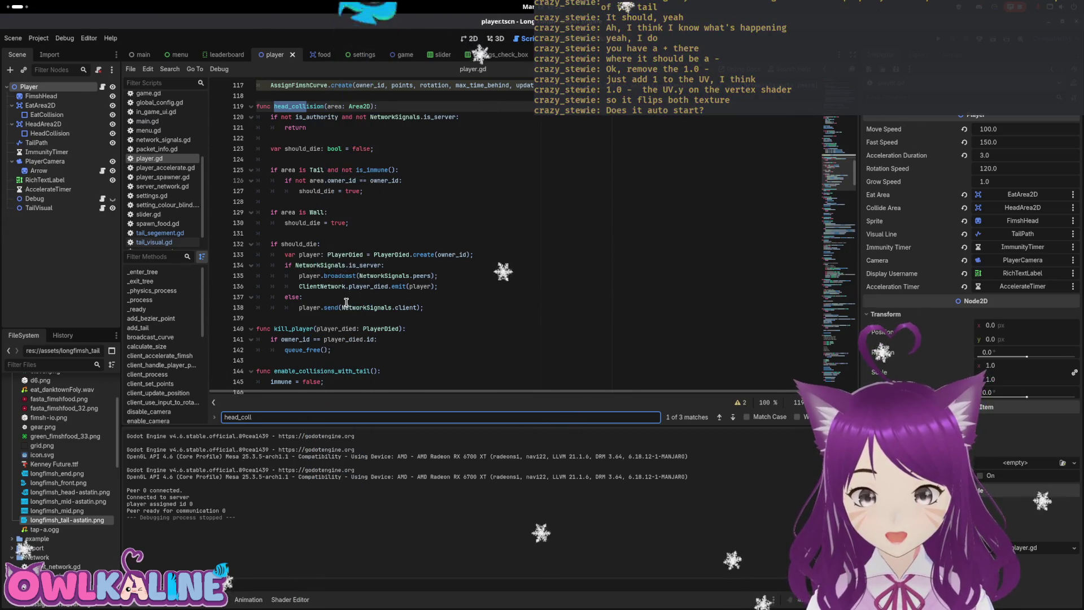
scroll(342, 237, up, 1)
scroll(351, 191, up, 2)
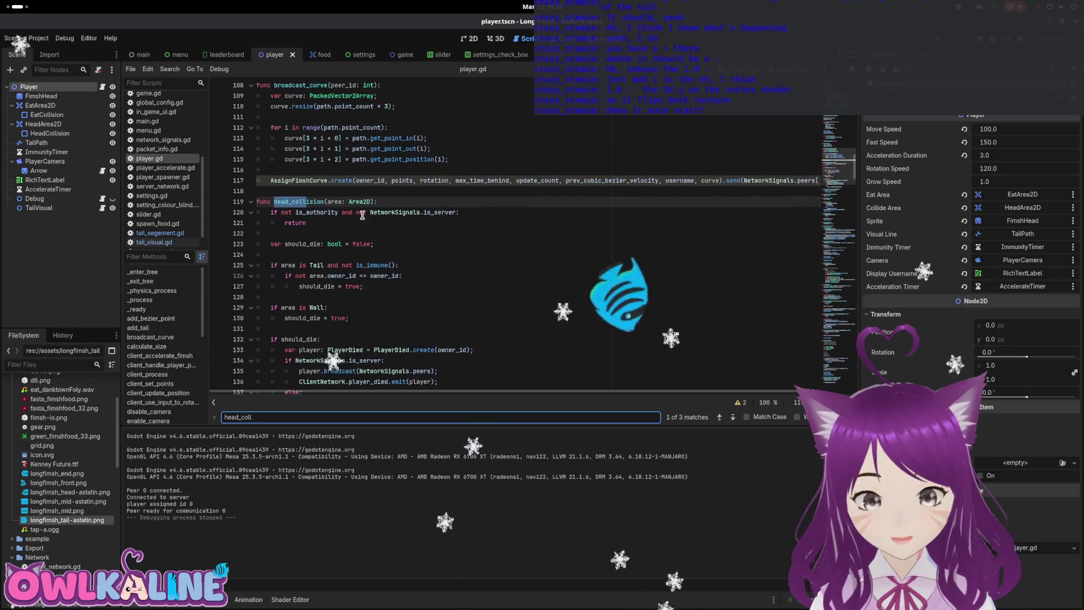
scroll(357, 286, up, 2)
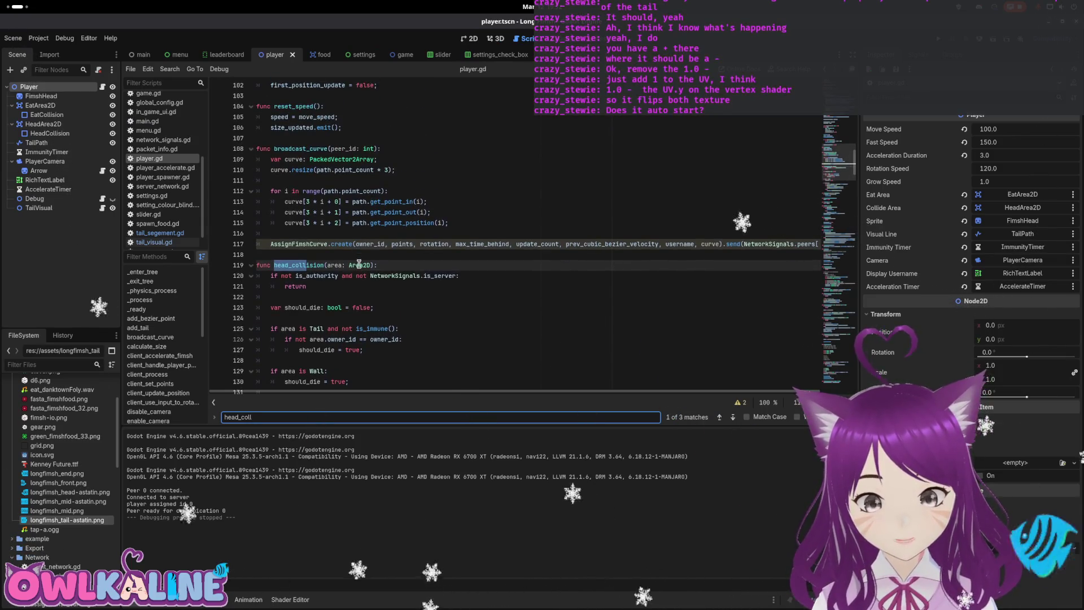
drag(341, 325, 387, 331)
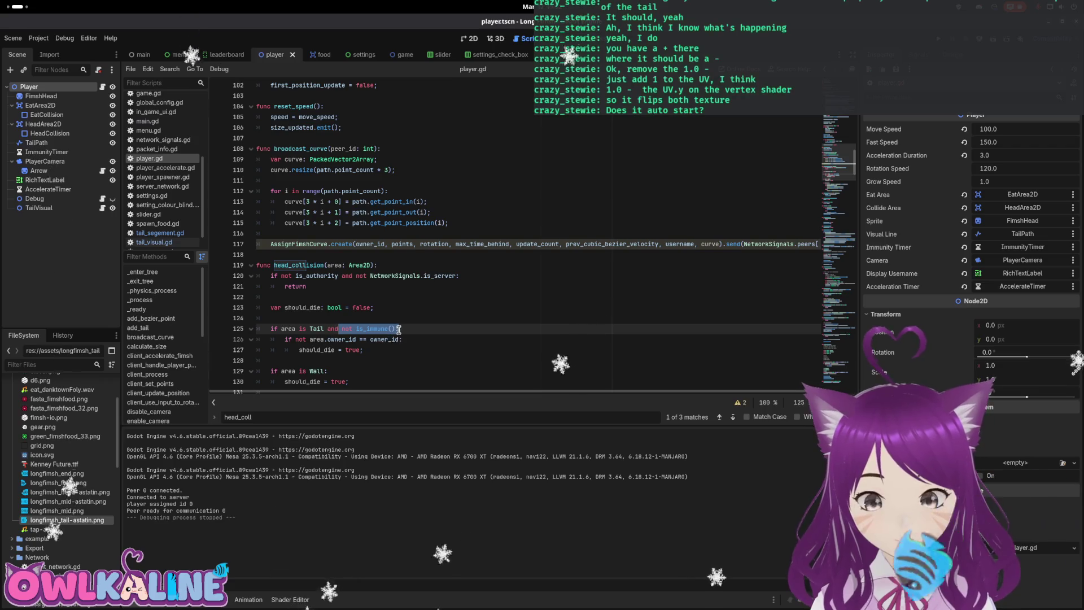
scroll(399, 329, down, 1)
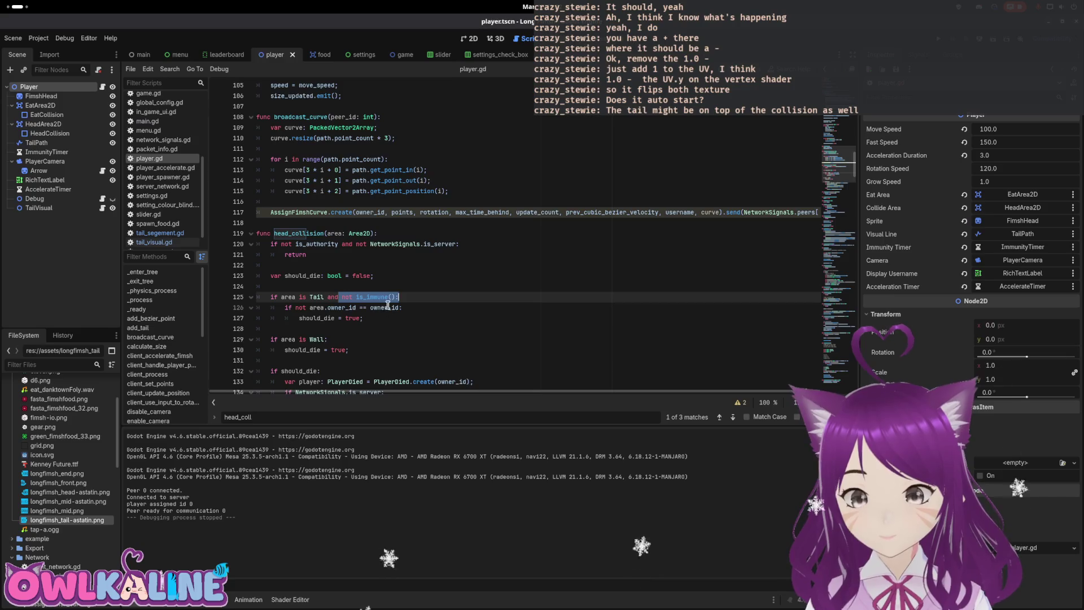
scroll(388, 305, up, 1)
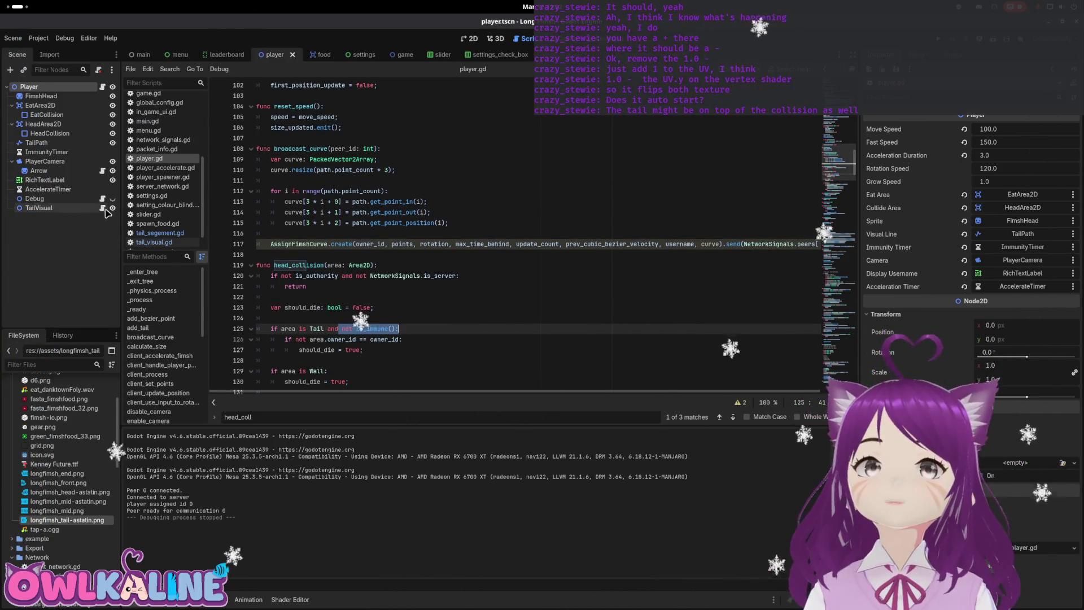
key(F5)
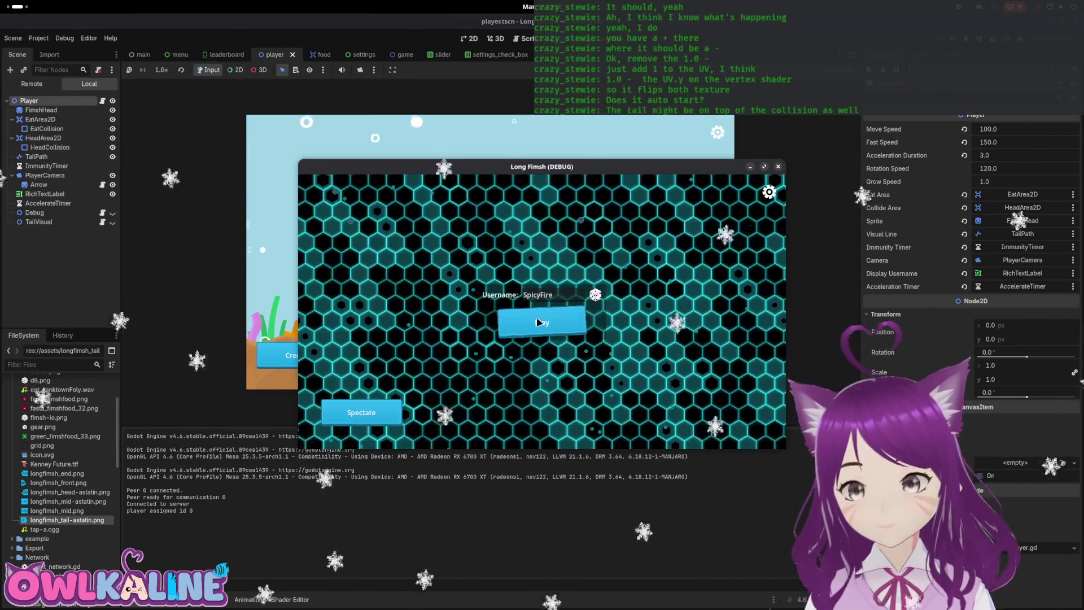
Step: Play a round of the fish game to a score of 2, then stop it
click(537, 321)
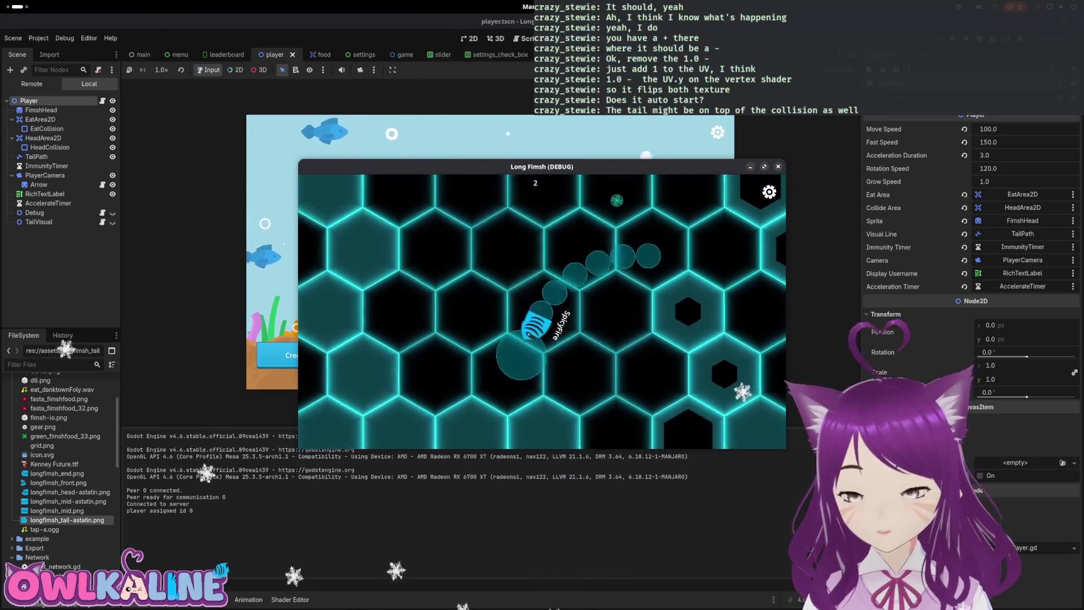
key(F8)
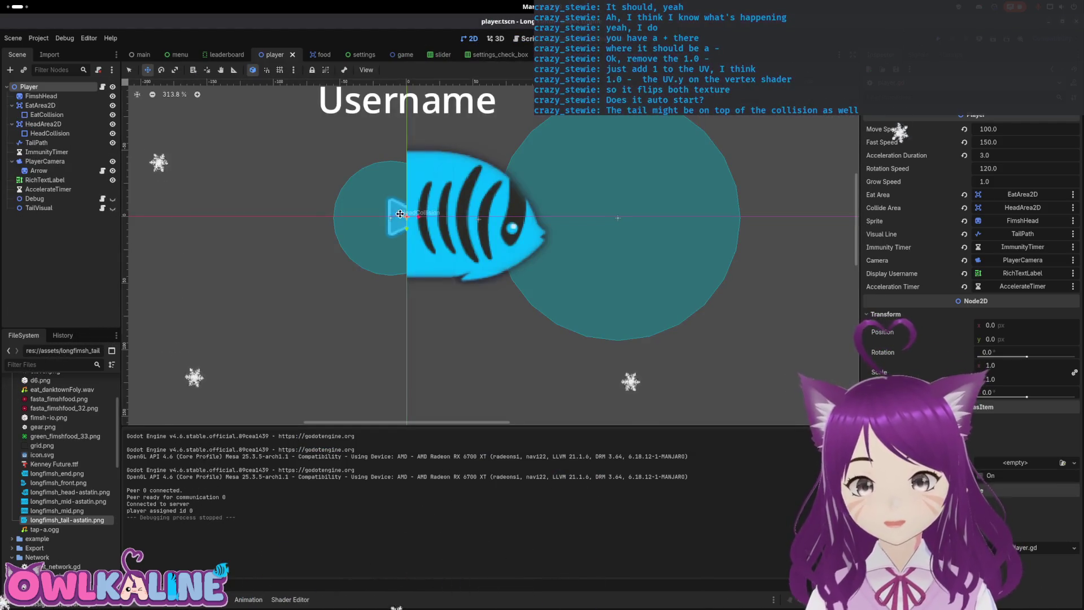
Step: Nudge HeadArea2D right to (16, -1), save the player scene, and open player.gd
click(45, 124)
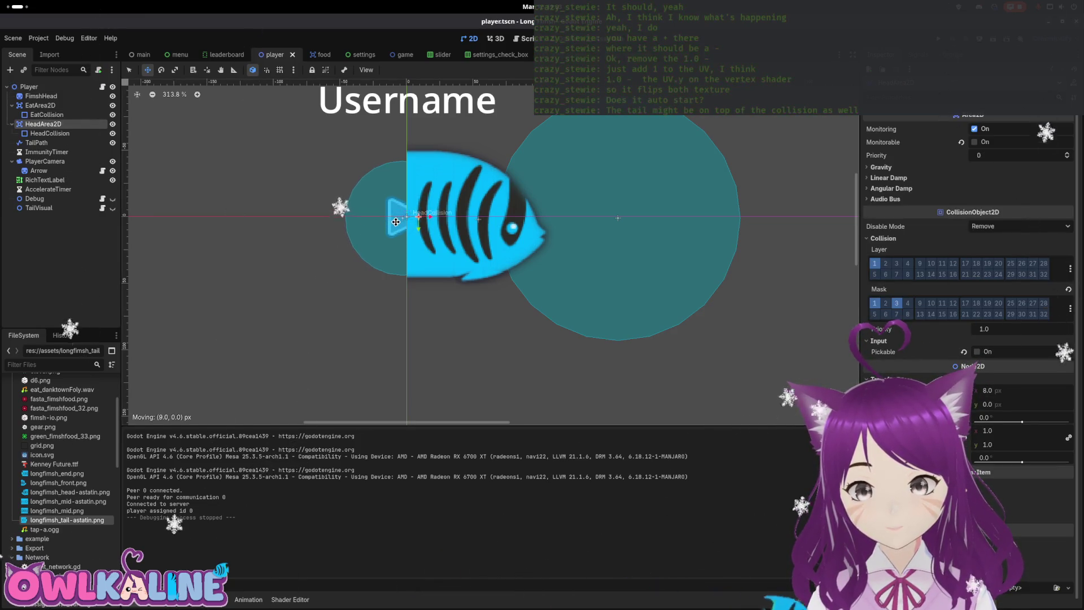
drag(403, 221, 405, 222)
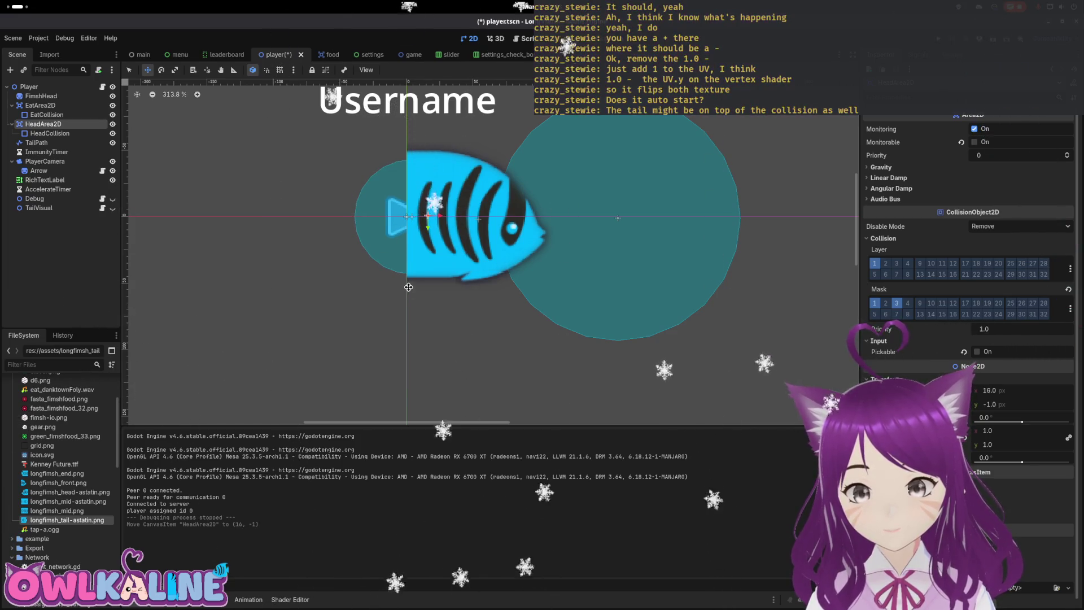
key(ctrl+s)
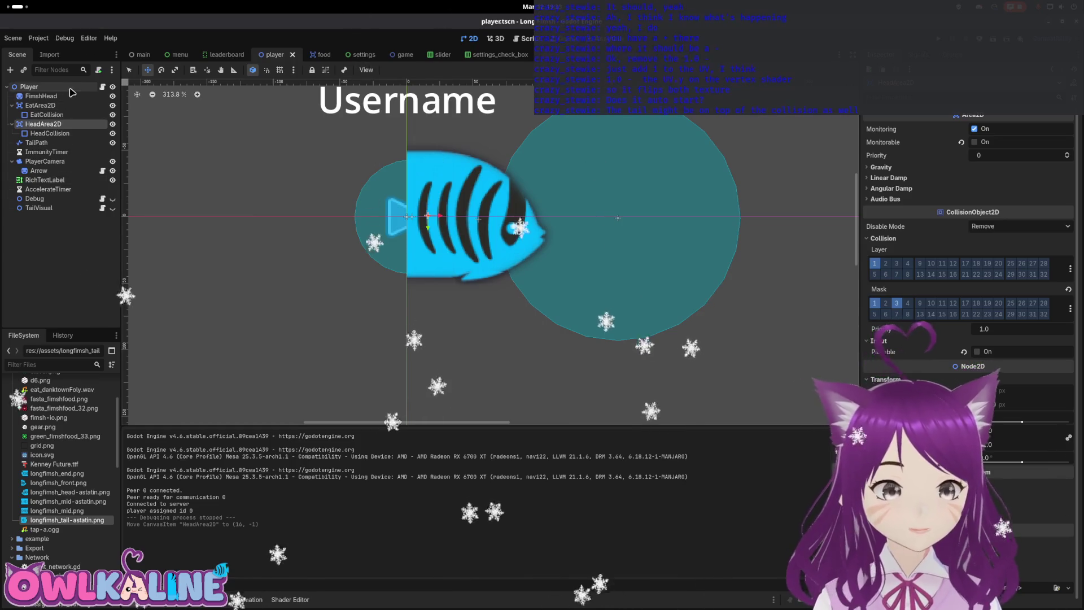
click(70, 88)
click(102, 86)
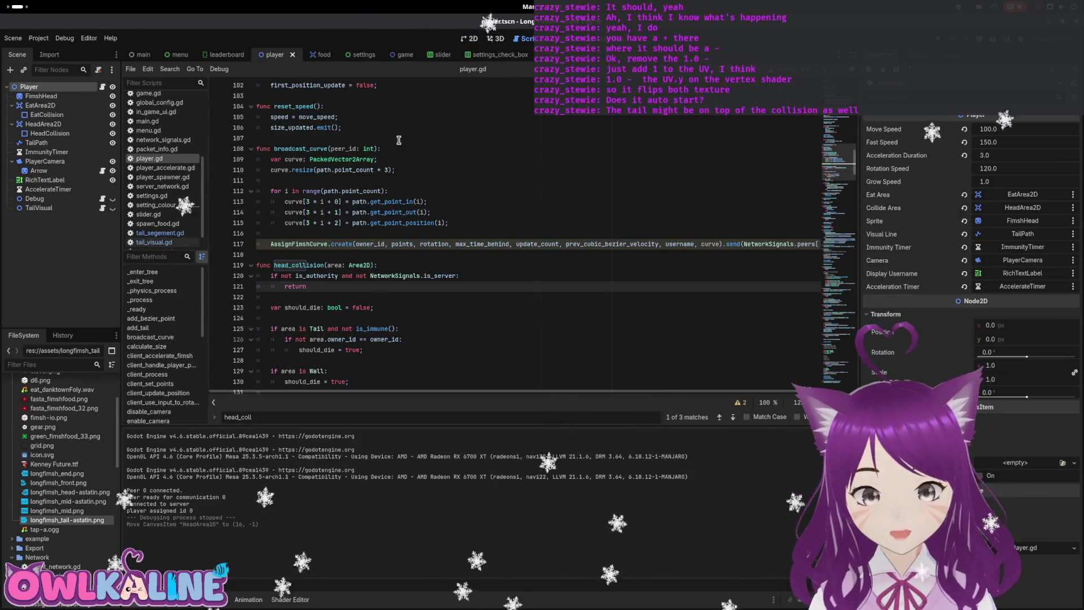
Step: Jump to the is_immune definition and add a new line in enable_collisions_with_tail
click(374, 329)
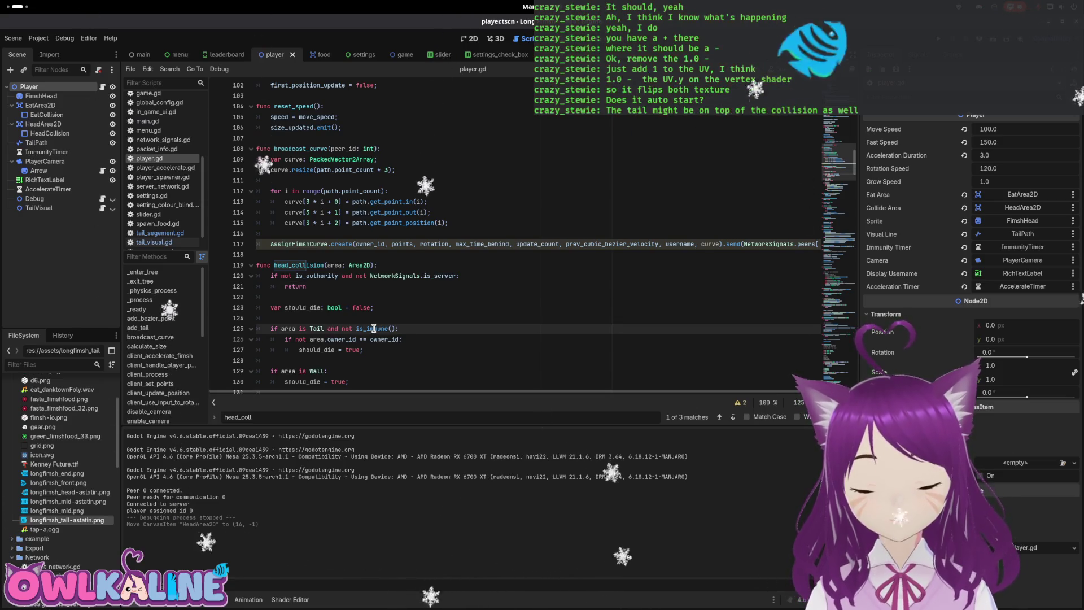
key(ctrl+f)
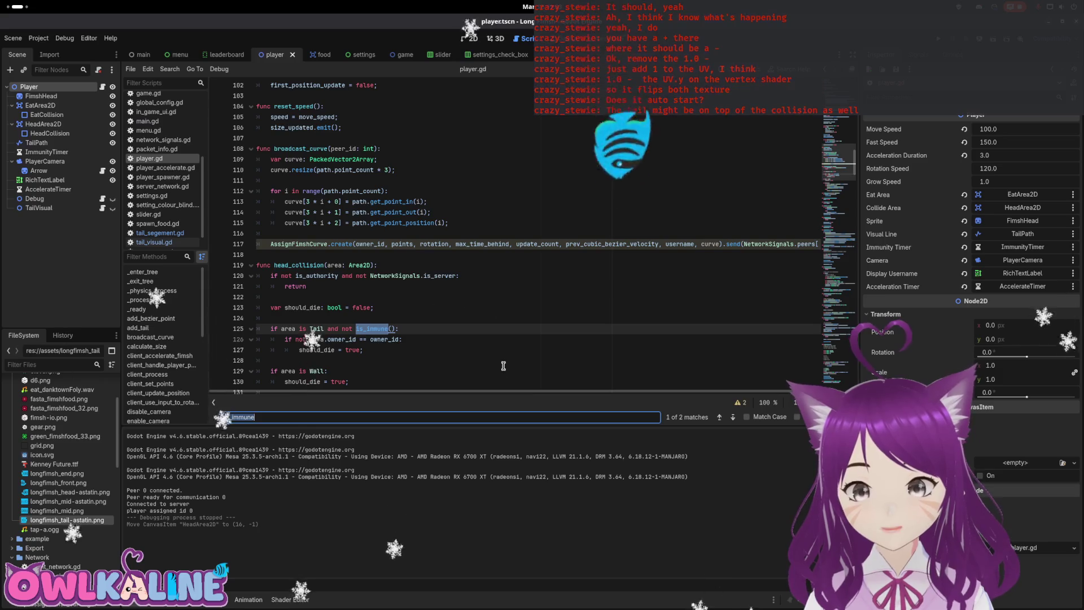
click(732, 417)
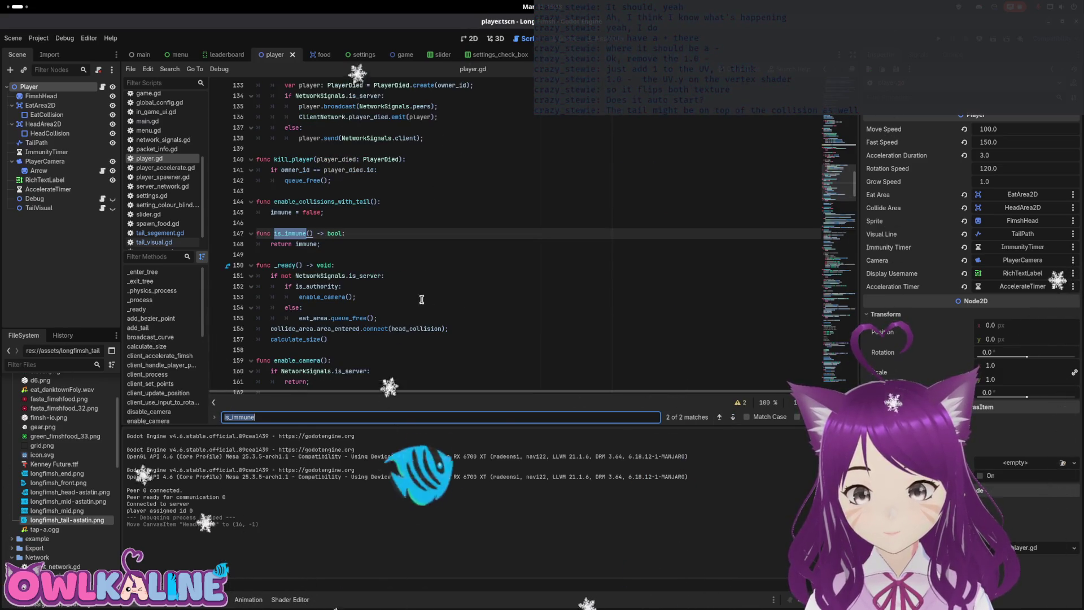
click(423, 202)
key(Return)
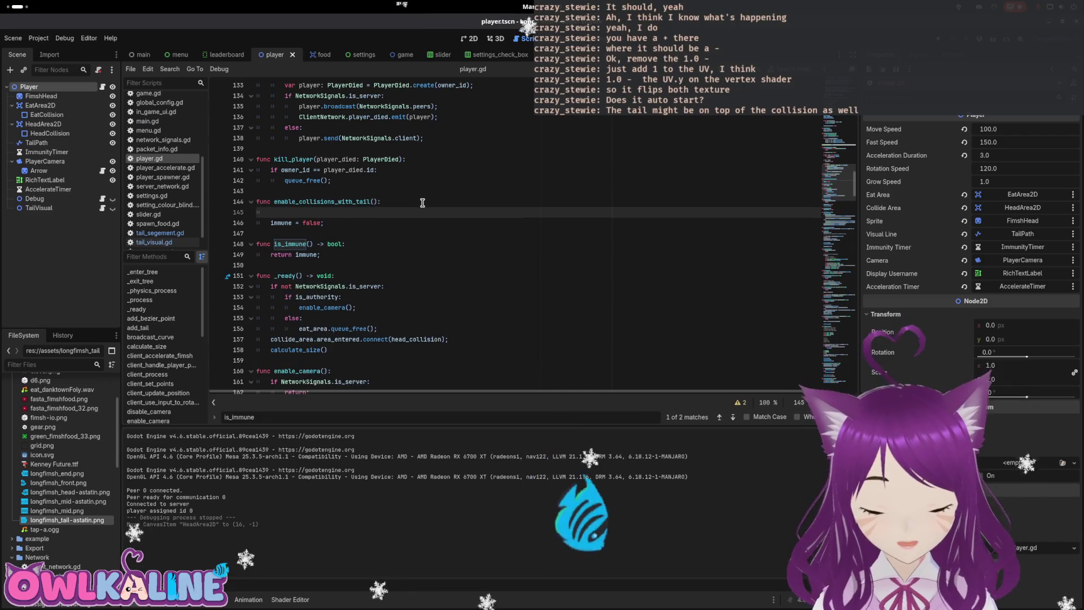
Step: Insert push_warning("no longer immune"), save player.gd, and rerun the game
text(push_warning("");)
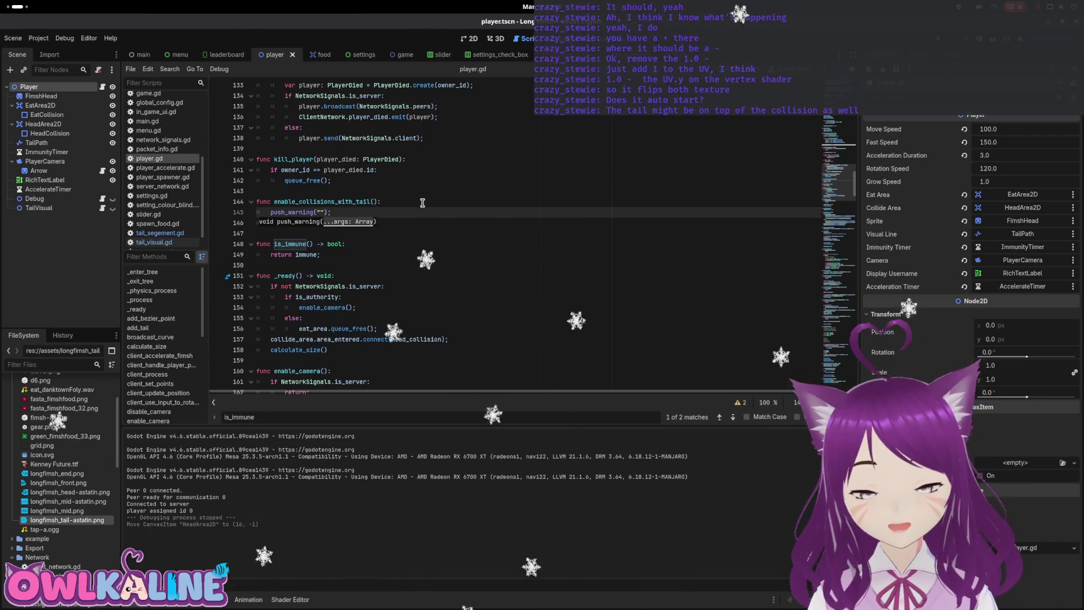
mouse_move(190, 504)
mouse_down()
mouse_move(131, 492)
mouse_move(142, 464)
mouse_move(146, 481)
mouse_up()
click(281, 247)
text(no longer)
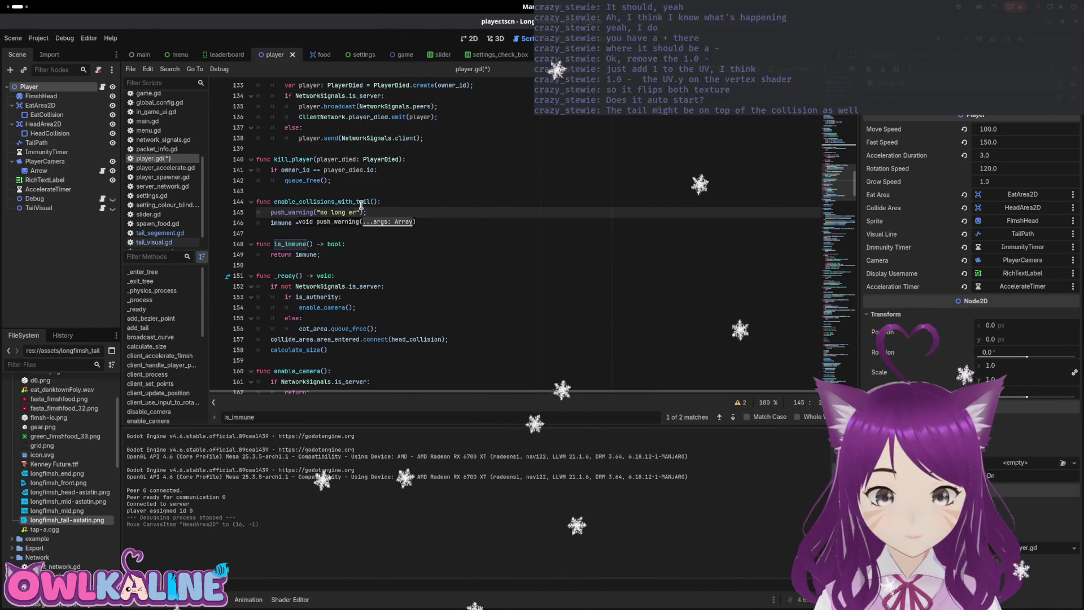
text(immune)
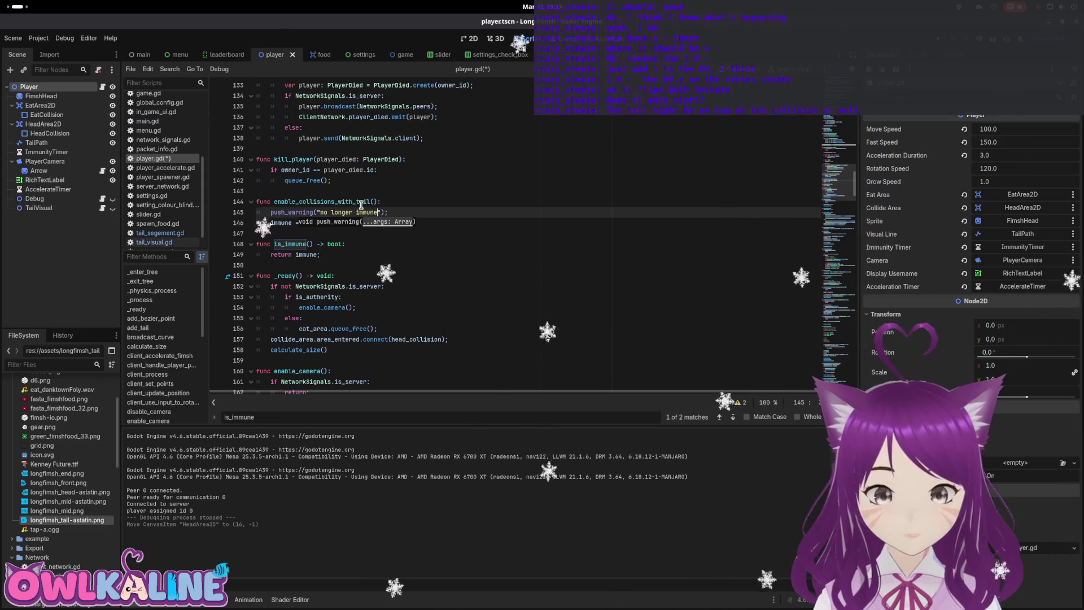
key(ctrl+s)
click(435, 203)
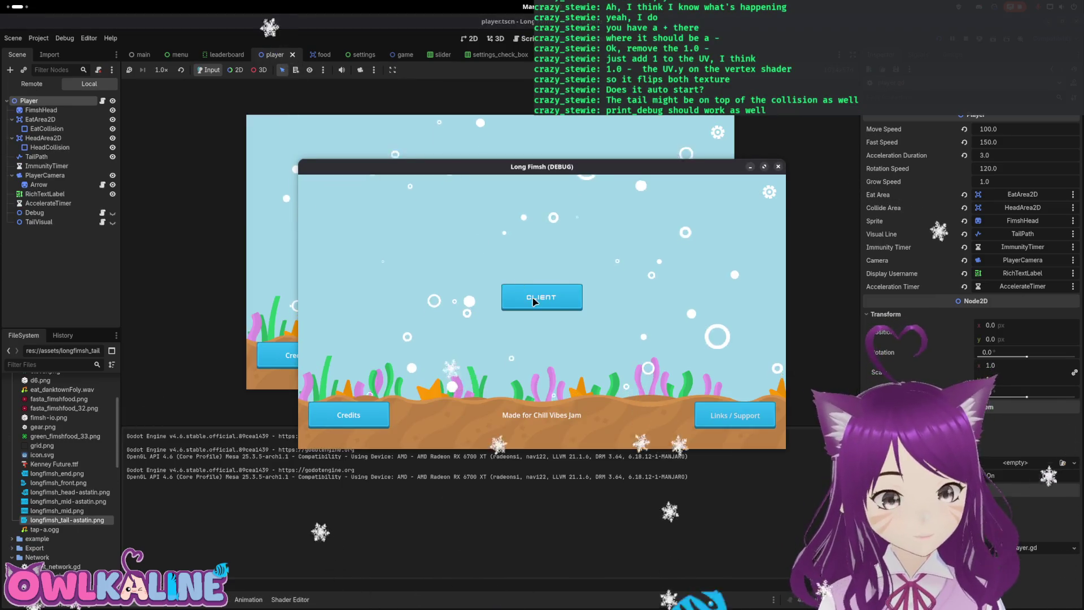
Step: Join the game as a client, jump to the logged warning, and change it to print_debug
click(533, 301)
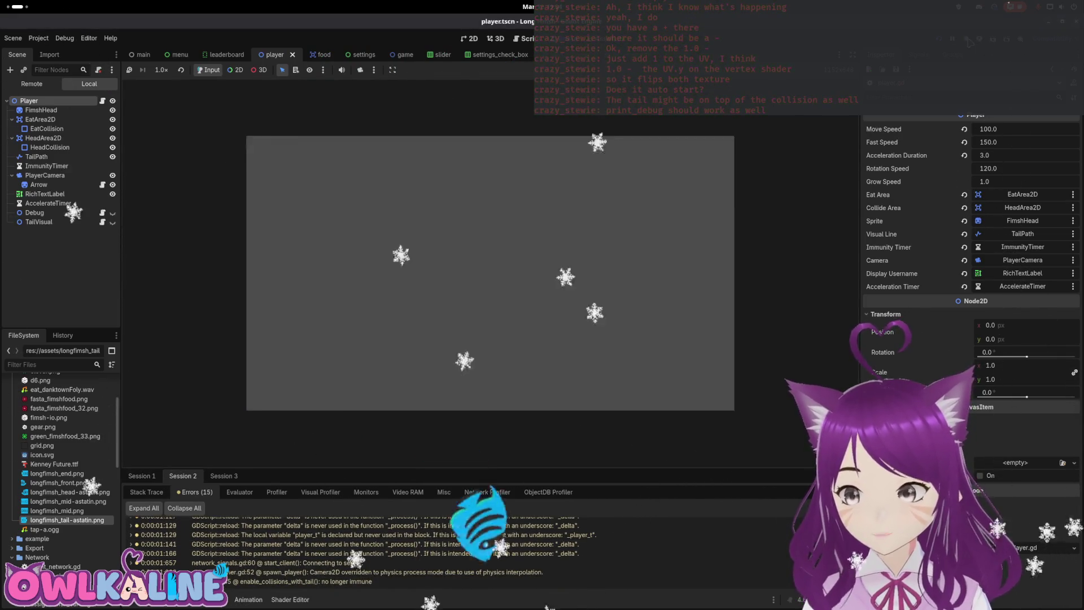
double_click(484, 581)
text(p)
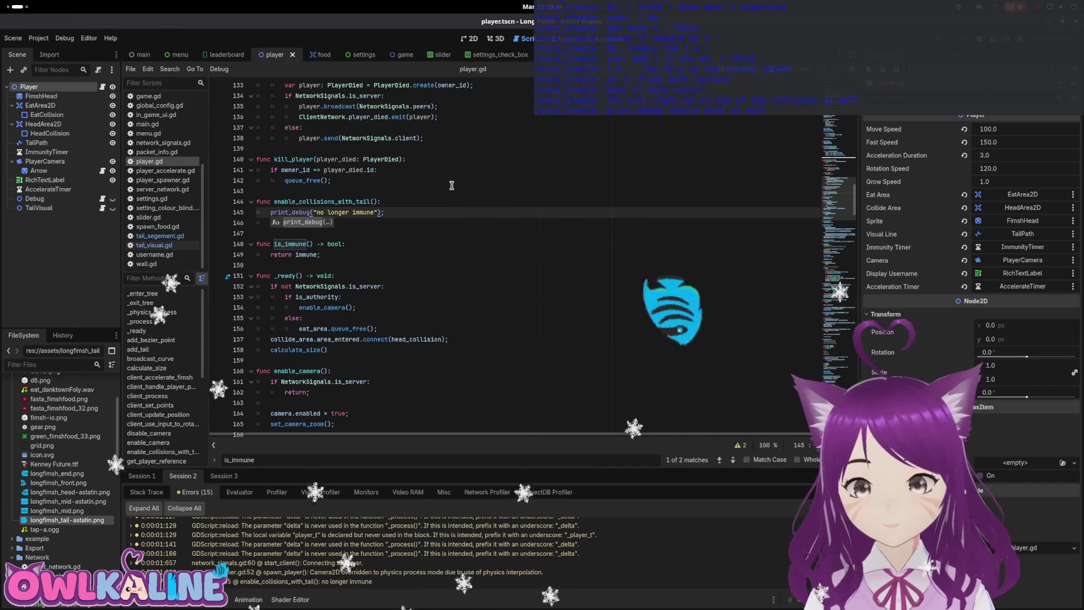
Step: Run and stop the game twice, logging 'no longer immune' twice, then retype immune = false;
key(F5)
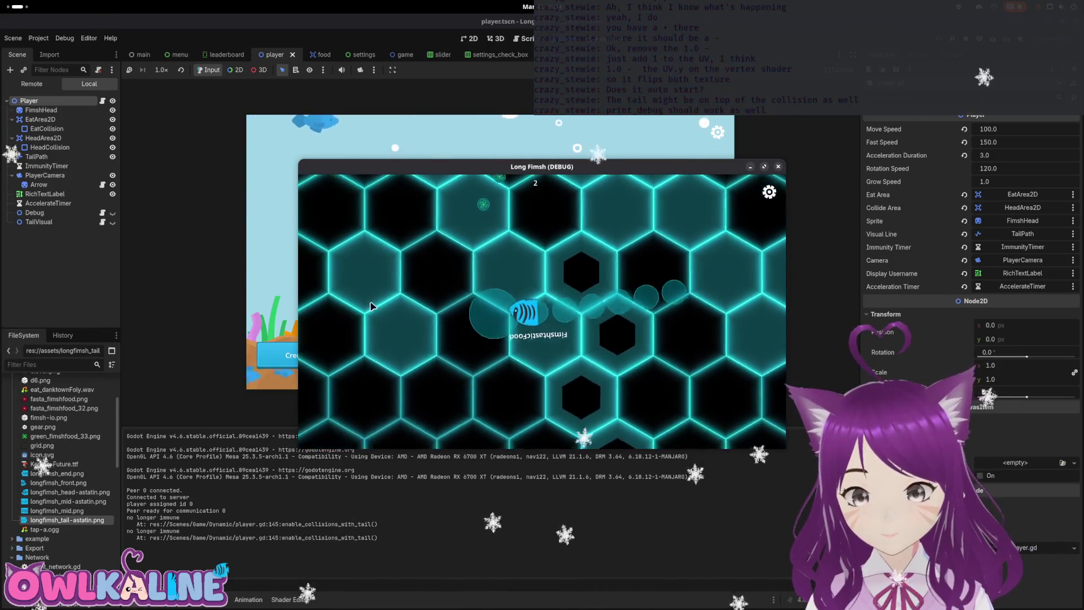
key(F8)
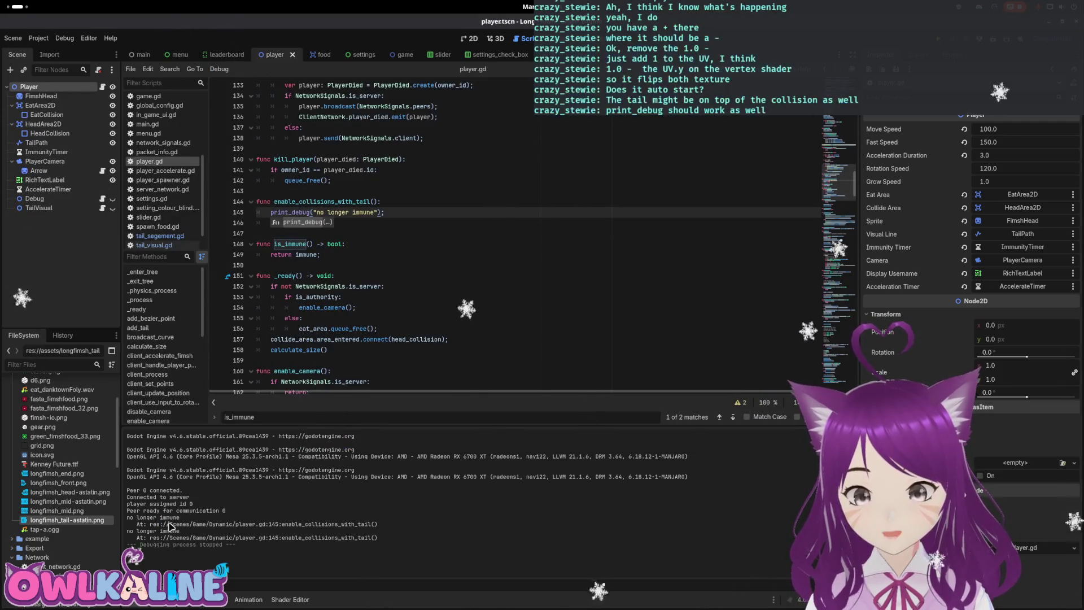
key(F5)
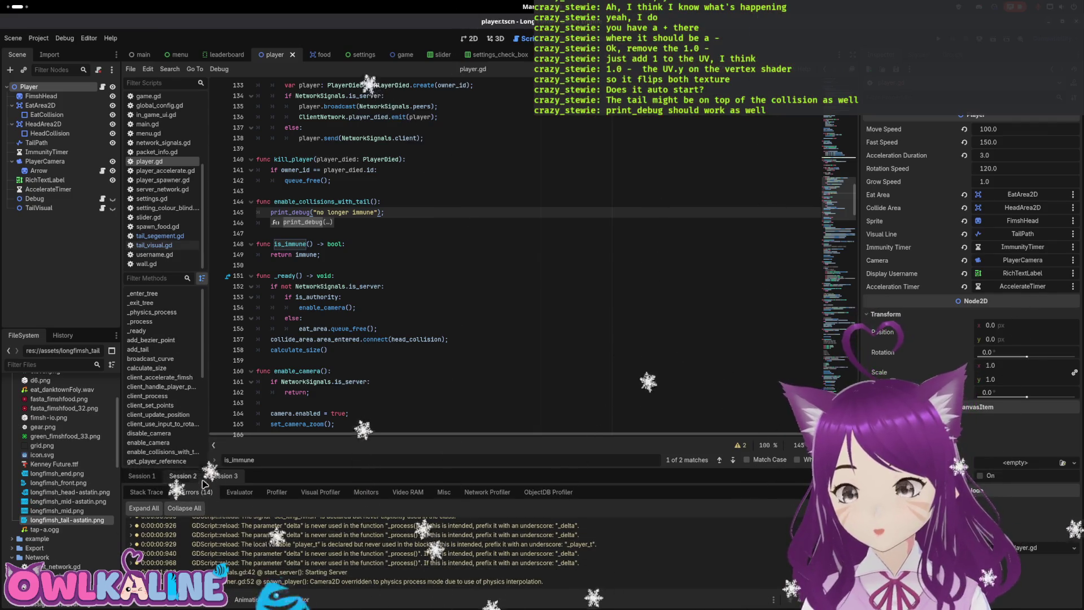
key(F8)
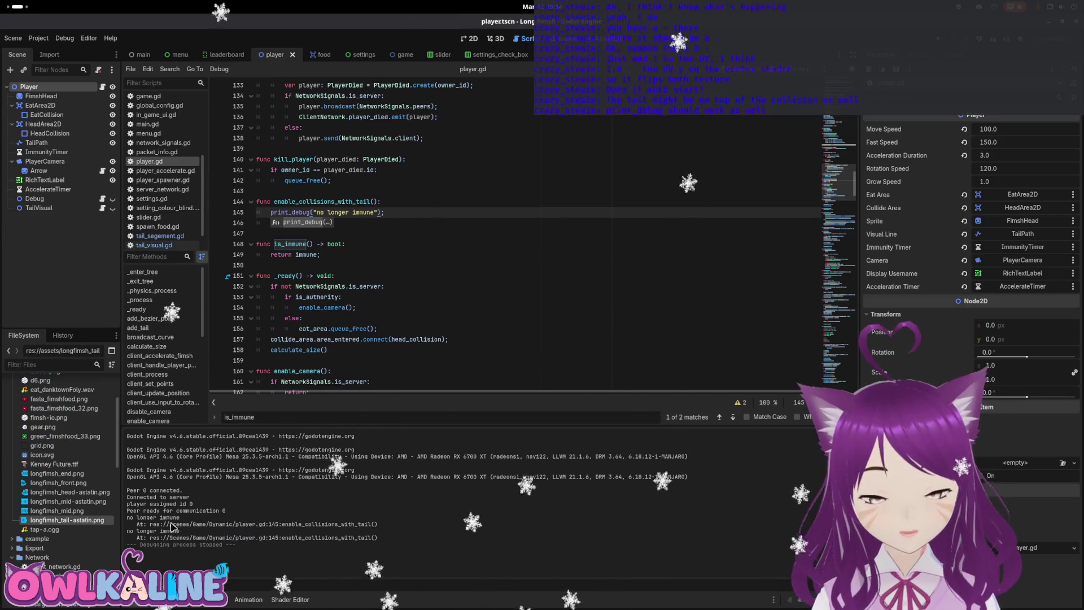
text(immune = false;)
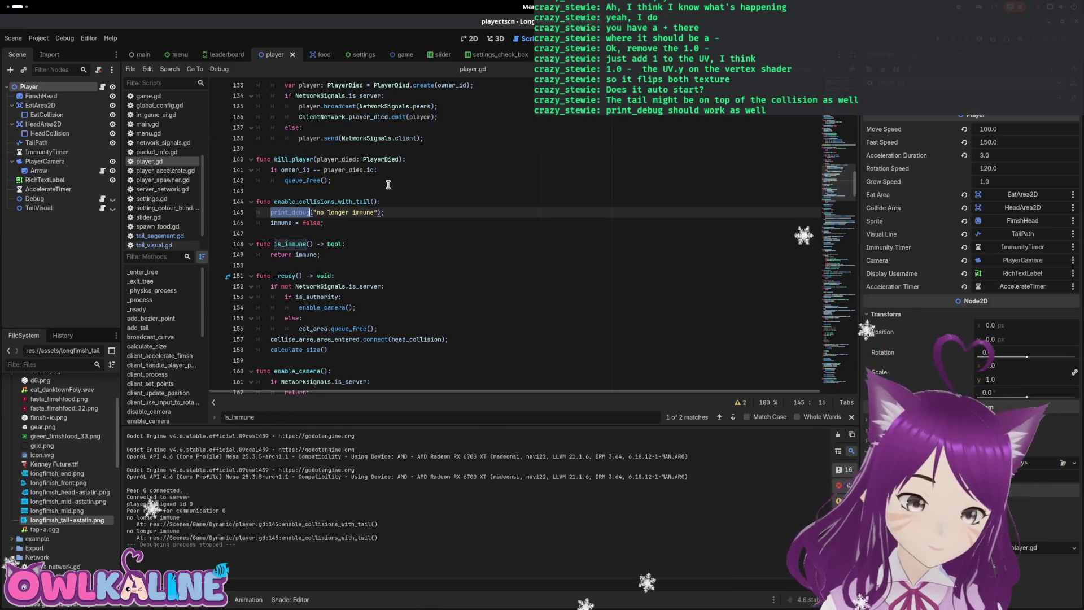
Step: Delete the print_debug line, leaving only immune = false, then rerun the game and check the output
key(BackSpace)
key(BackSpace)
key(BackSpace)
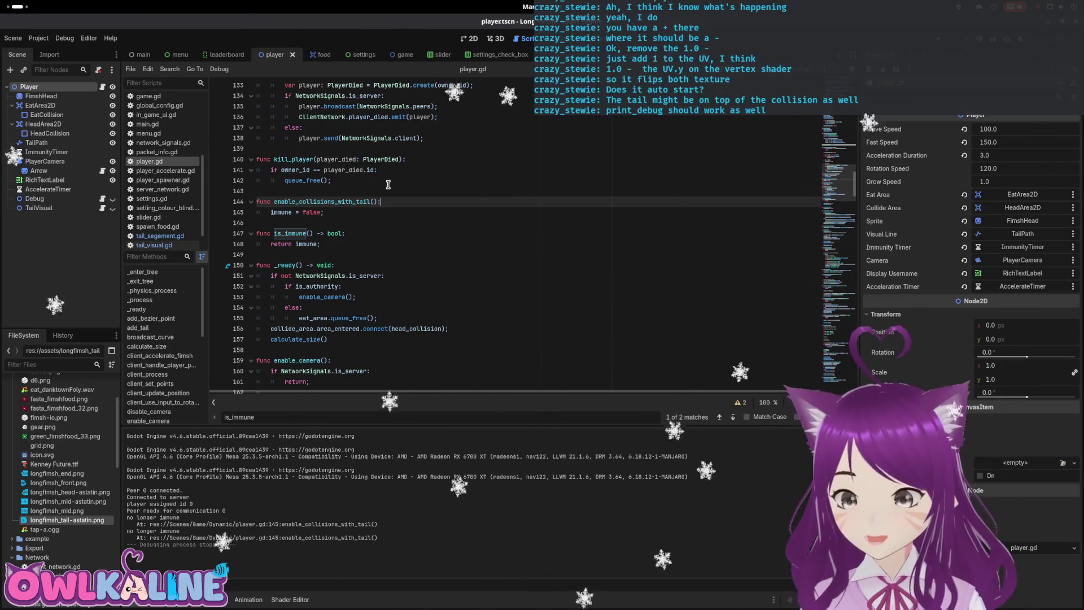
key(F5)
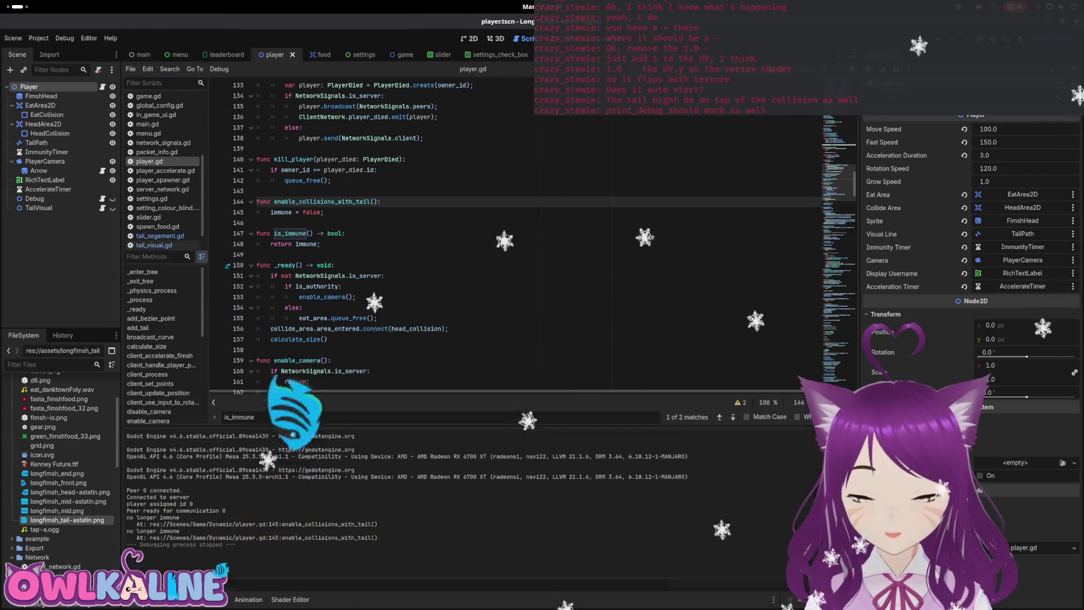
drag(223, 546, 150, 490)
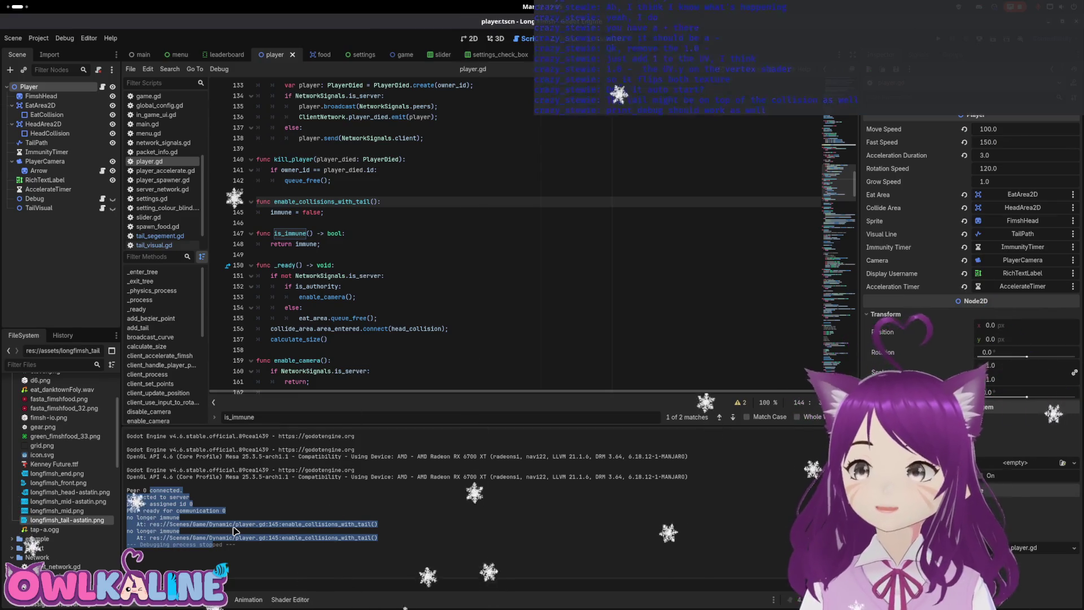
key(super)
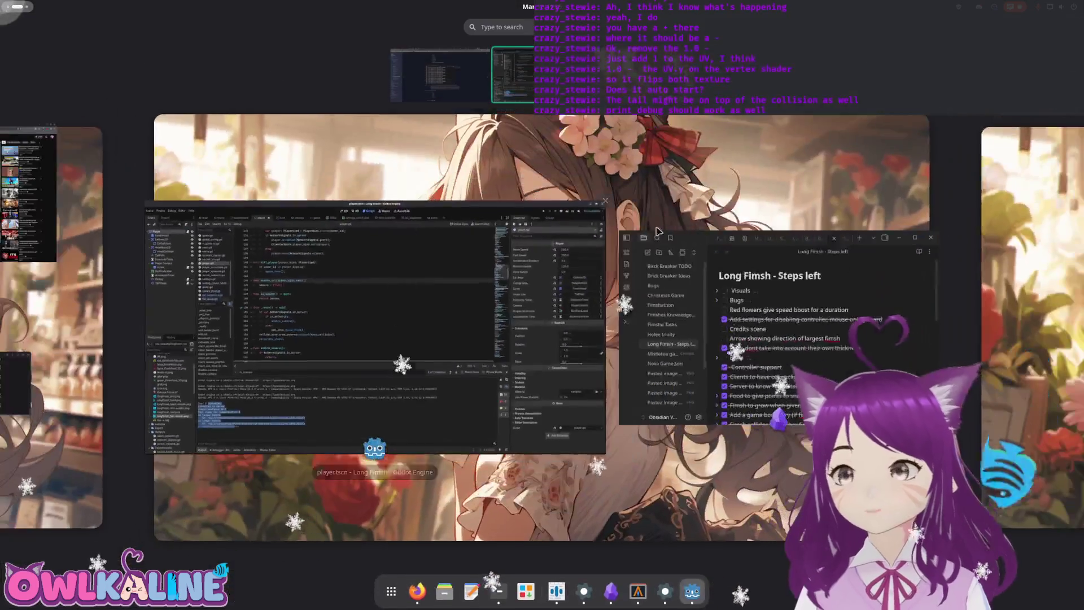
key(super)
key(alt+Tab)
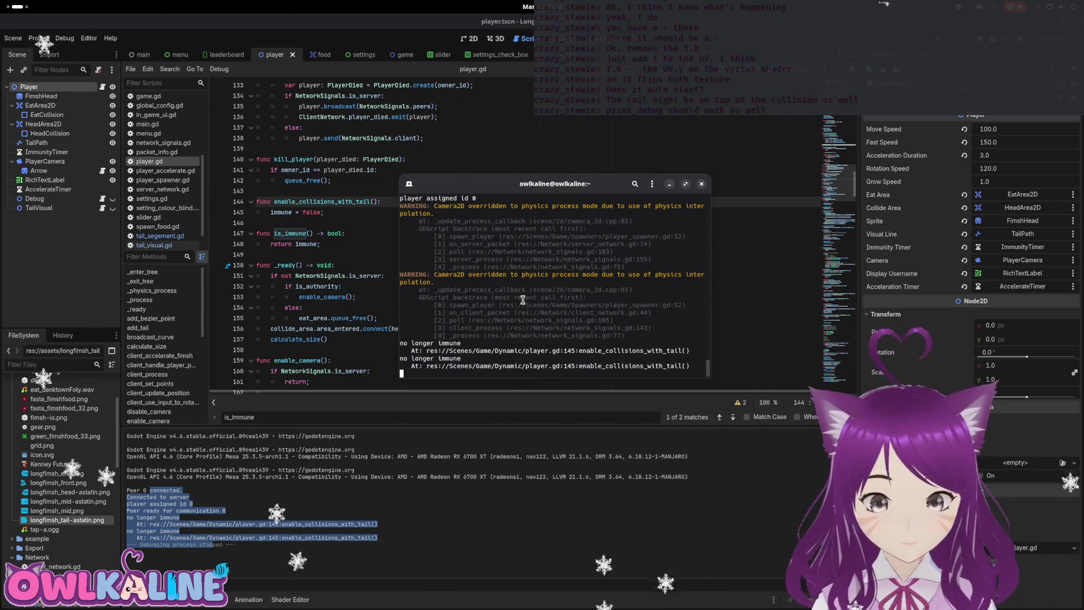
scroll(509, 322, up, 7)
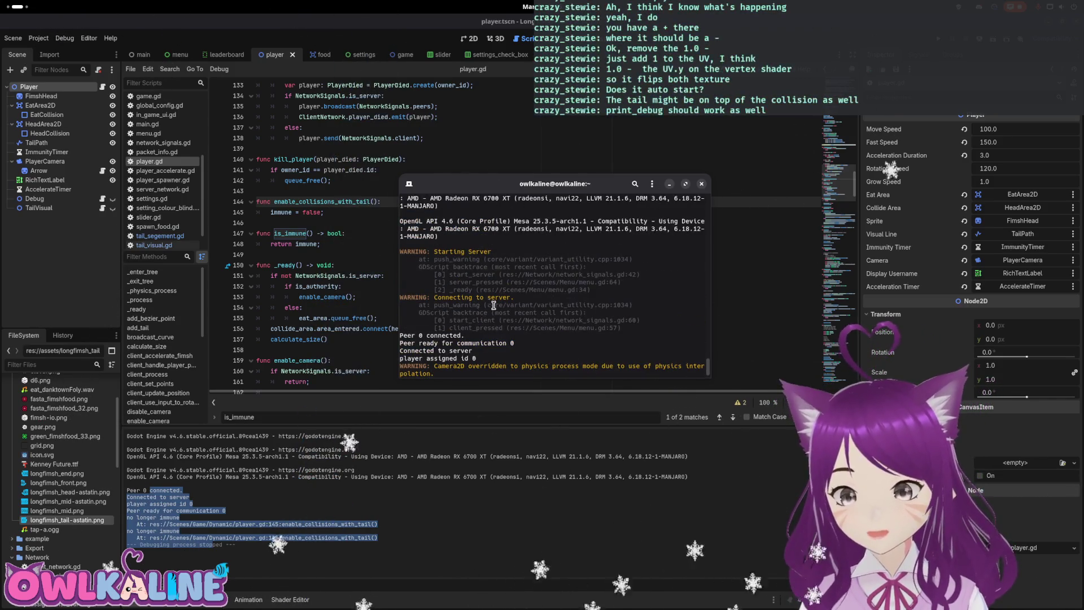
scroll(509, 318, down, 3)
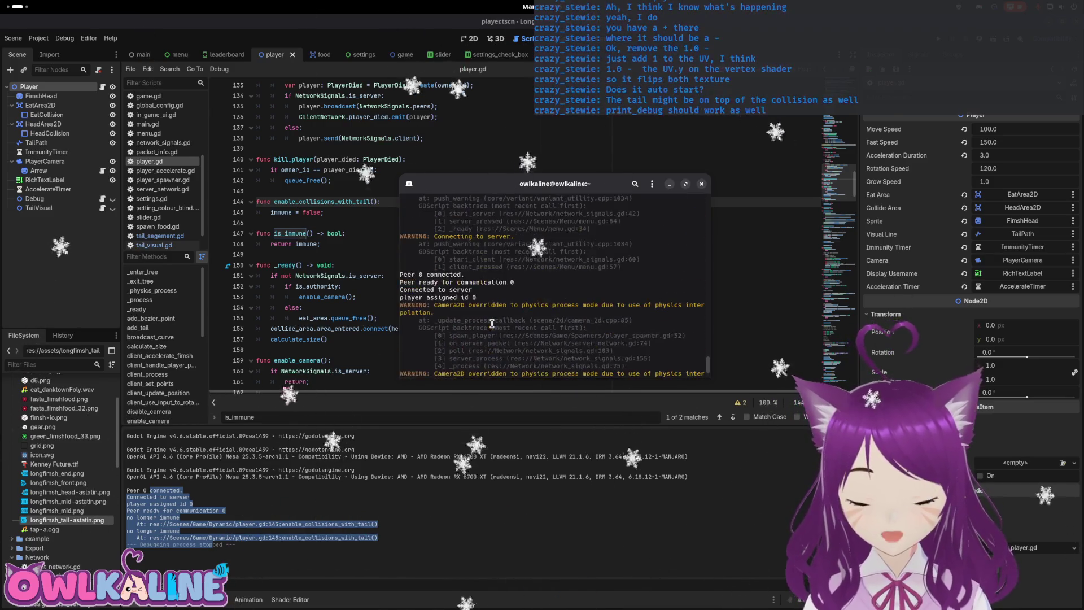
scroll(492, 323, up, 5)
scroll(508, 325, down, 8)
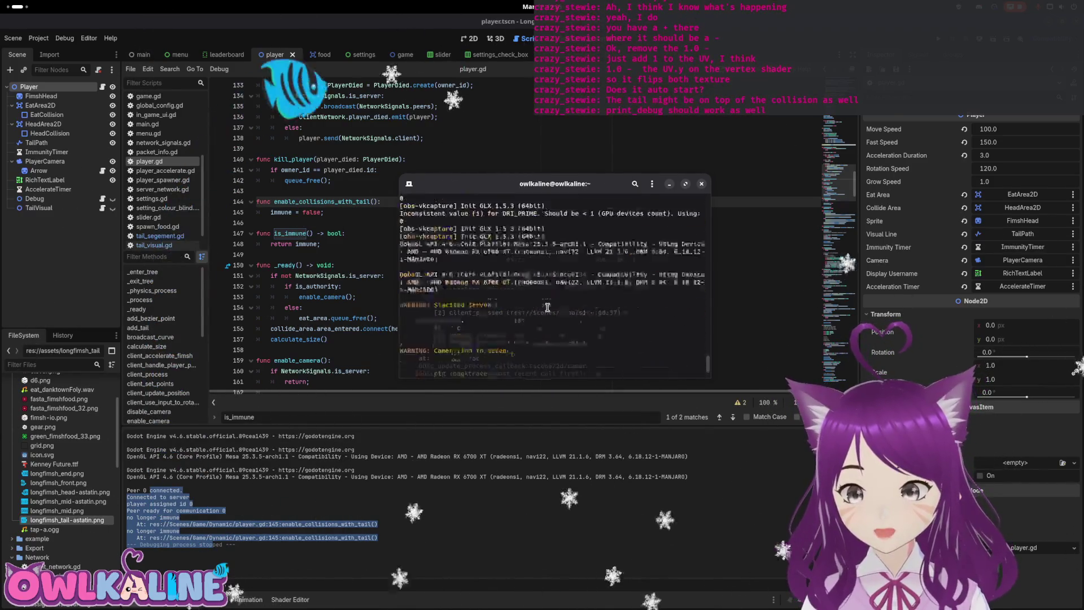
mouse_move(533, 183)
mouse_down()
mouse_move(776, 218)
mouse_move(472, 208)
mouse_up()
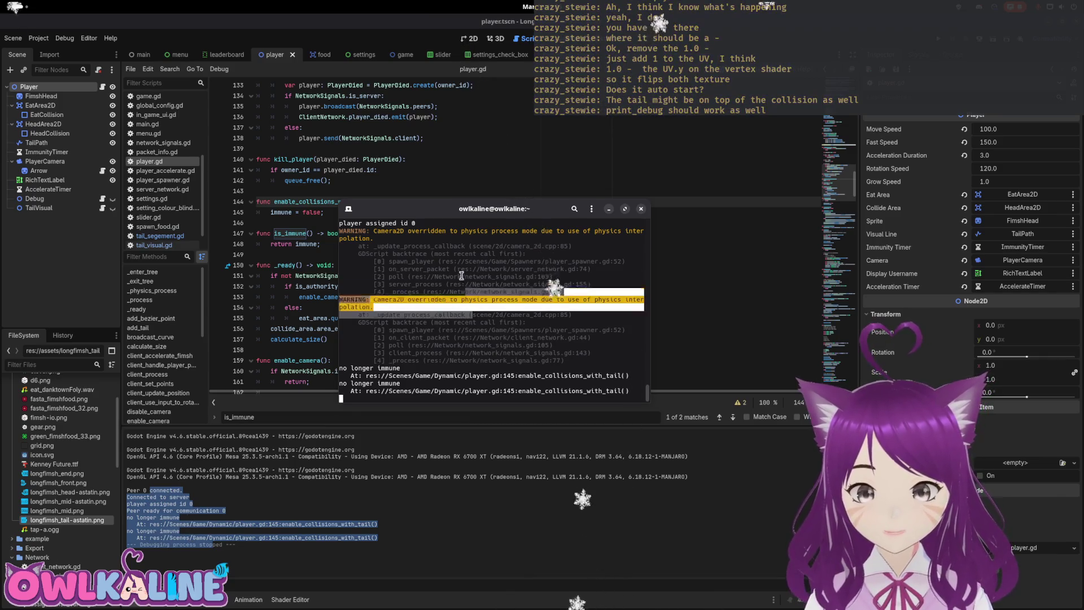
mouse_move(452, 209)
mouse_down()
mouse_move(863, 255)
mouse_move(1083, 260)
mouse_up()
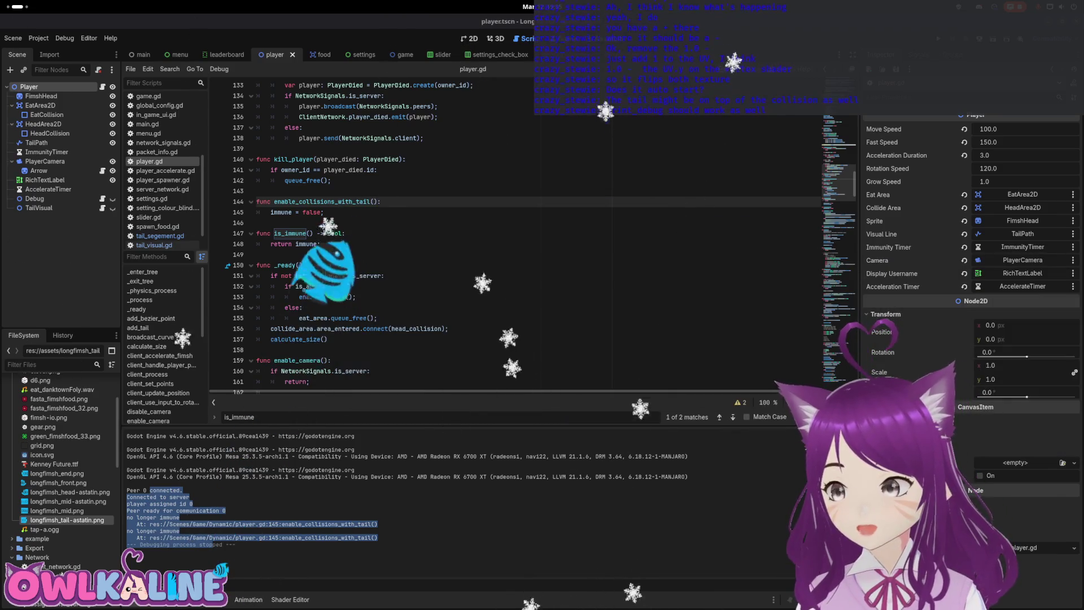
click(521, 241)
click(509, 252)
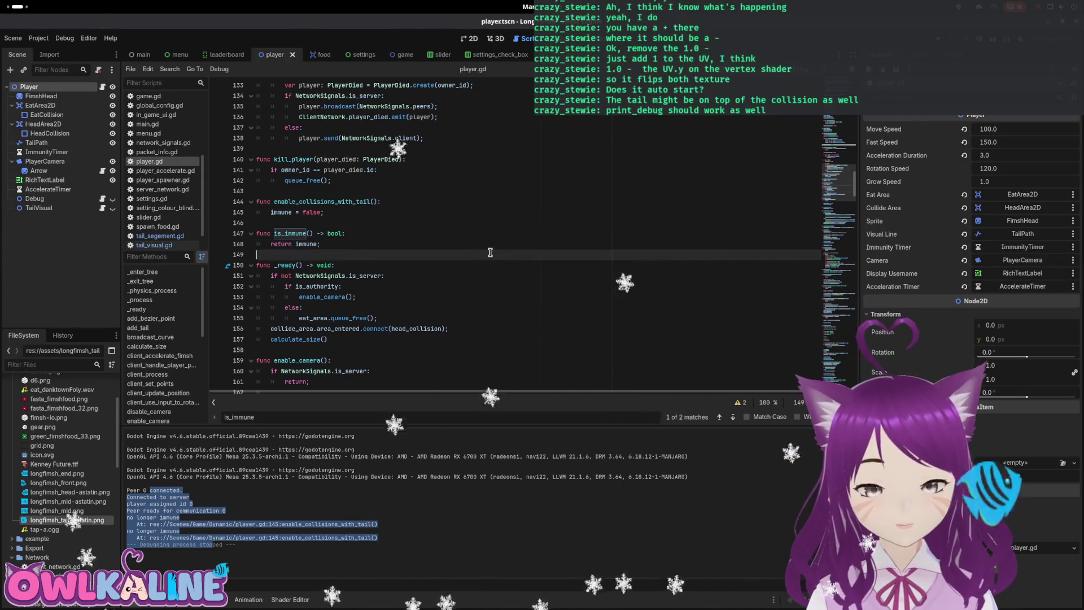
click(512, 220)
scroll(535, 244, down, 4)
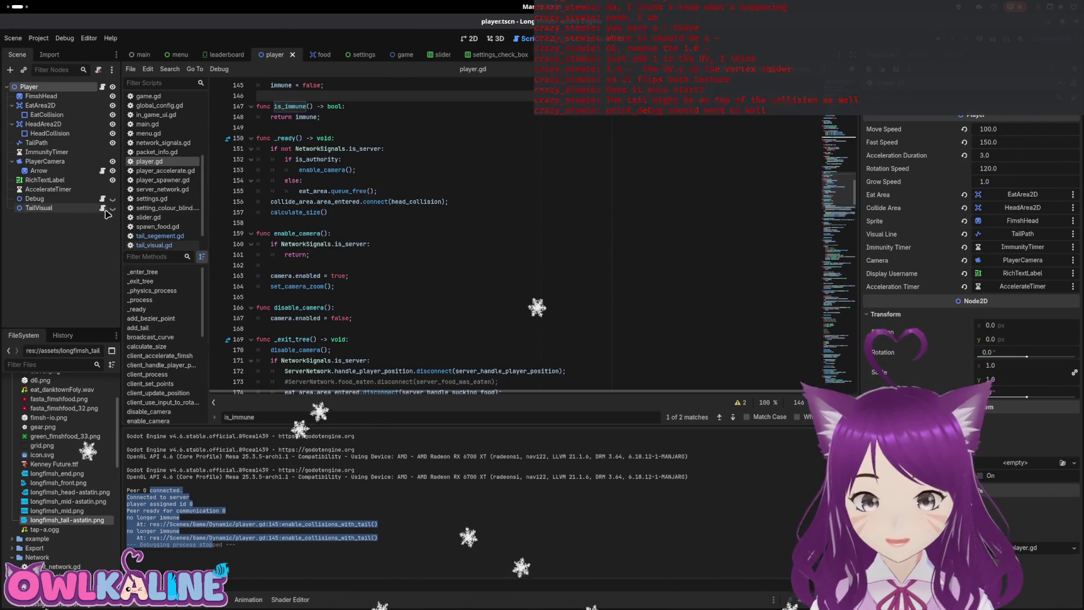
Step: Make TailVisual visible again, then run and stop a test of the game
click(113, 209)
click(571, 229)
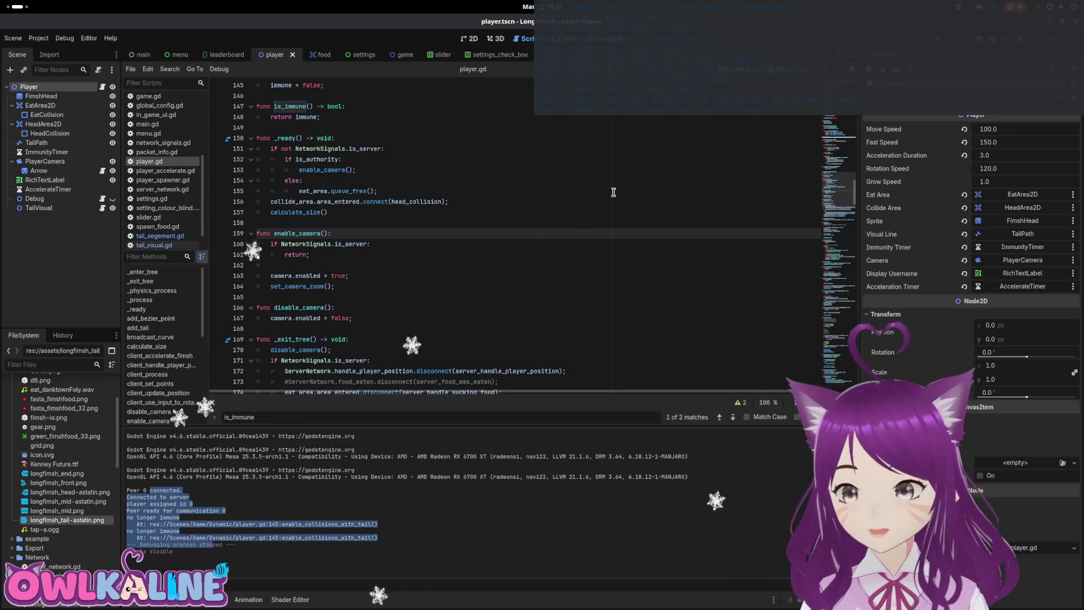
key(F5)
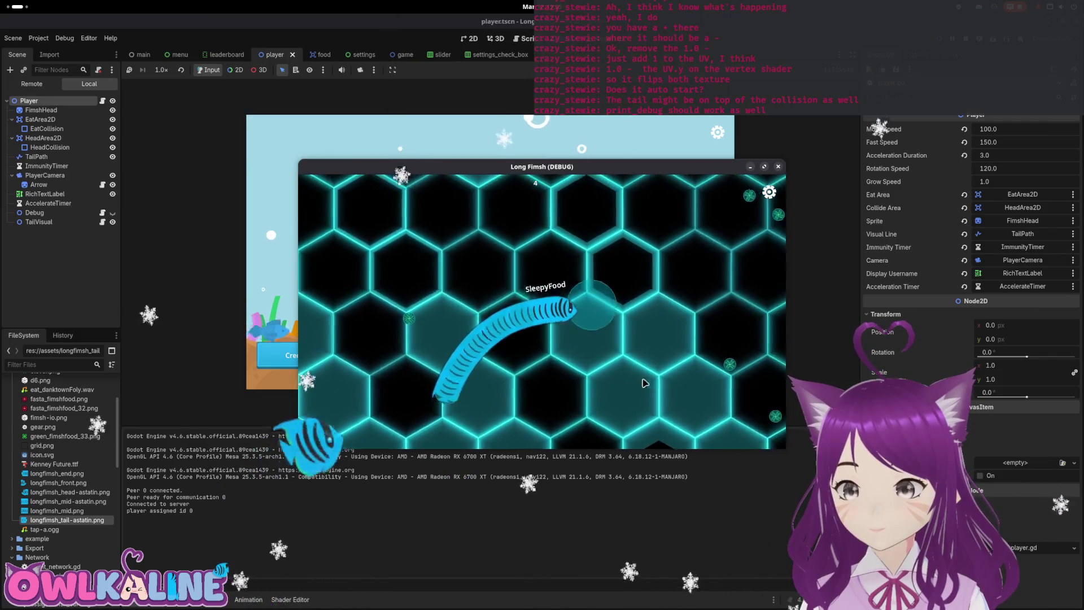
key(F8)
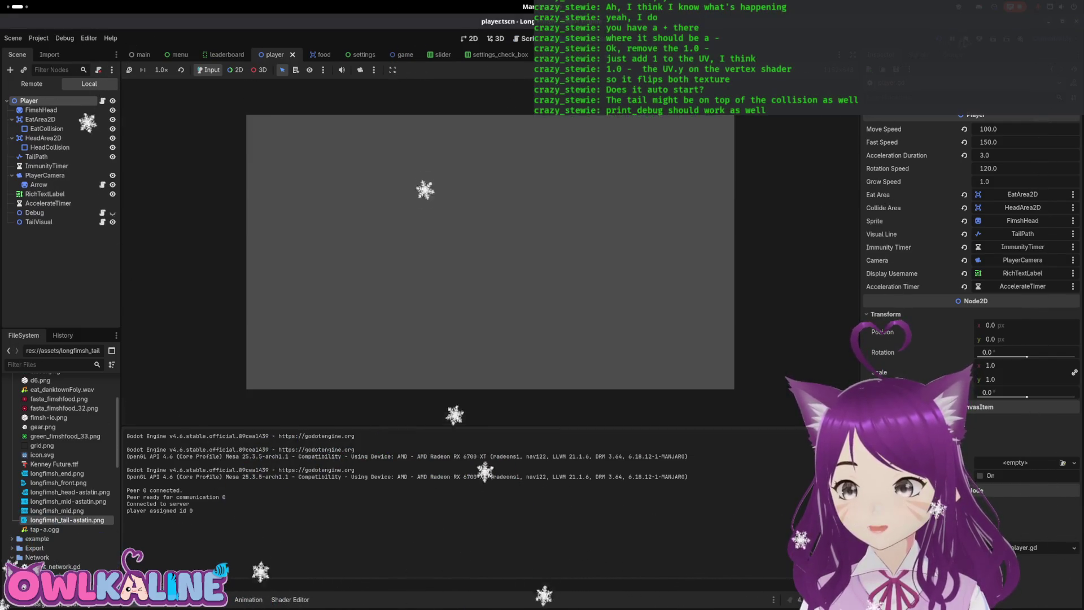
Step: Check the Debug menu, then bring the Obsidian 'Long Fimsh - Steps left' note forward
click(64, 38)
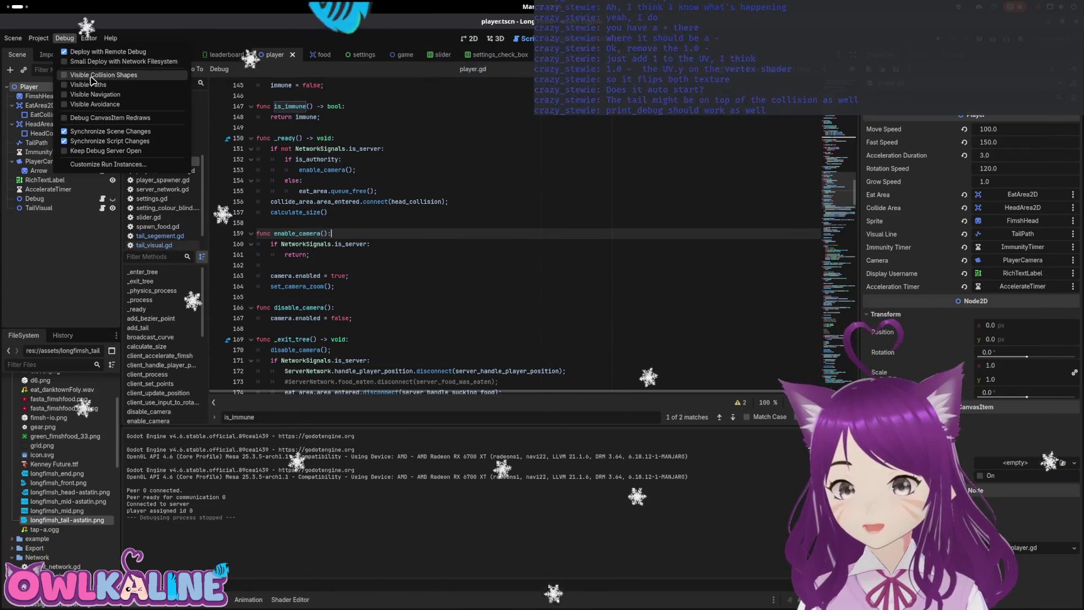
click(505, 172)
key(super)
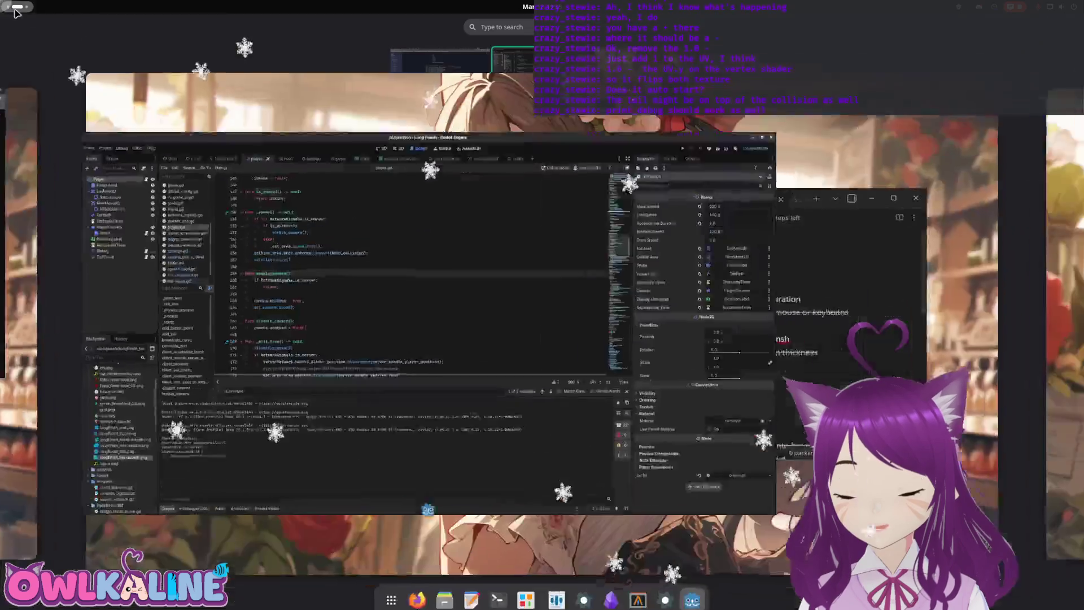
click(606, 346)
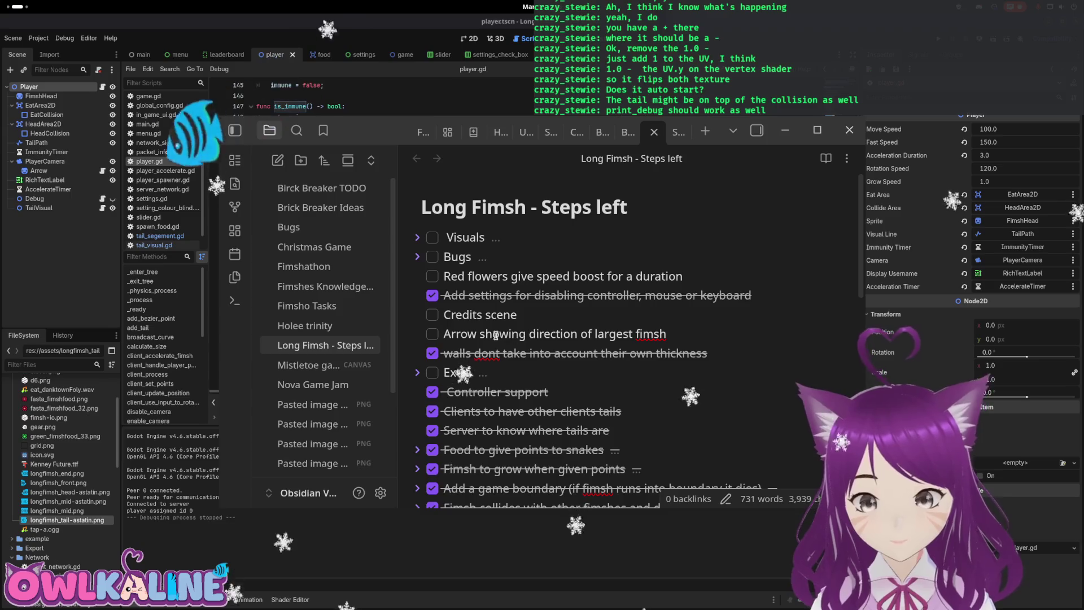
Step: Highlight the 'Arrow showing direction of largest fimsh' task, then return to Godot's arrow.gd script
drag(446, 334, 652, 334)
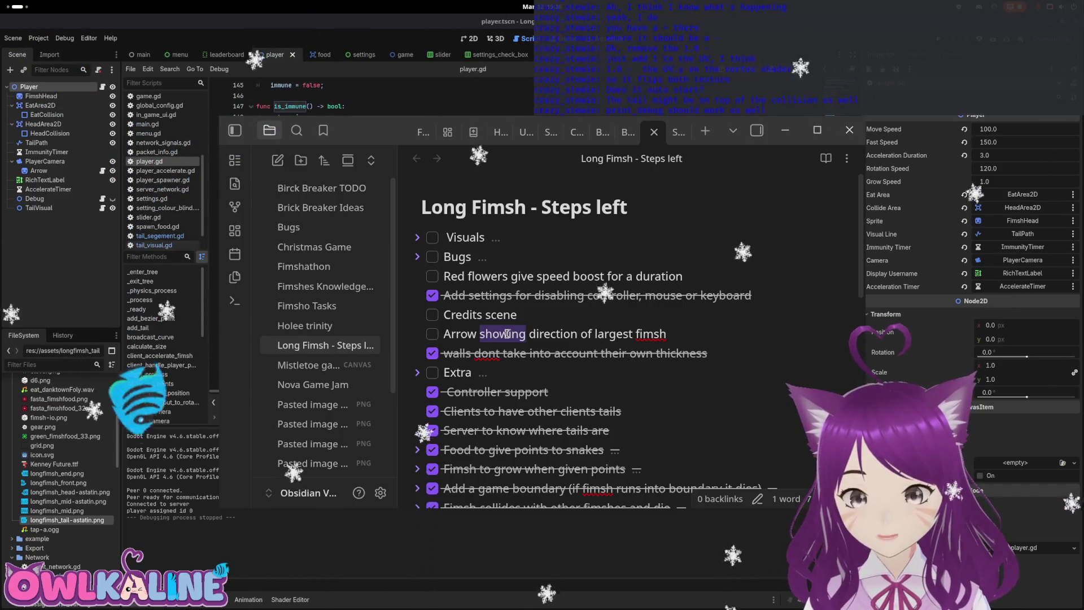
key(alt+Tab)
click(102, 170)
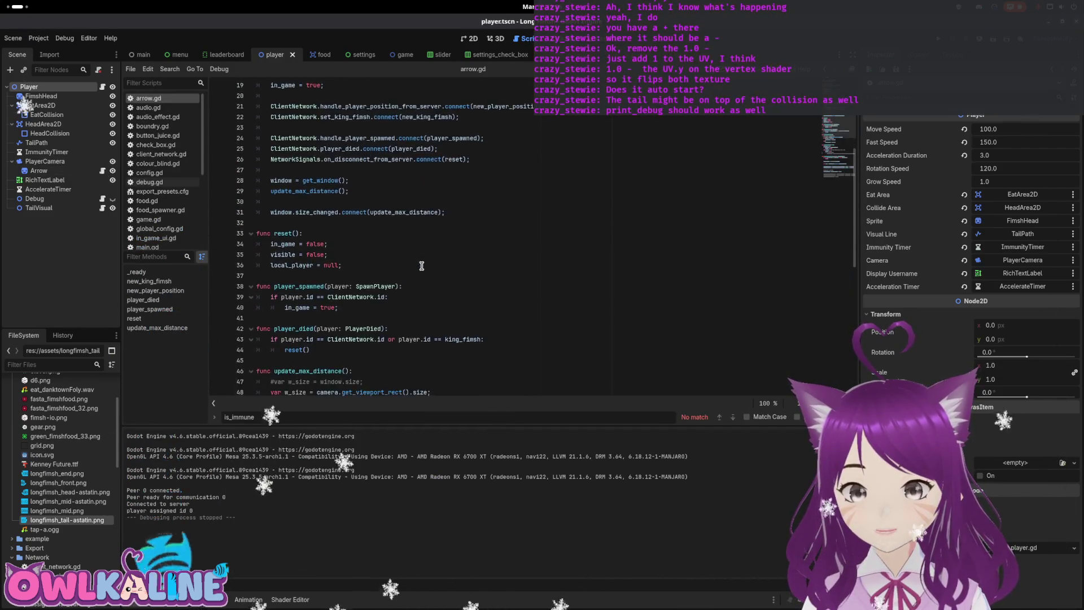
Step: Review arrow.gd and place the caret after 50. on line 71
scroll(416, 287, down, 5)
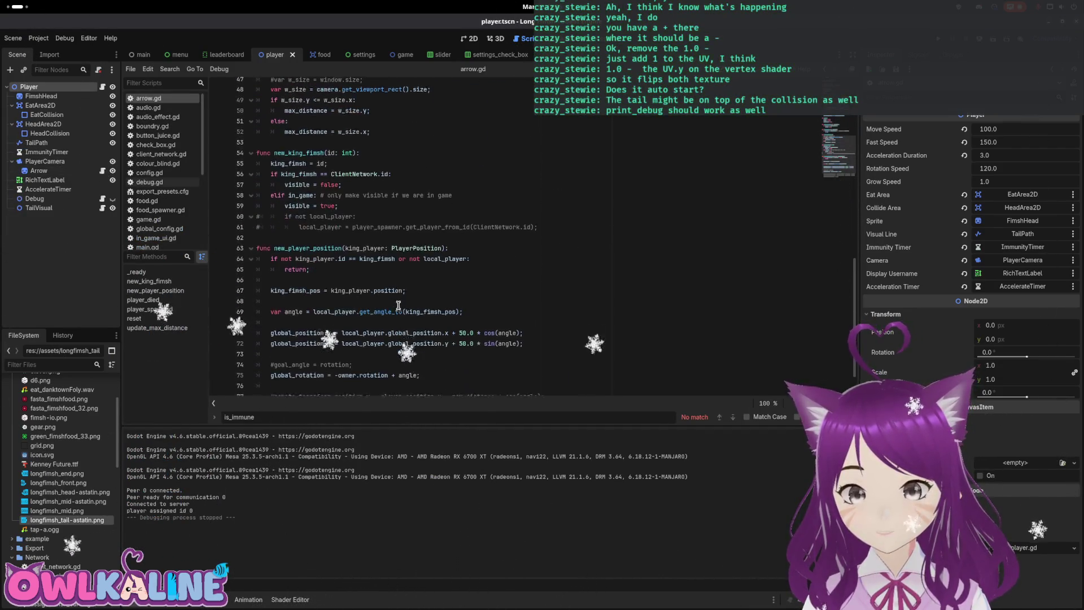
drag(343, 302, 396, 361)
click(470, 297)
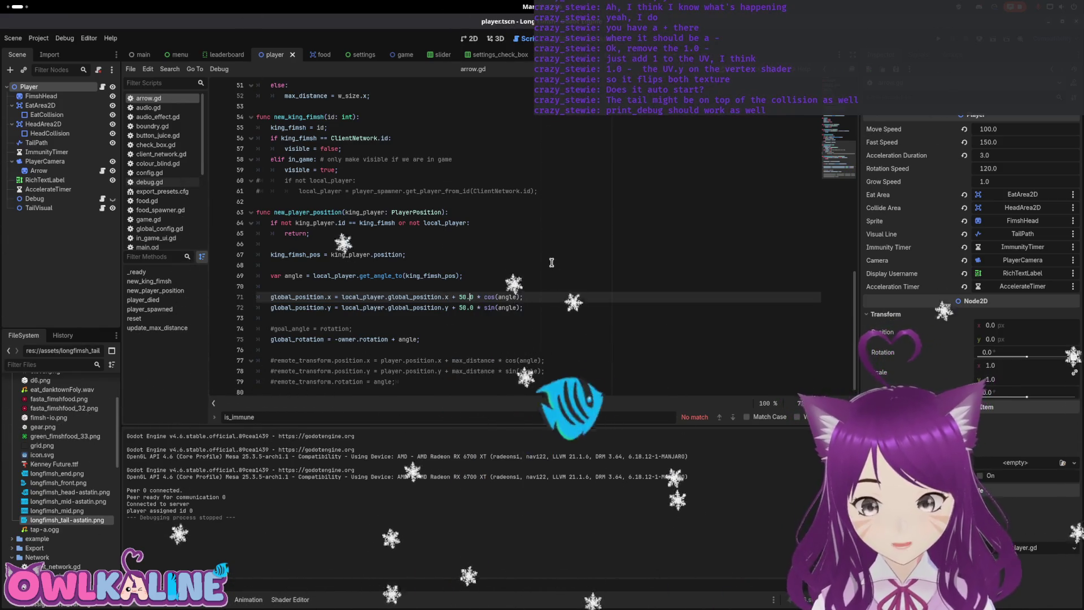
scroll(555, 263, up, 5)
scroll(555, 263, up, 3)
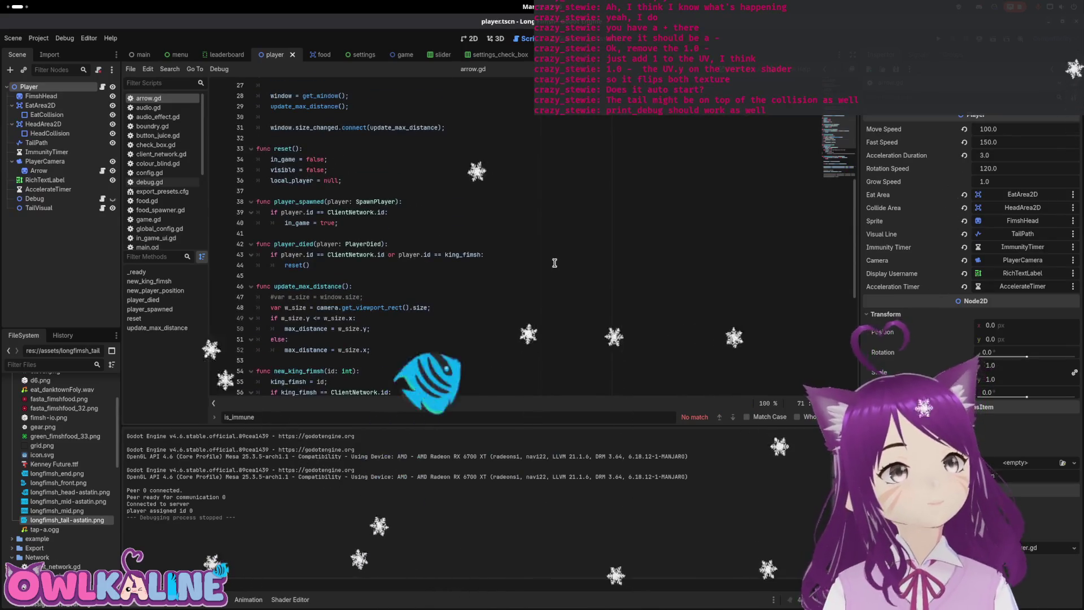
scroll(554, 262, down, 8)
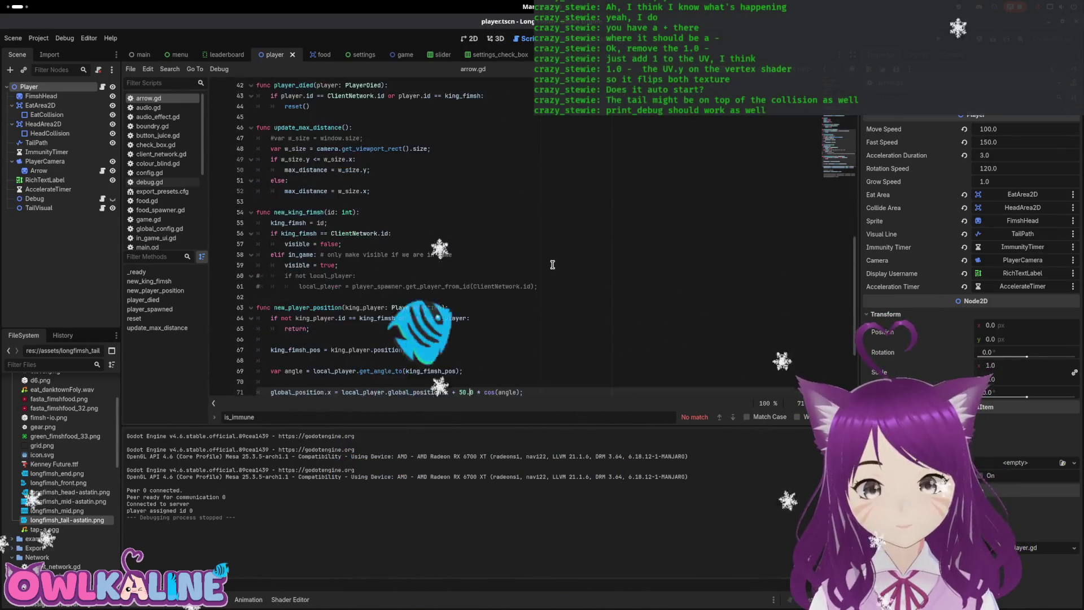
Step: Consult the Obsidian task notes, hide the Arrow node, and return to arrow.gd
key(super)
click(667, 339)
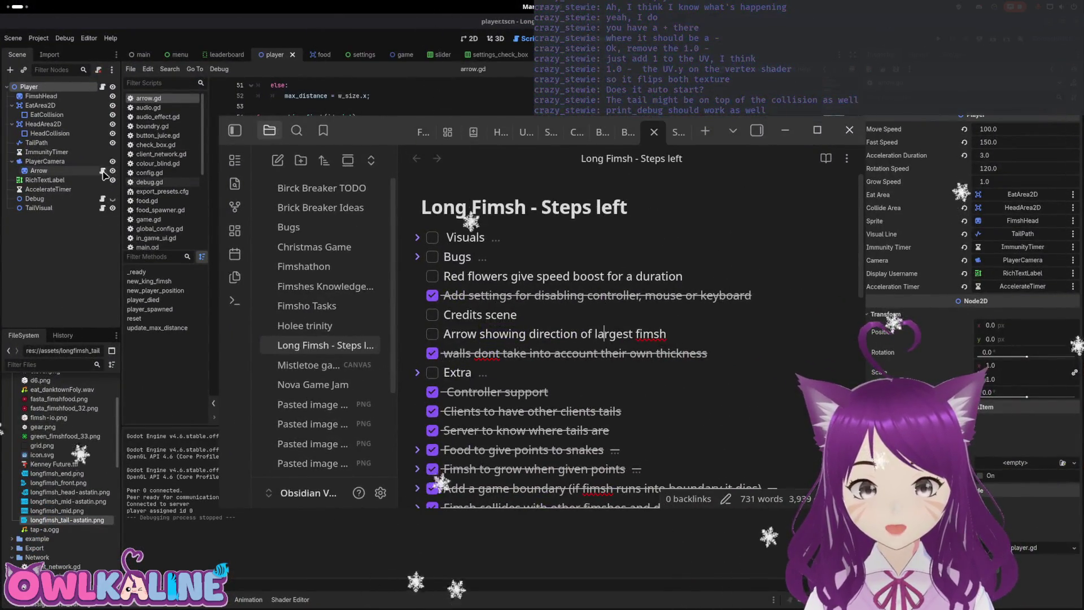
click(113, 170)
click(421, 191)
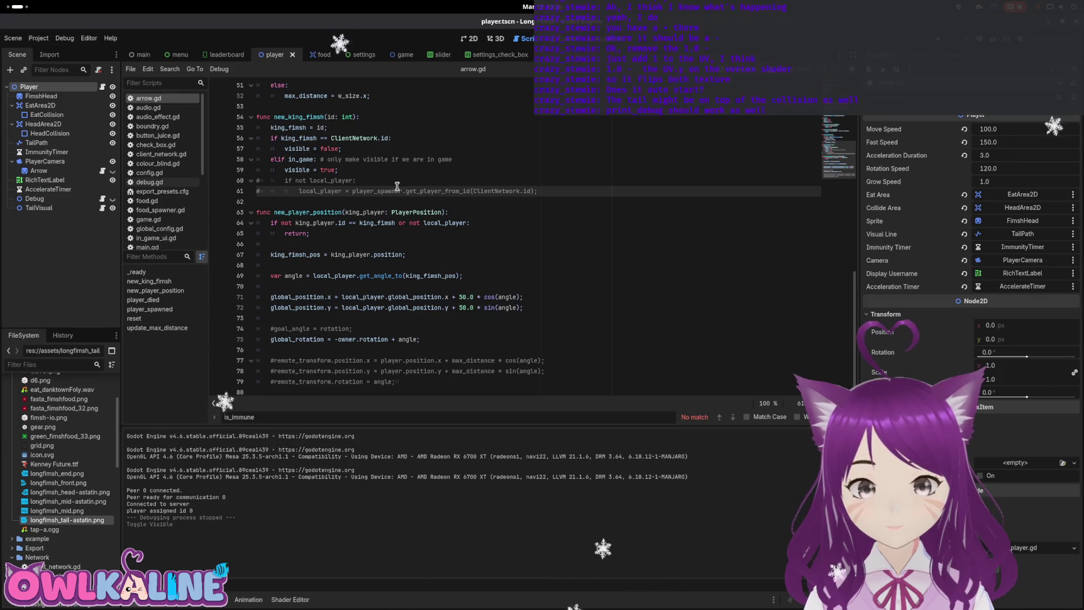
scroll(436, 257, up, 13)
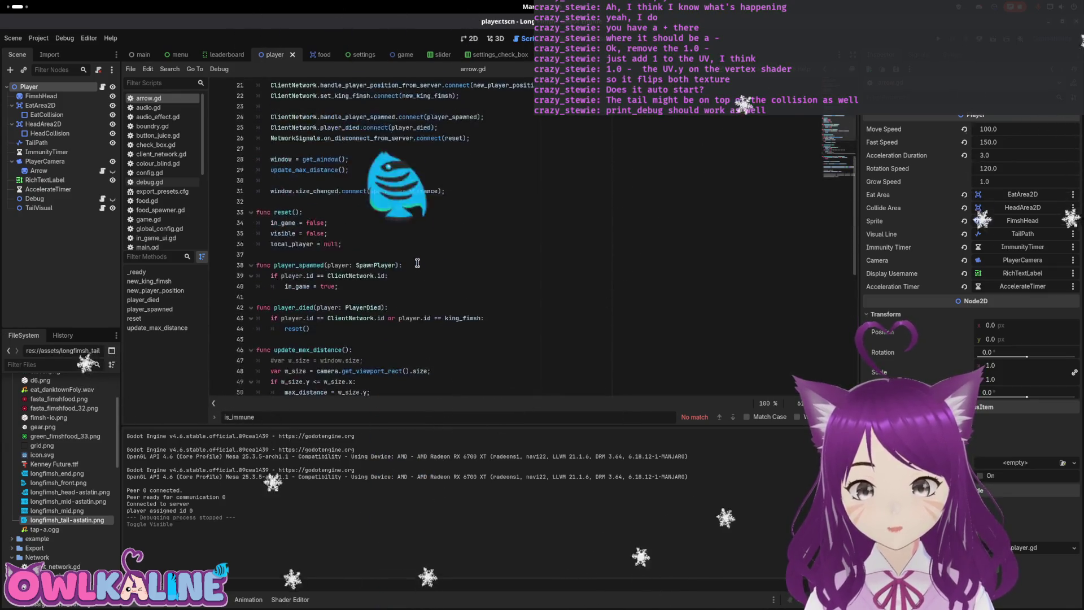
scroll(420, 251, down, 11)
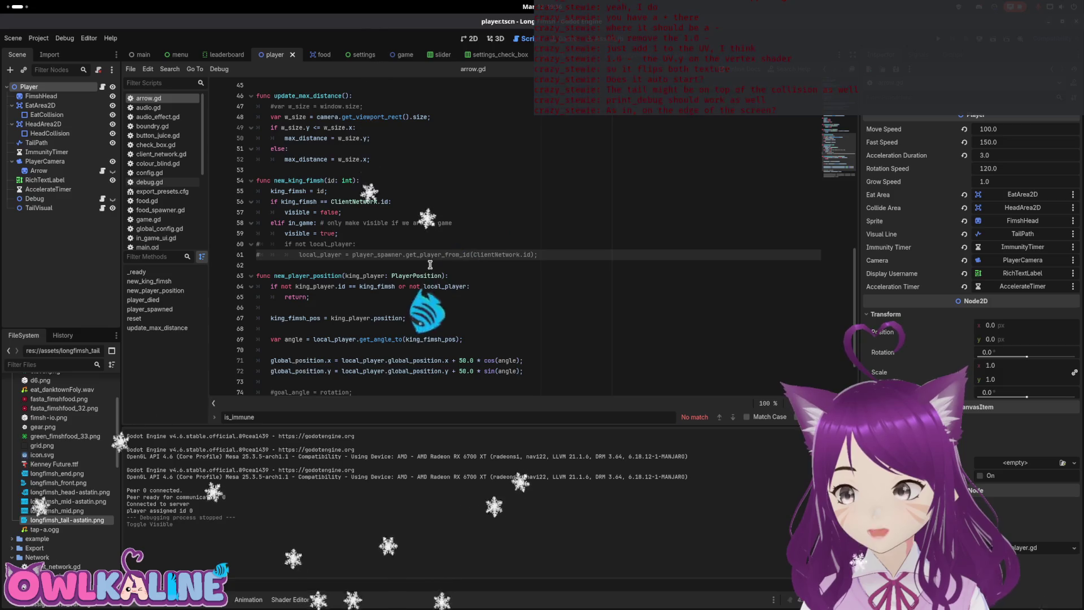
key(super)
click(725, 339)
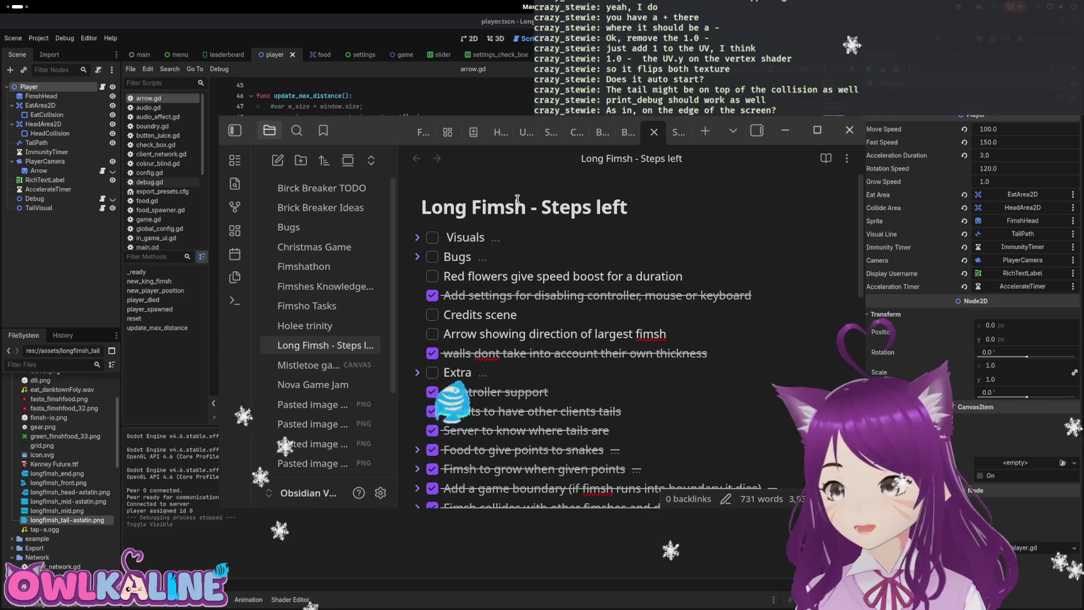
key(alt+Tab)
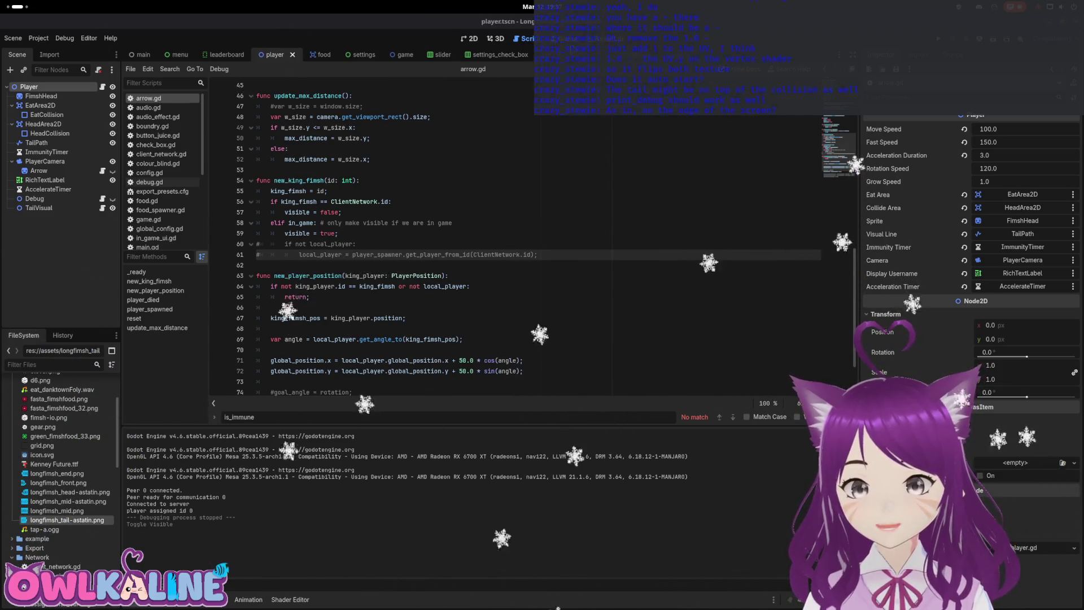
Step: Toggle the Arrow node's visibility and save the player scene
key(ctrl+F4)
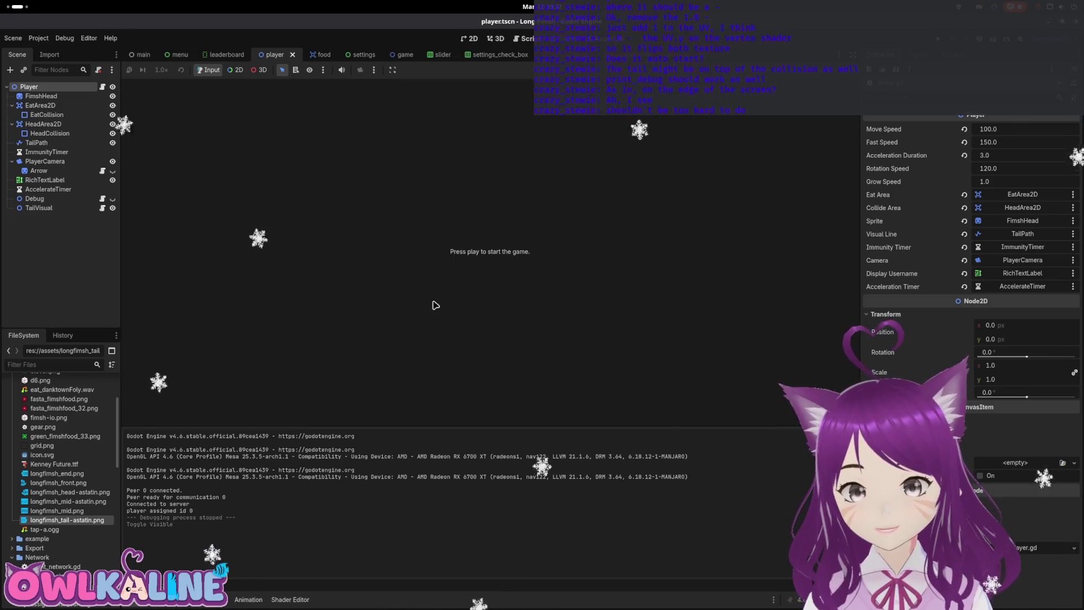
click(103, 171)
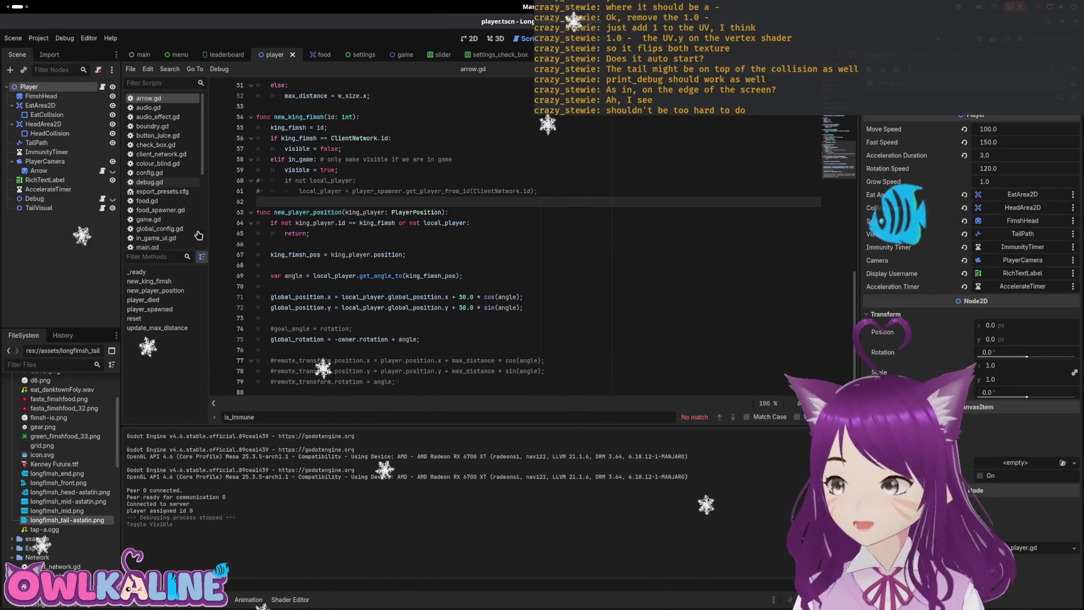
click(112, 180)
click(470, 222)
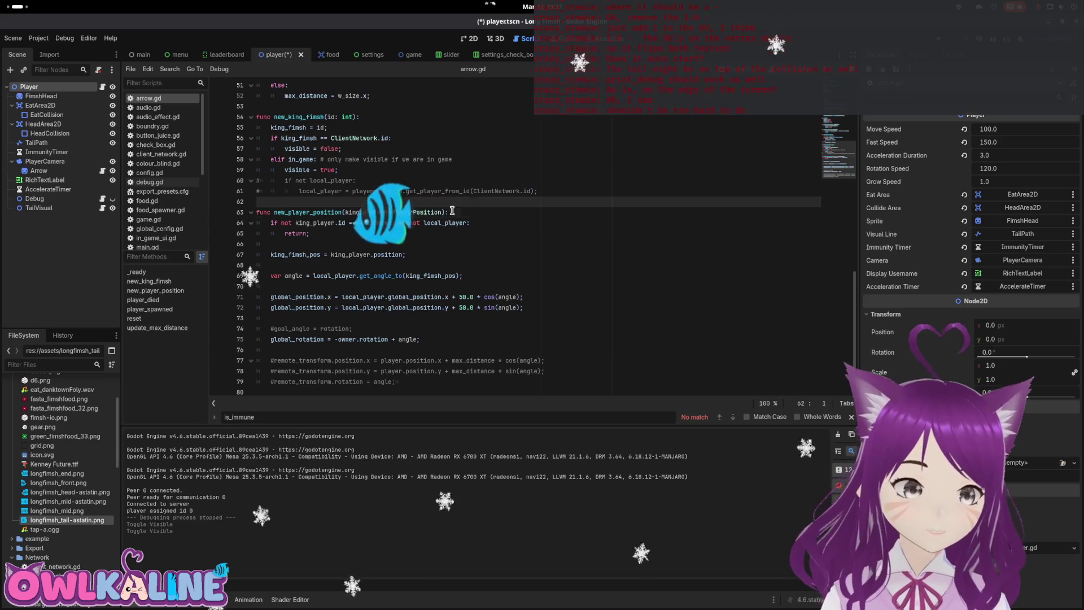
key(ctrl+s)
Step: Change line 58 in new_king_fimsh from 'if in_game:' to 'elif in_game:'
scroll(409, 251, up, 10)
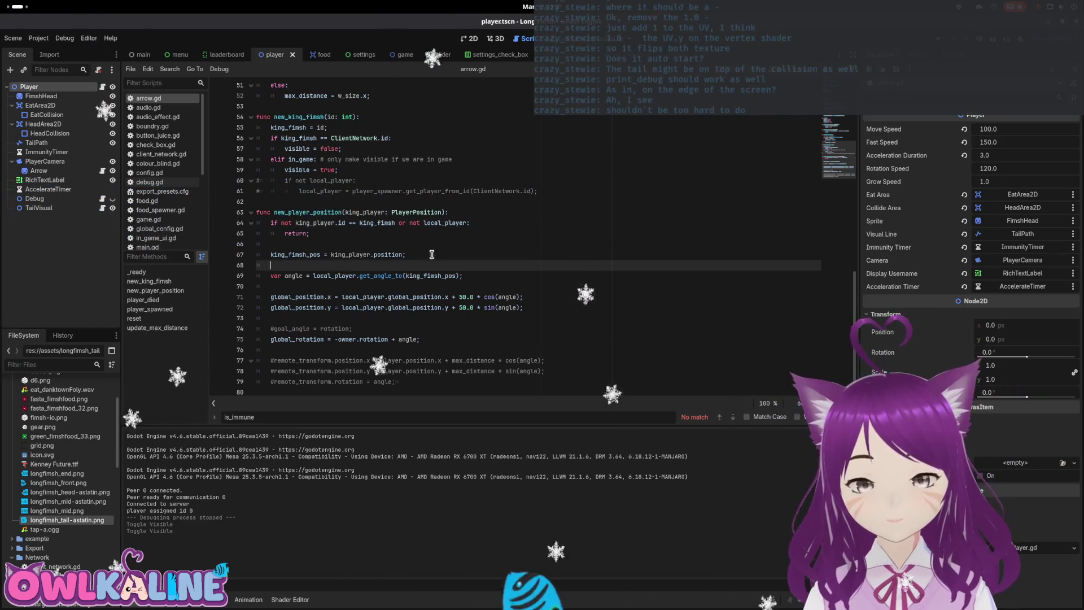
scroll(414, 246, up, 1)
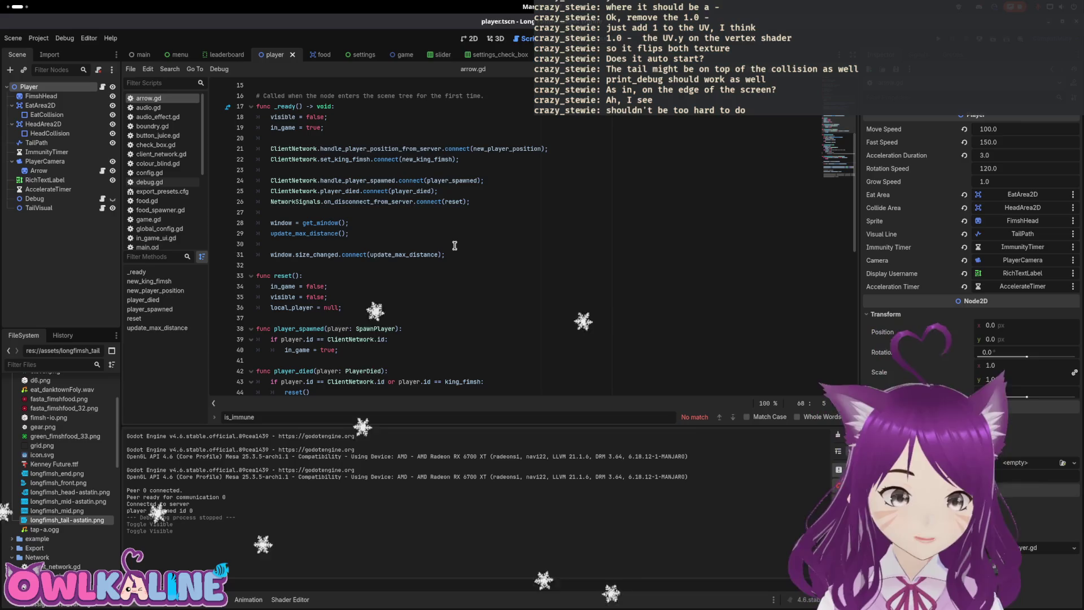
scroll(441, 244, up, 4)
scroll(363, 206, down, 9)
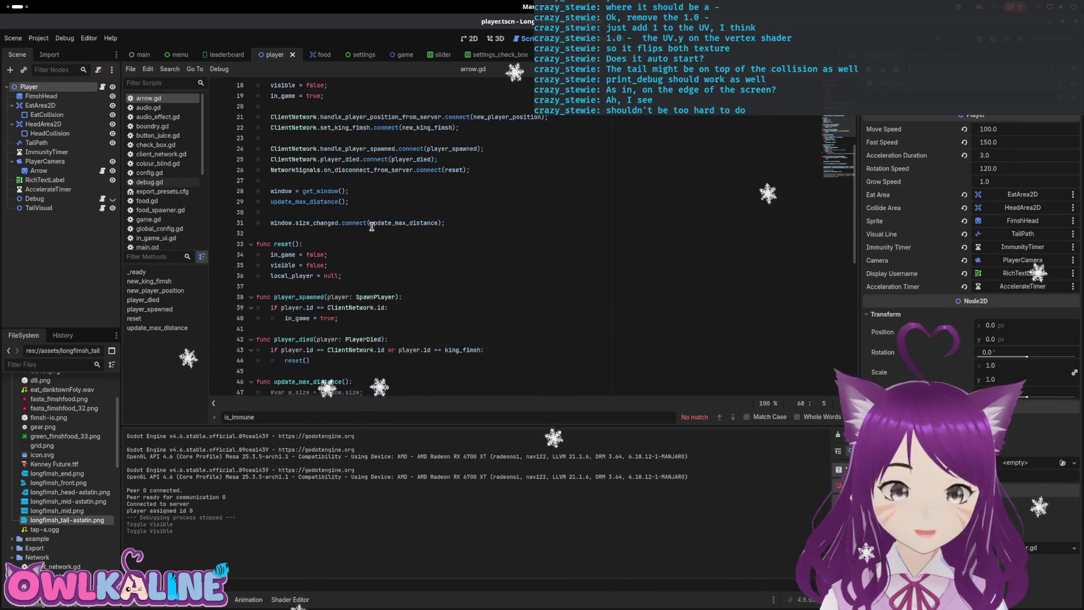
scroll(352, 270, down, 4)
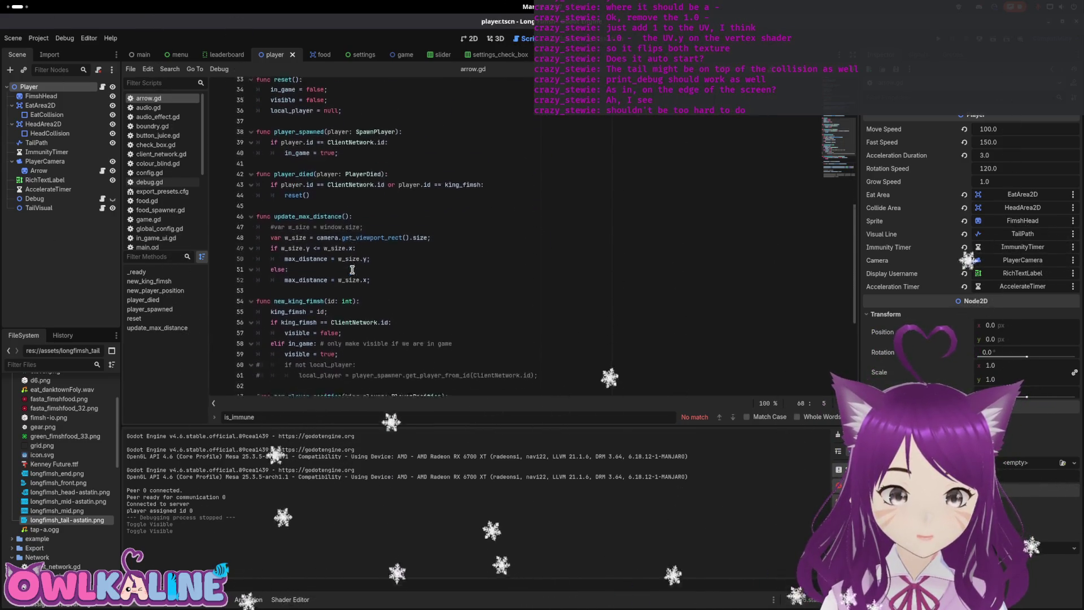
double_click(305, 213)
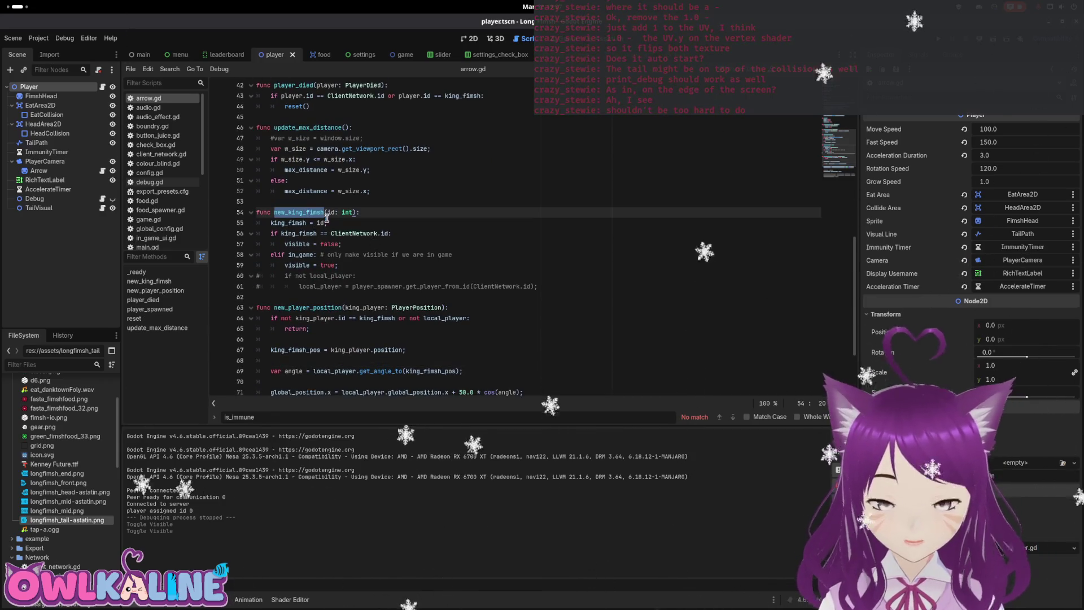
click(327, 223)
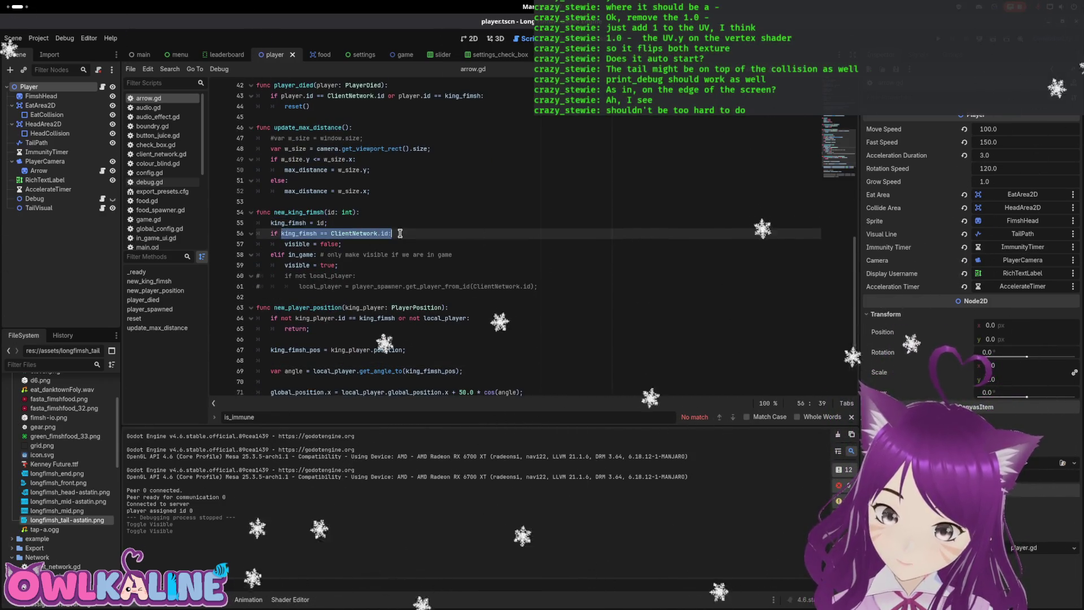
click(346, 245)
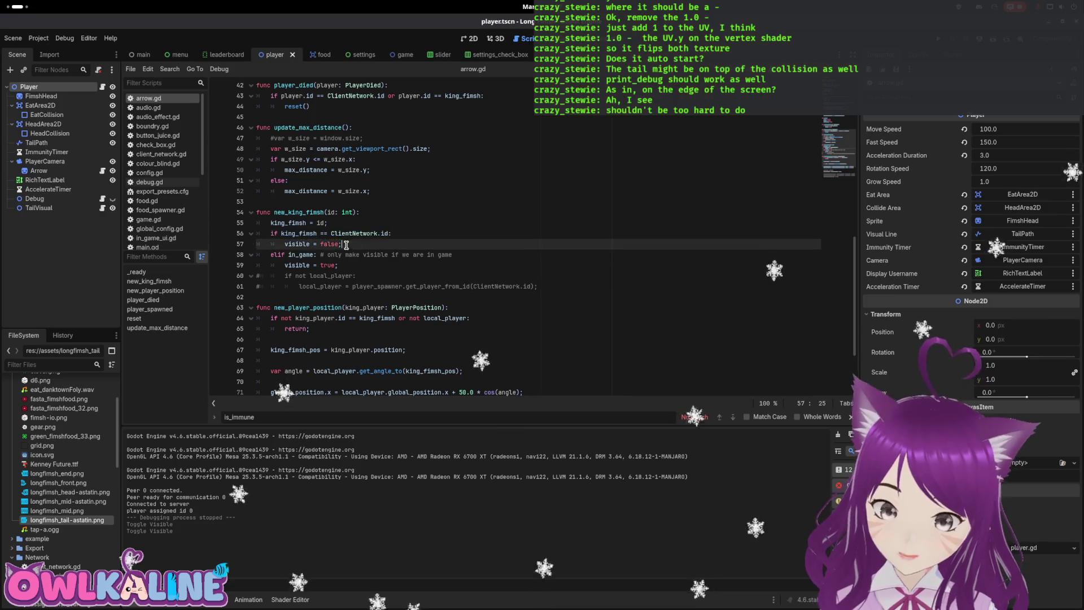
click(274, 255)
text(el)
click(340, 266)
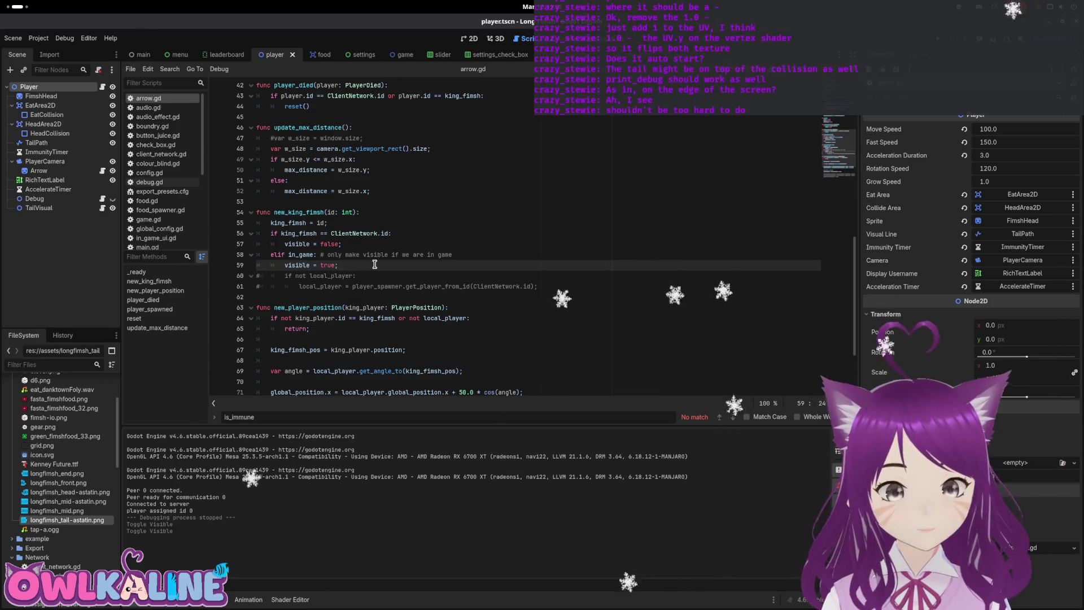
Step: Review where king_fimsh, king_player and king_fimsh_pos are used in arrow.gd
double_click(298, 223)
scroll(438, 207, up, 3)
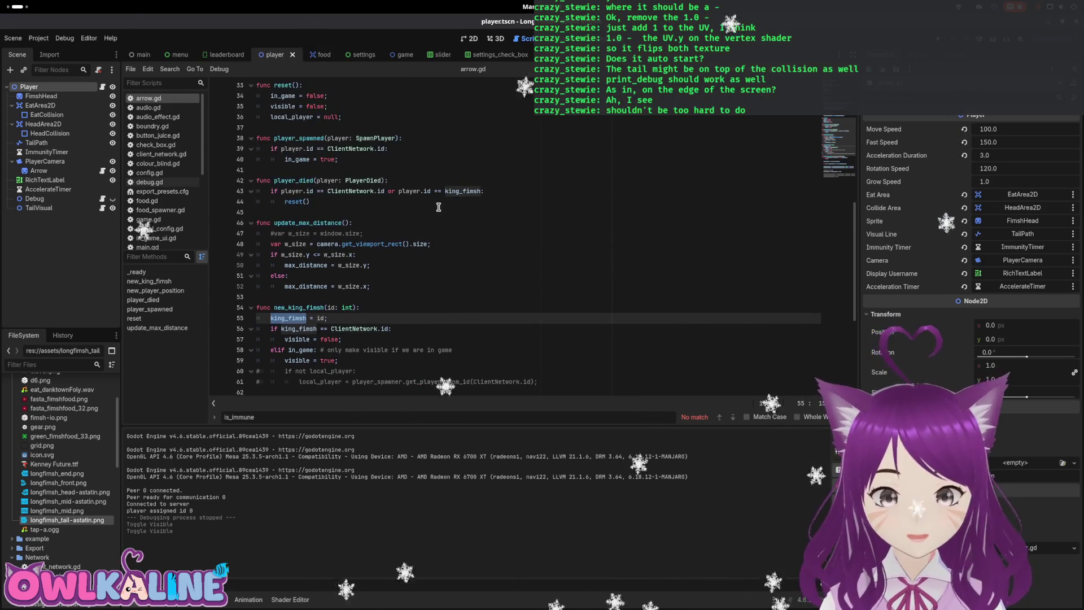
scroll(367, 234, up, 5)
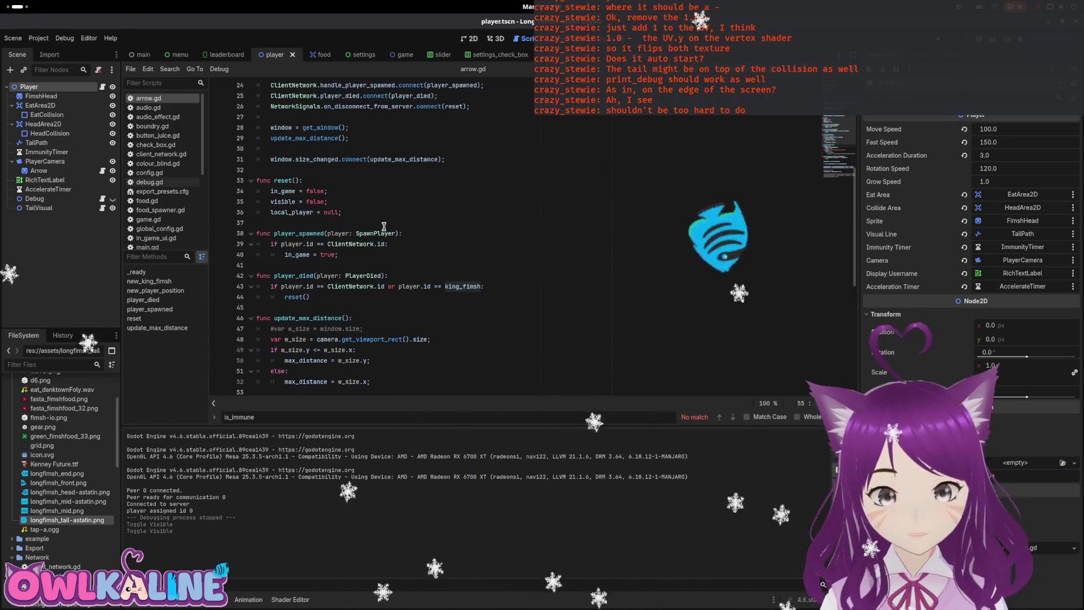
scroll(419, 248, down, 11)
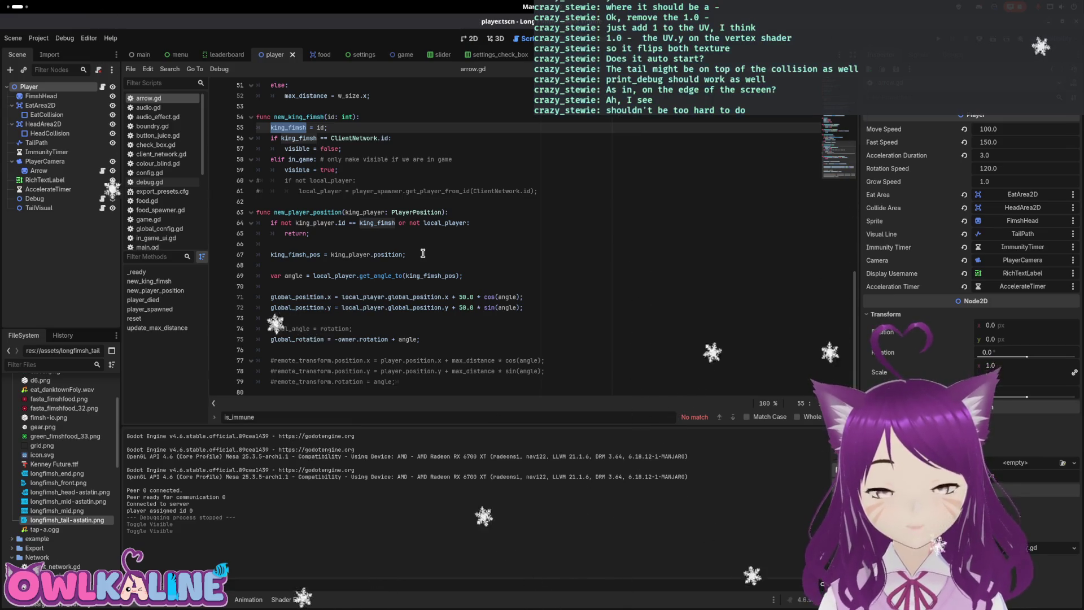
click(356, 255)
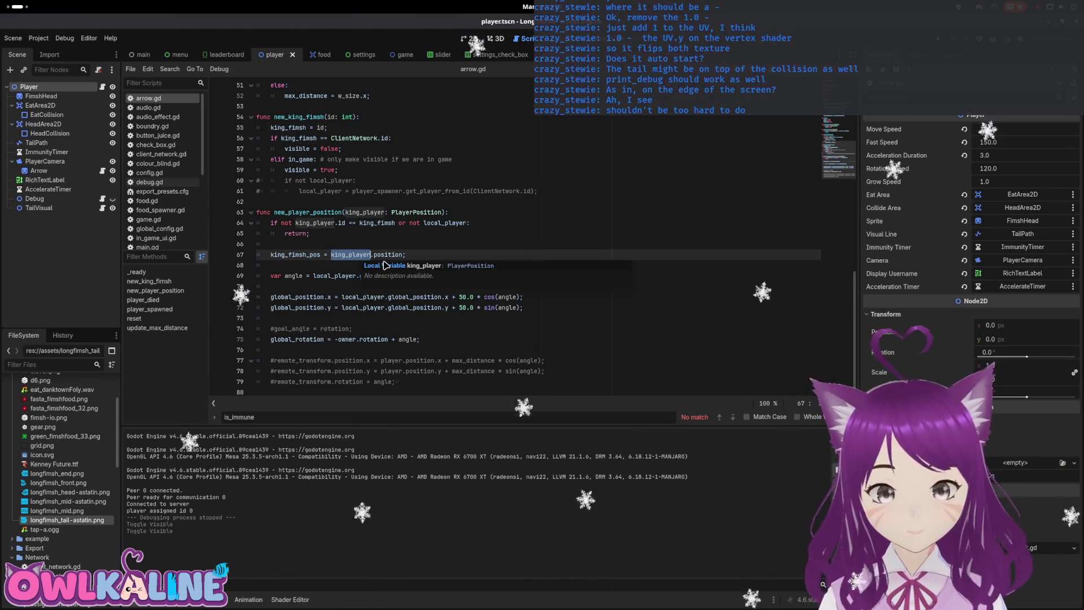
scroll(371, 236, up, 1)
click(375, 244)
scroll(378, 226, down, 1)
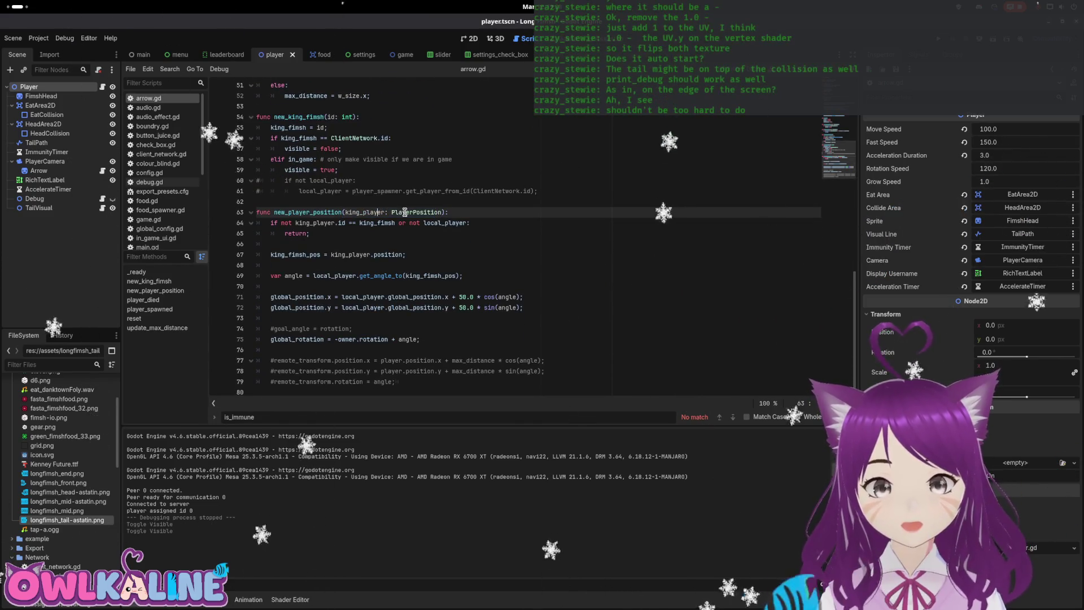
double_click(367, 213)
click(314, 223)
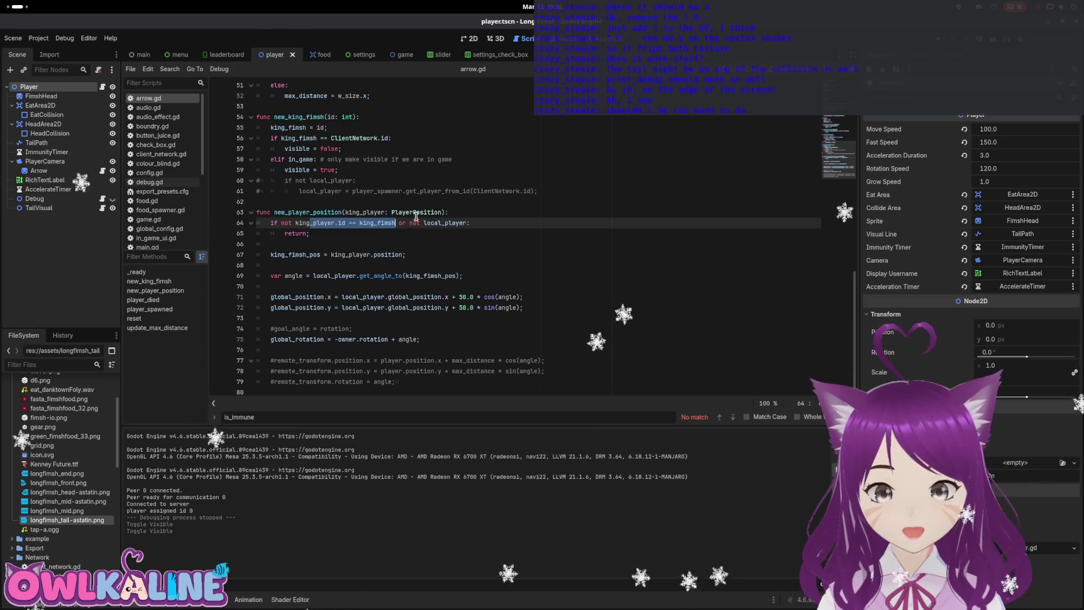
double_click(318, 255)
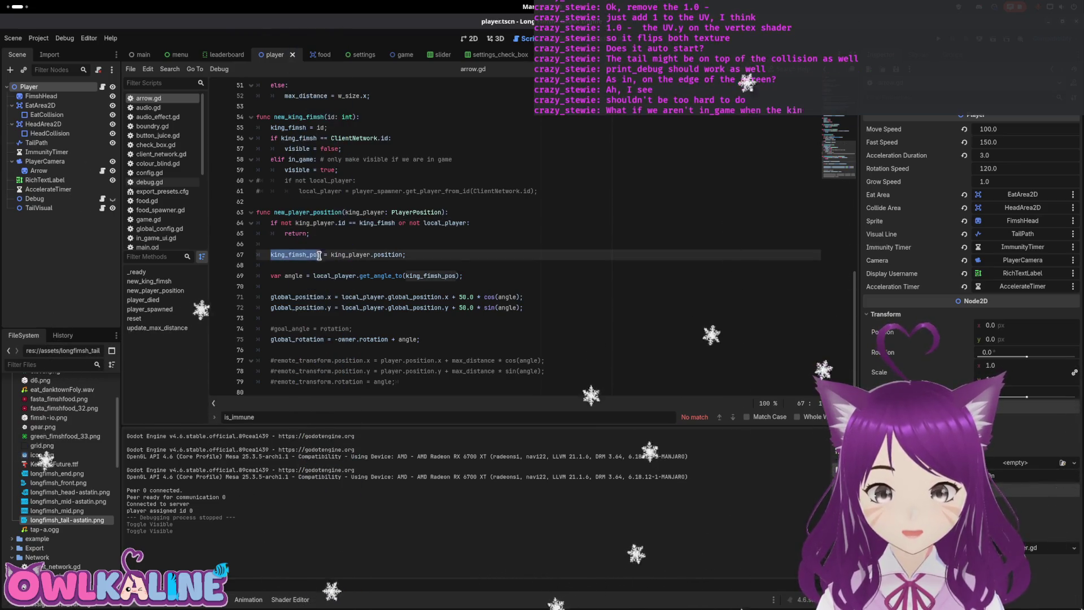
click(325, 276)
double_click(421, 275)
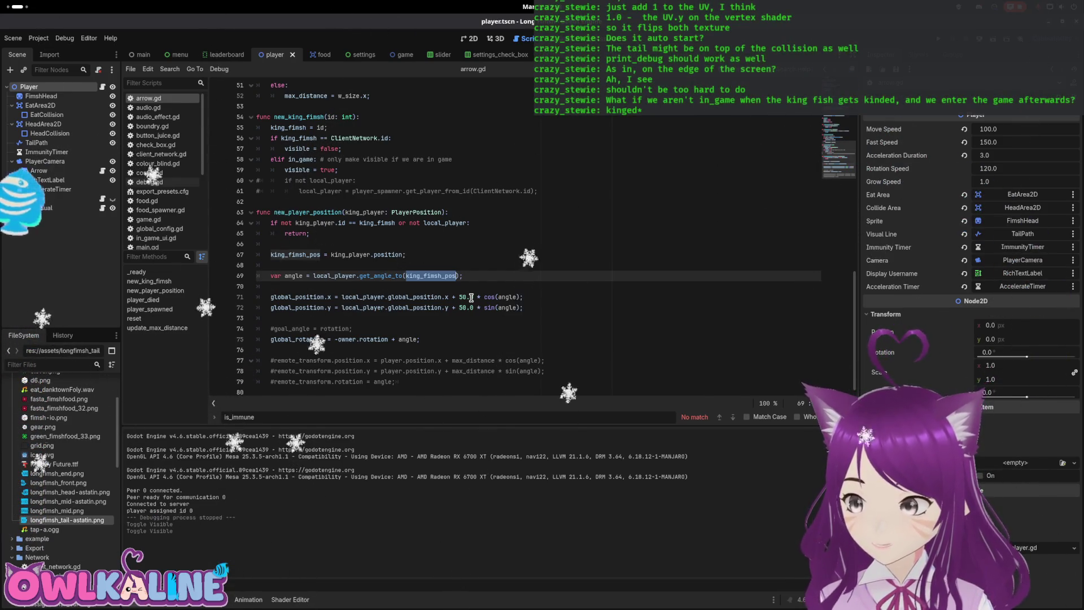
scroll(427, 277, up, 4)
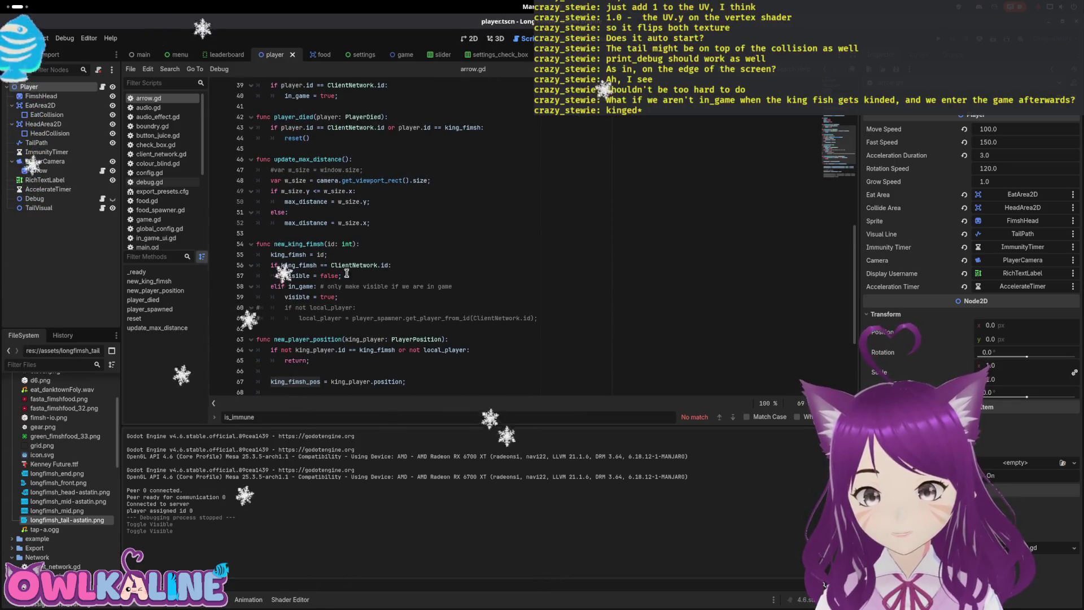
double_click(291, 243)
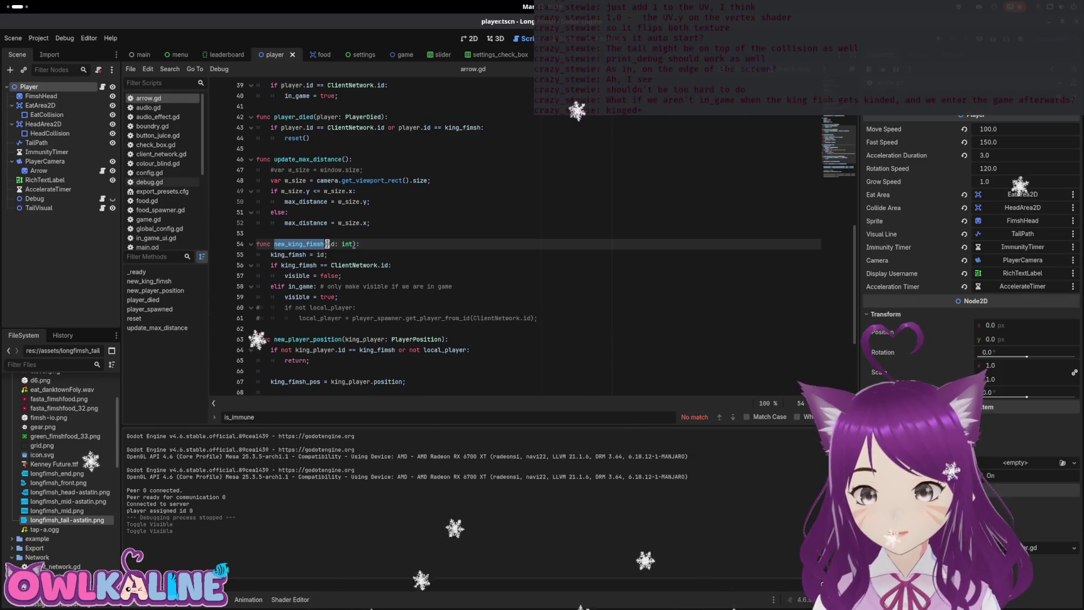
mouse_move(326, 253)
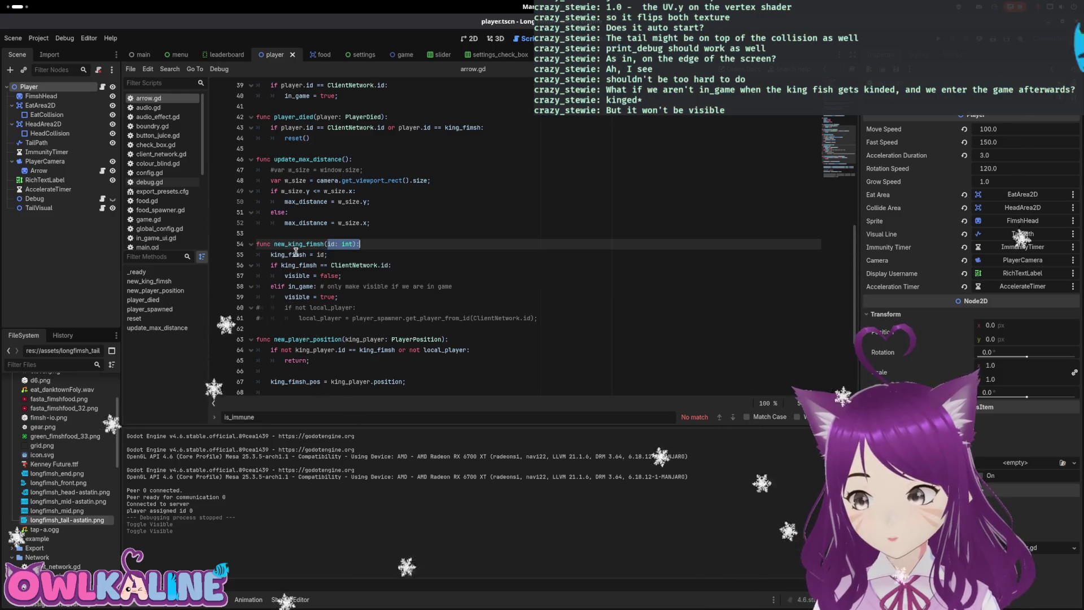
click(300, 255)
click(331, 264)
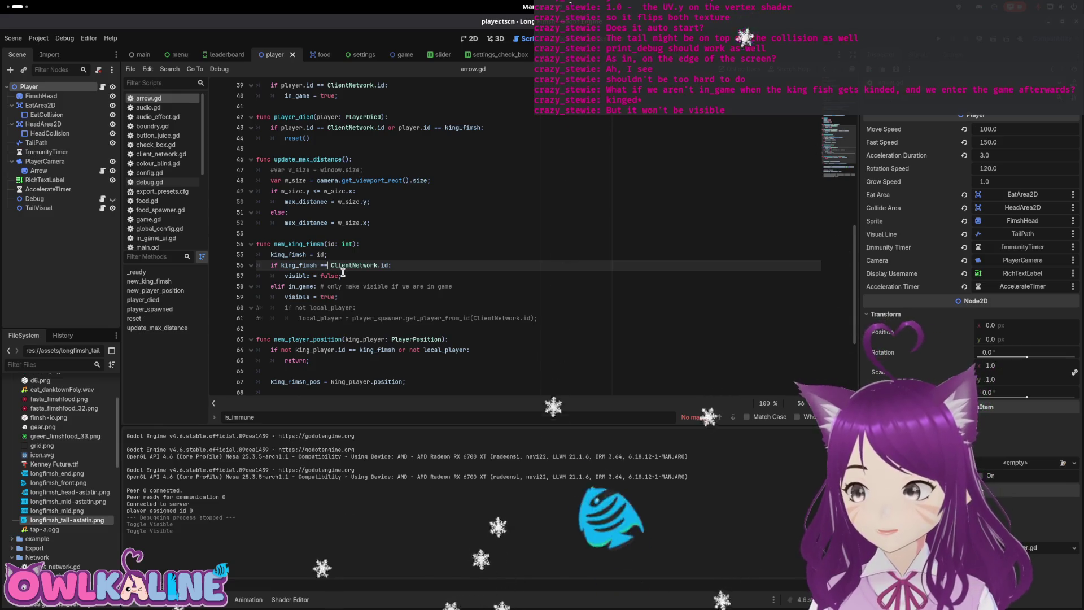
click(348, 259)
click(445, 276)
key(Down)
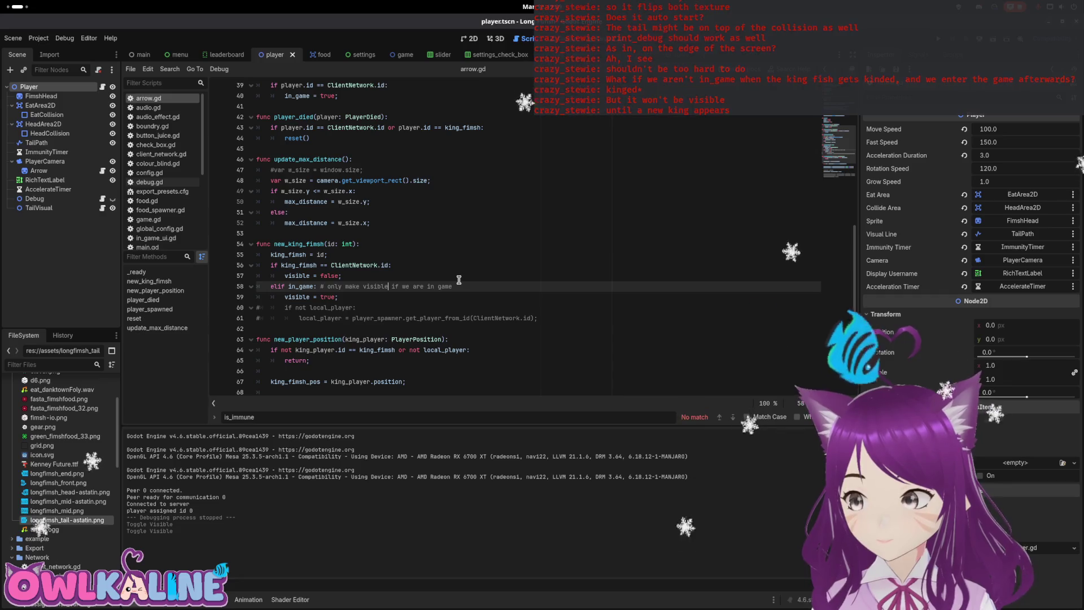
scroll(459, 280, up, 6)
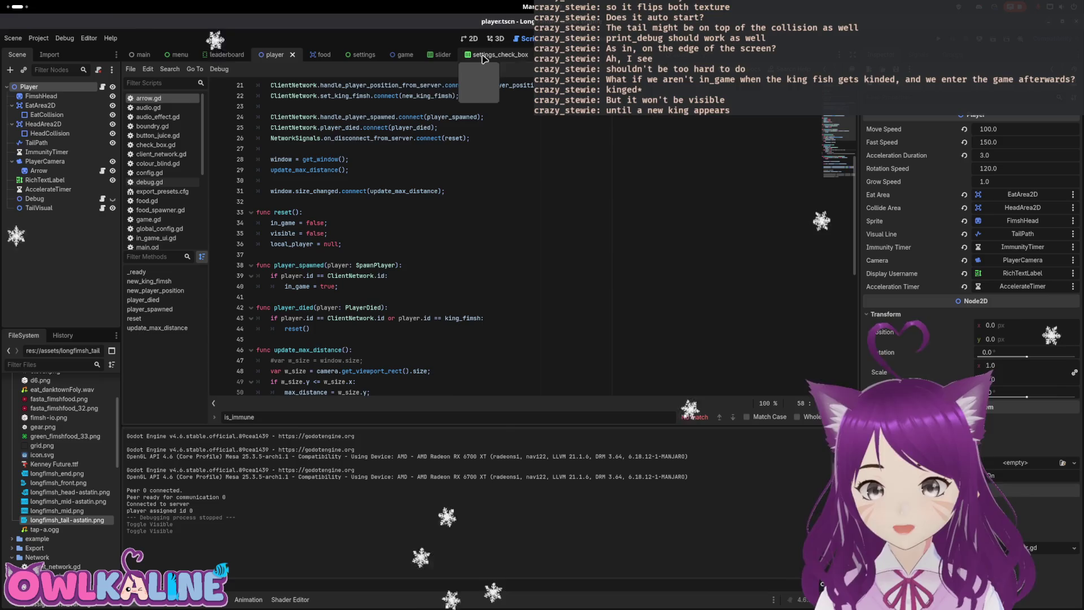
Step: Open leader_board.gd from the leaderboard scene and scroll to update_leaderboard
click(226, 55)
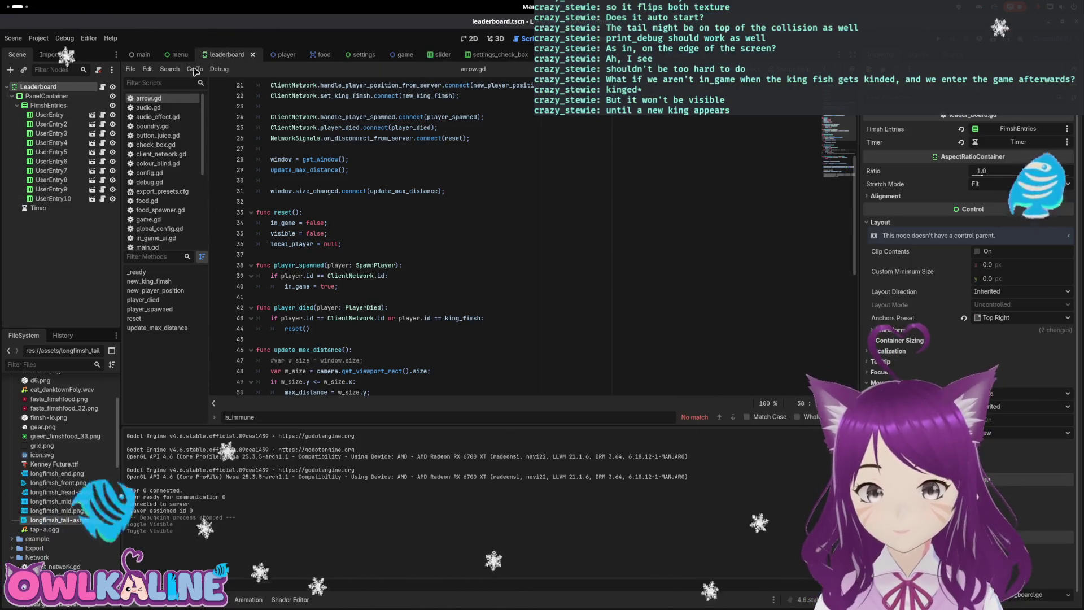
click(102, 88)
scroll(385, 212, down, 15)
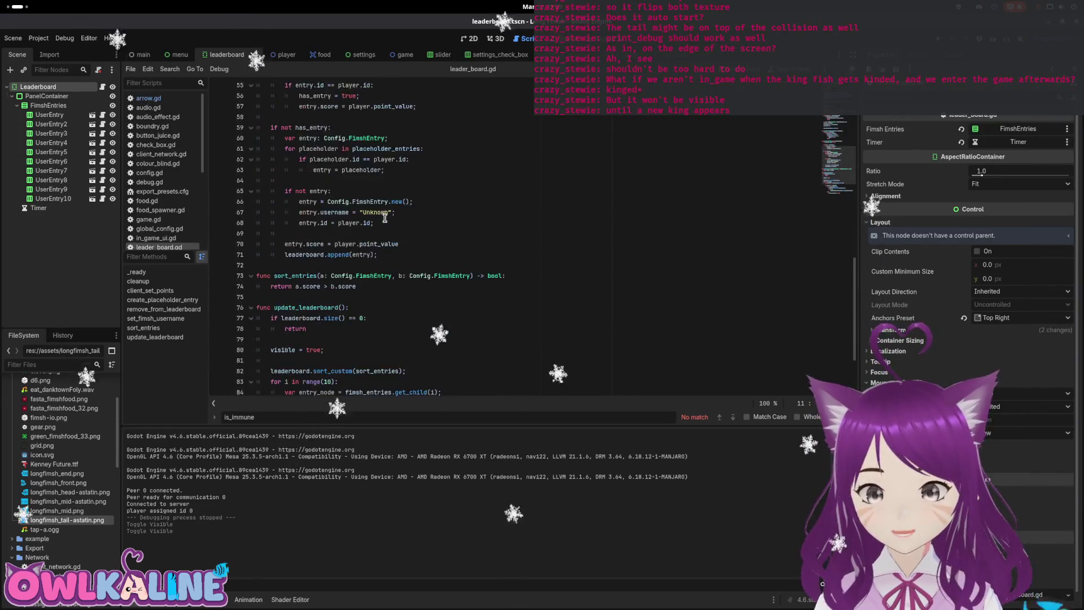
scroll(385, 218, down, 3)
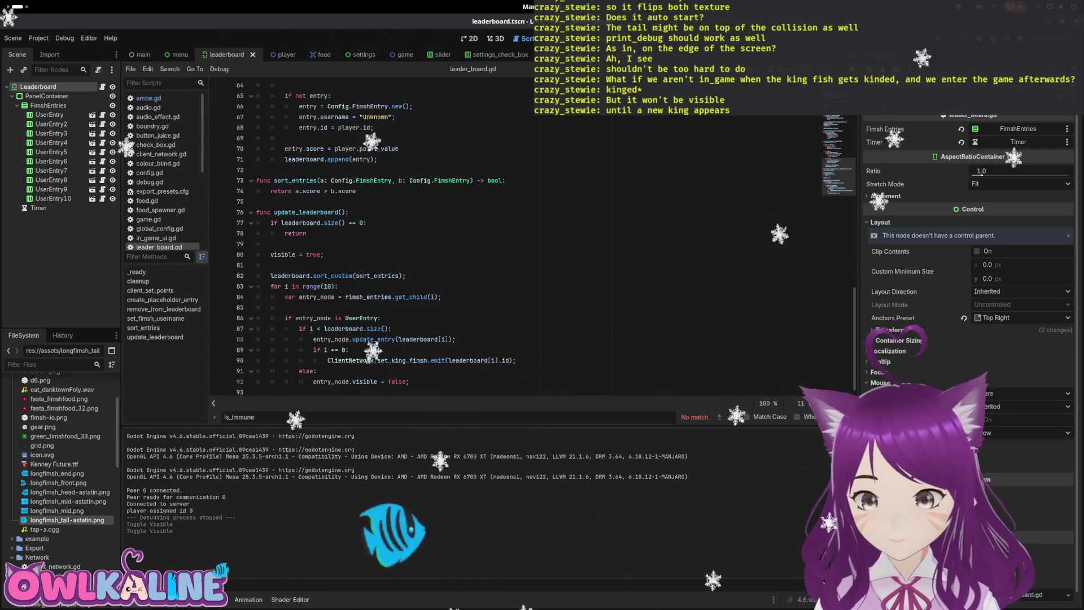
Step: Review lines 87–90 where set_king_fimsh is emitted, then return to the player scene
drag(306, 352, 350, 351)
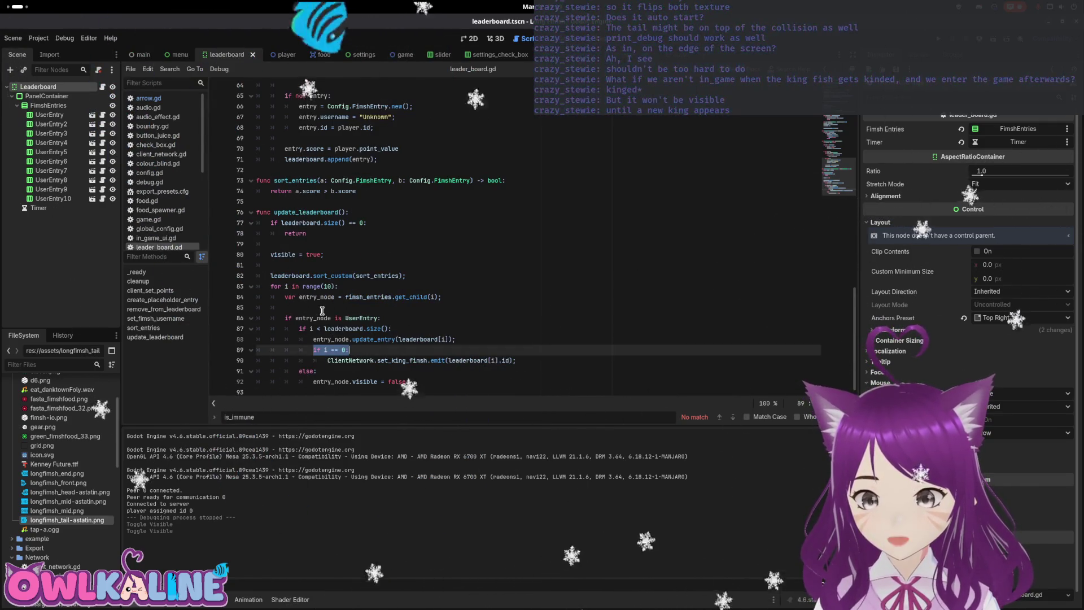
mouse_move(352, 339)
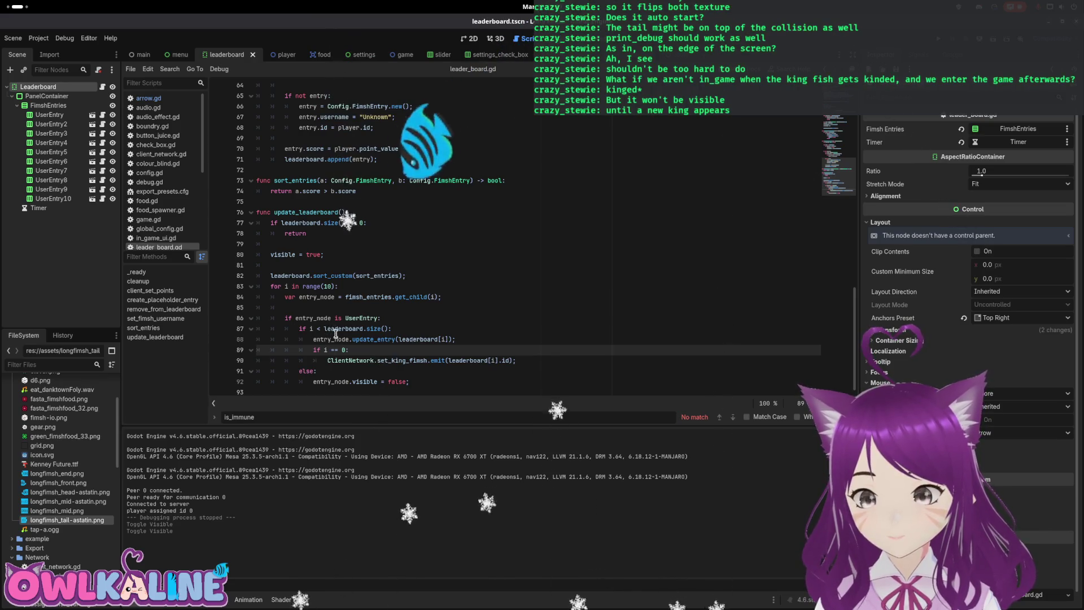
triple_click(370, 339)
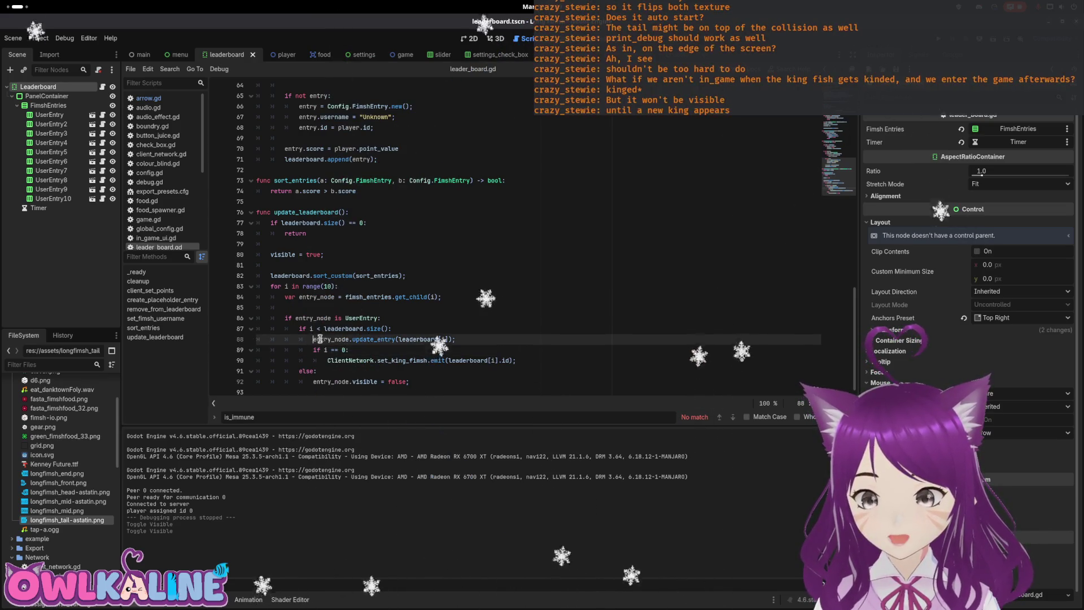
triple_click(522, 361)
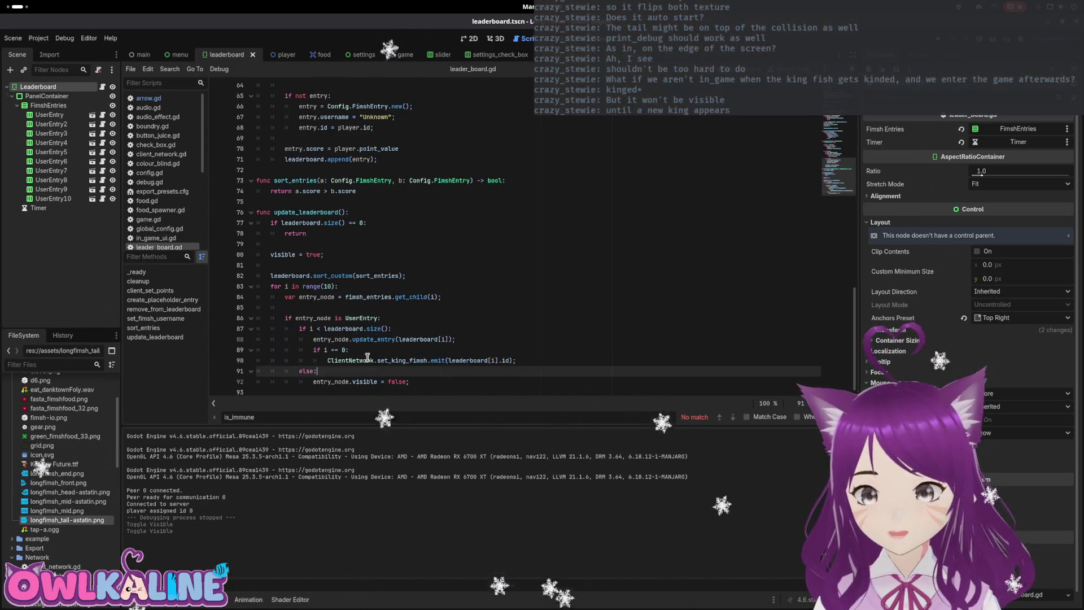
click(345, 361)
drag(345, 360, 471, 360)
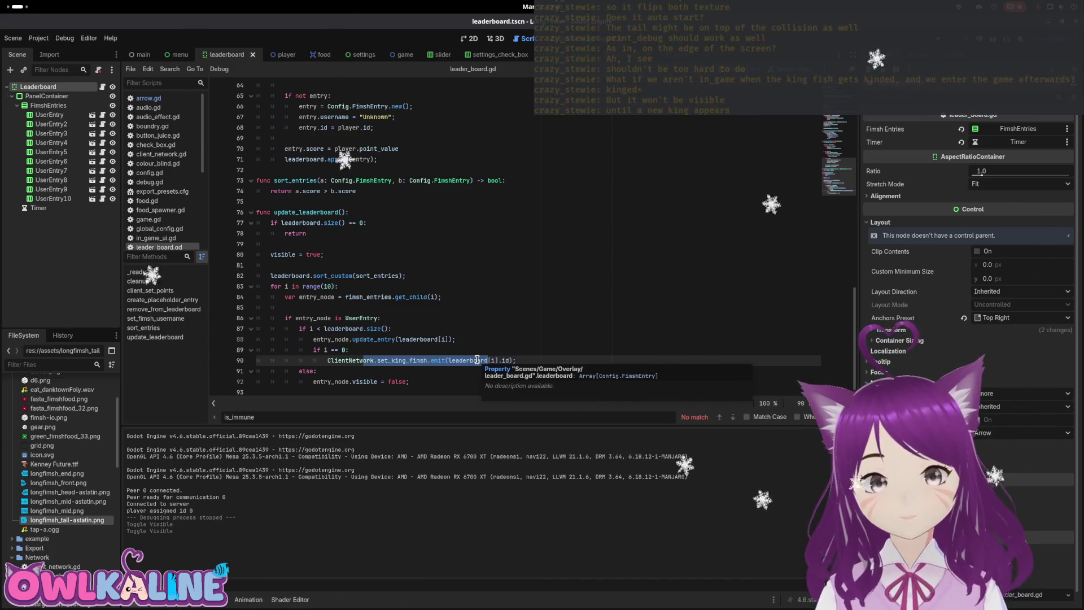
click(544, 330)
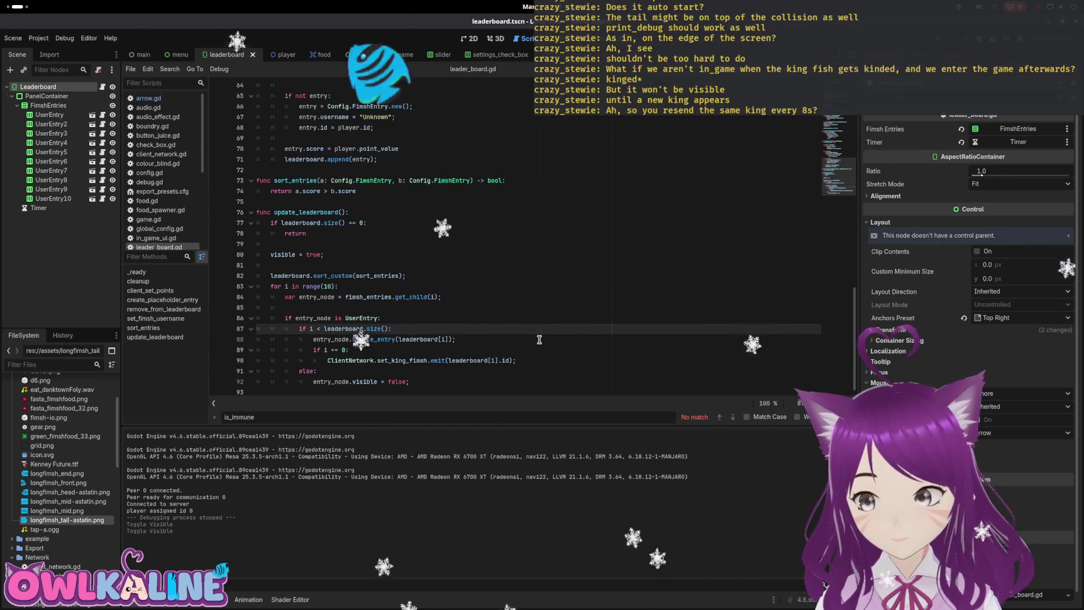
click(534, 356)
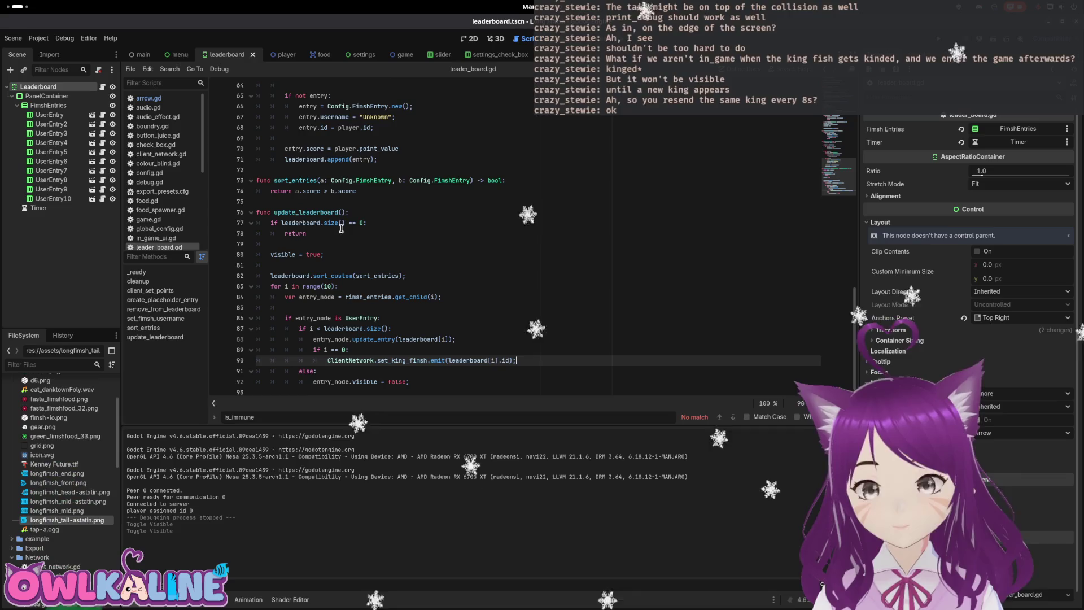
mouse_move(190, 56)
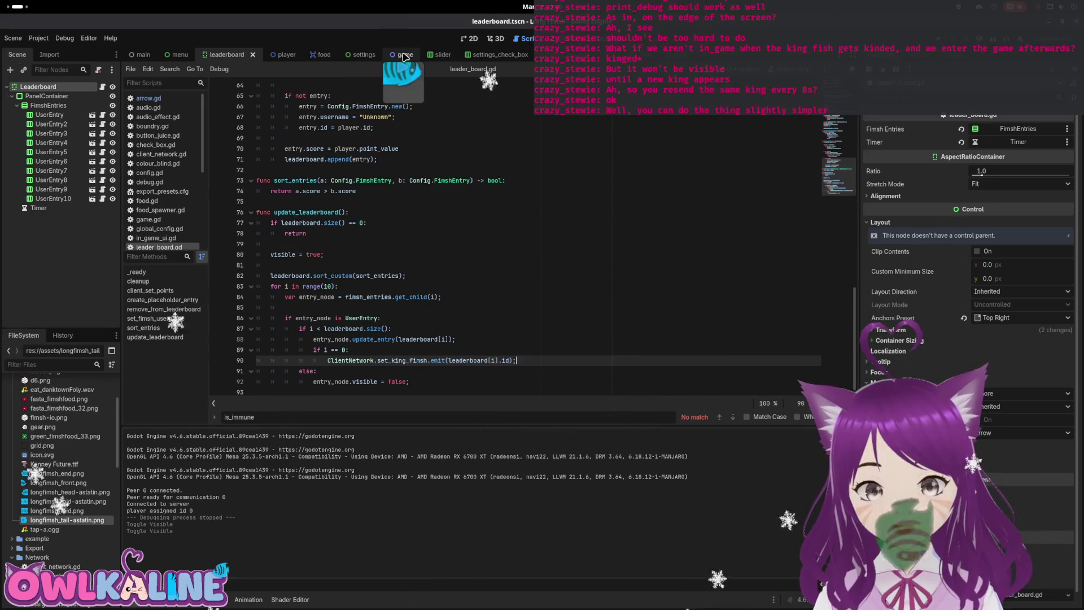
click(275, 54)
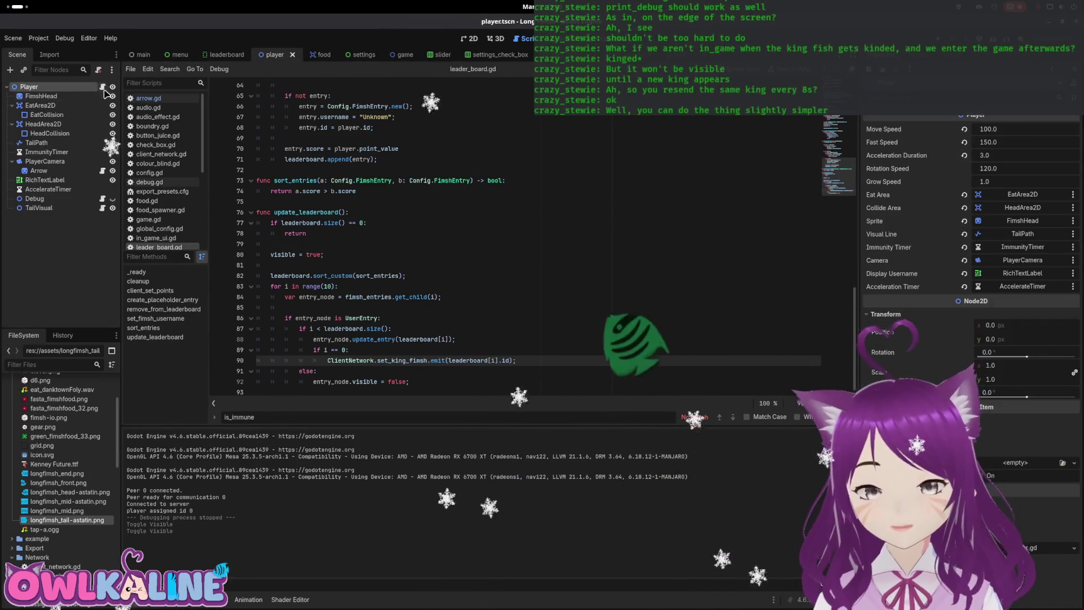
Step: Select the Arrow sprite to show its properties, including Top Level, in the inspector
click(39, 170)
click(895, 273)
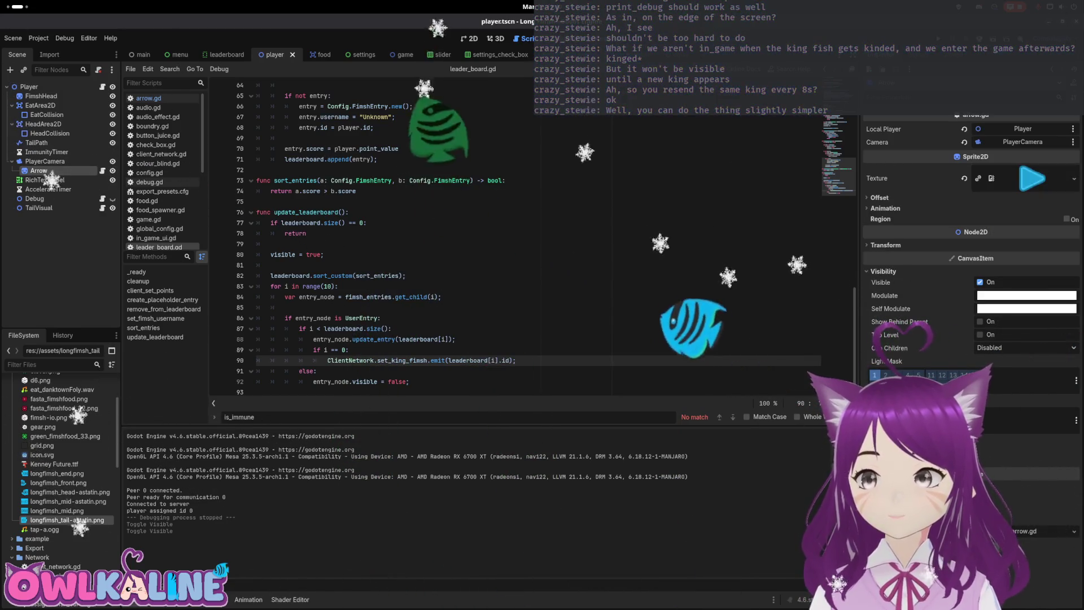
click(576, 287)
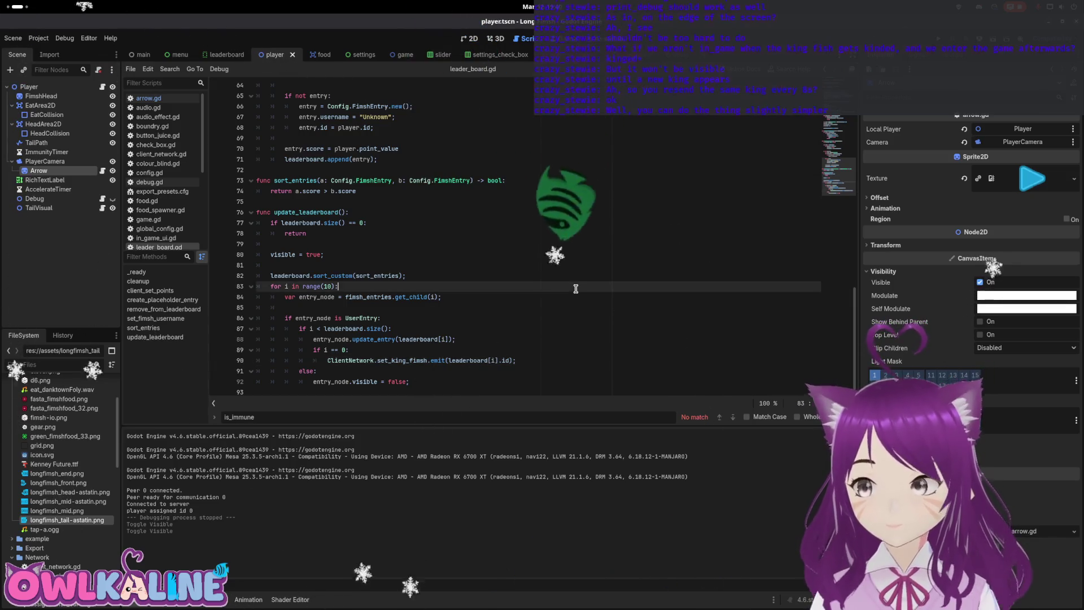
click(509, 329)
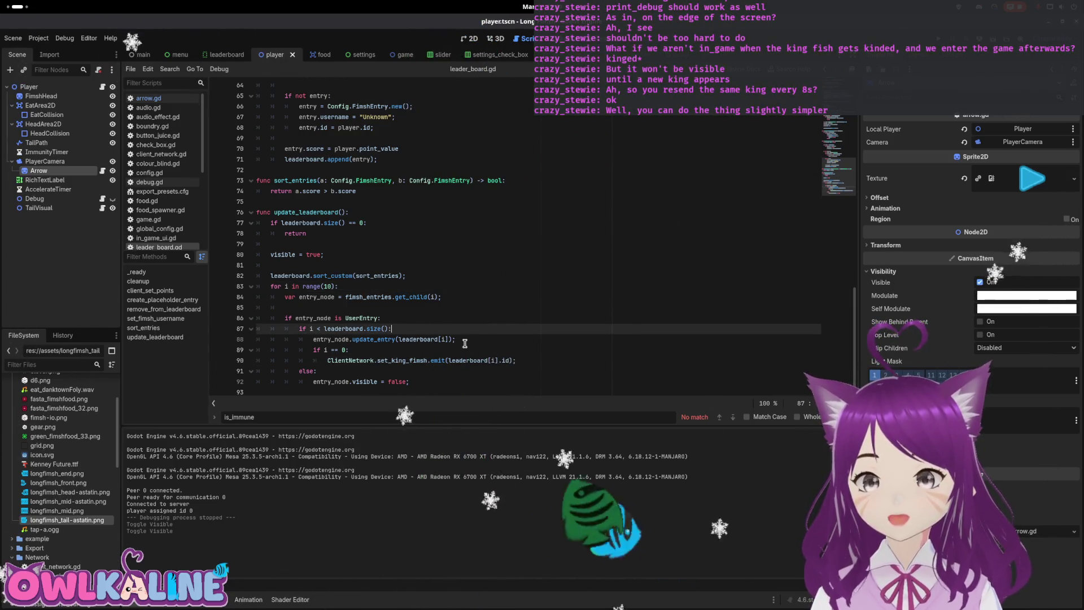
Step: Open arrow.gd and scroll down to new_player_position
click(102, 171)
scroll(456, 257, down, 3)
scroll(456, 256, down, 4)
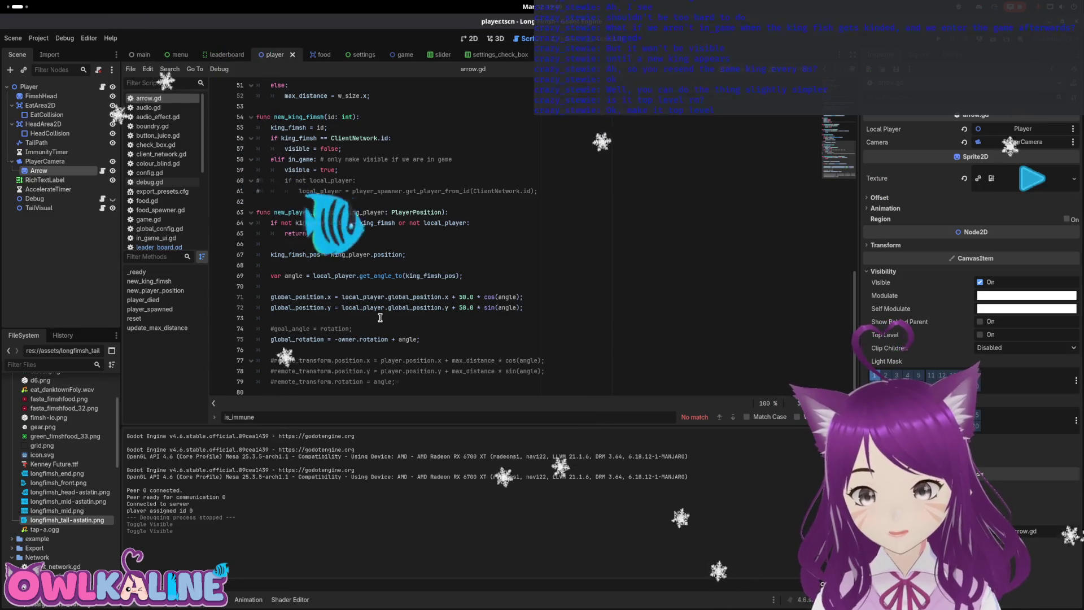
Step: Add and undo a minus sign before owner on line 75, then select angle
click(336, 339)
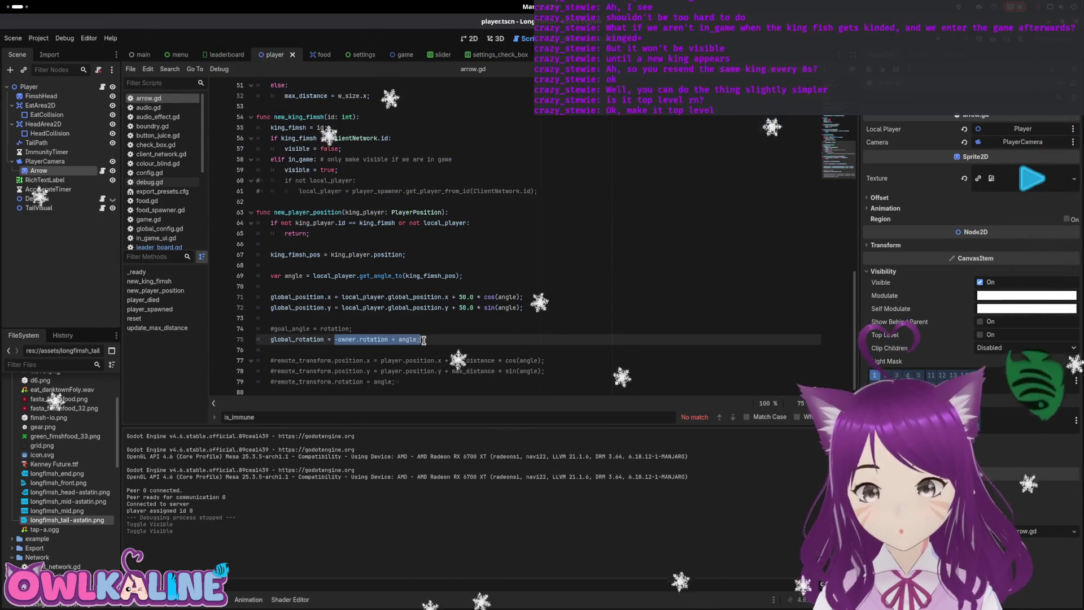
text(-)
key(ctrl+z)
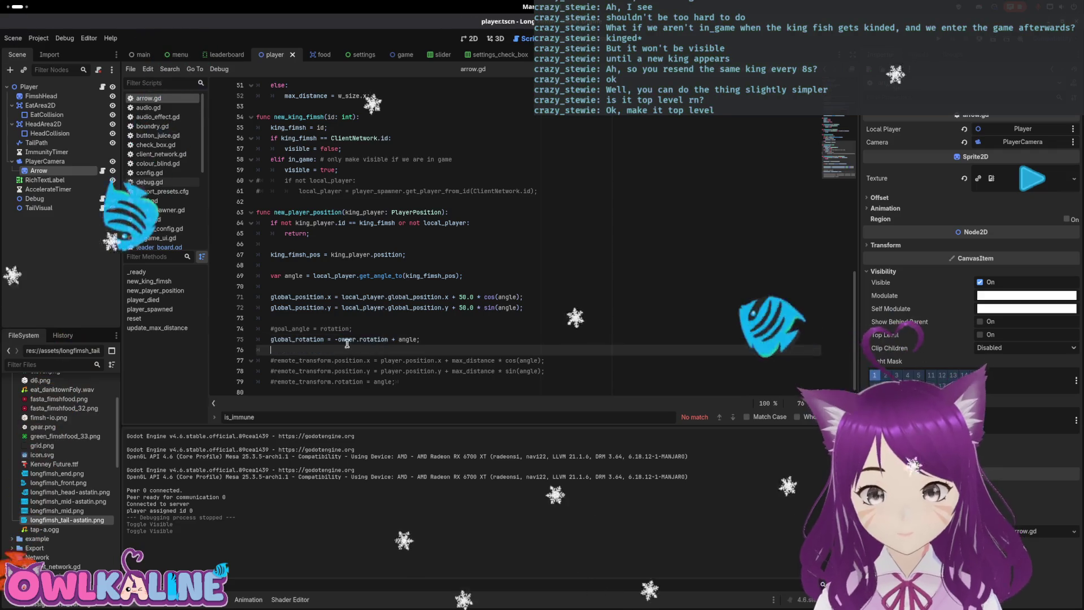
key(Down)
double_click(338, 339)
double_click(408, 340)
click(414, 339)
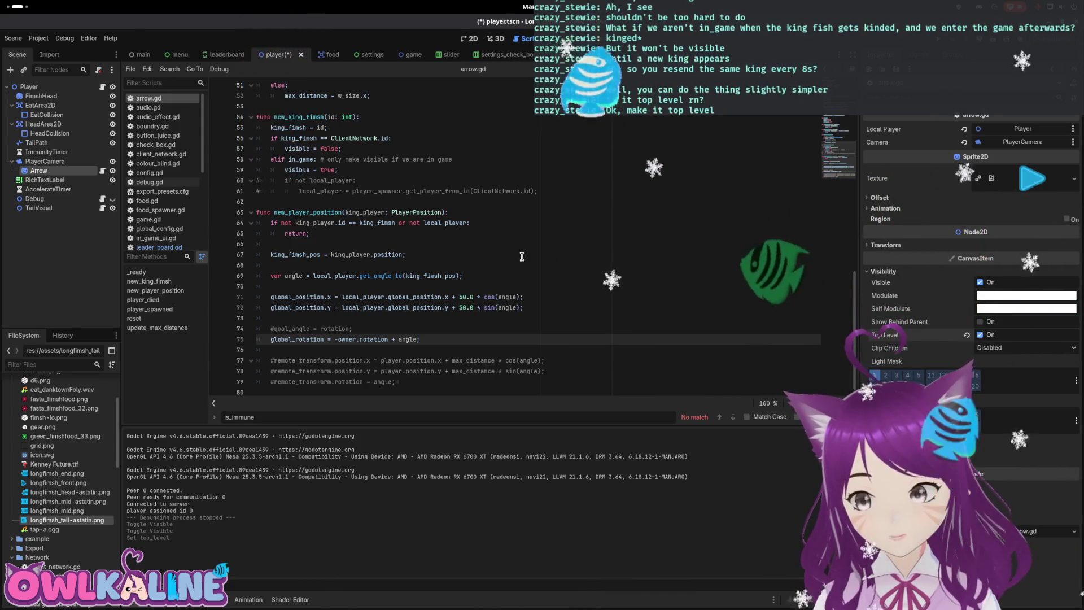
Step: Save the player scene with Ctrl+S
key(Down)
key(ctrl+s)
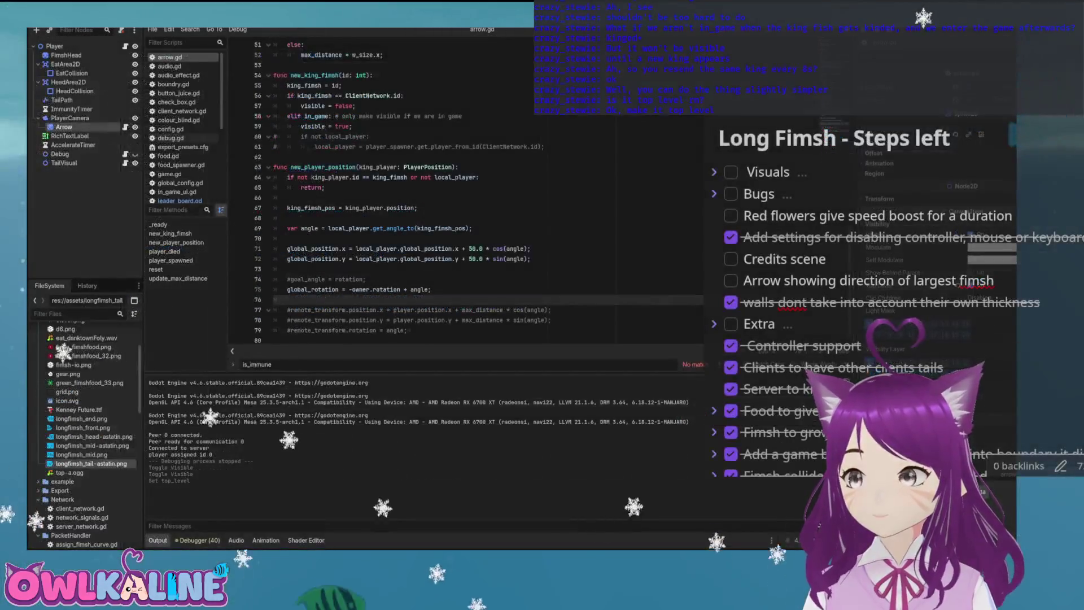
click(458, 292)
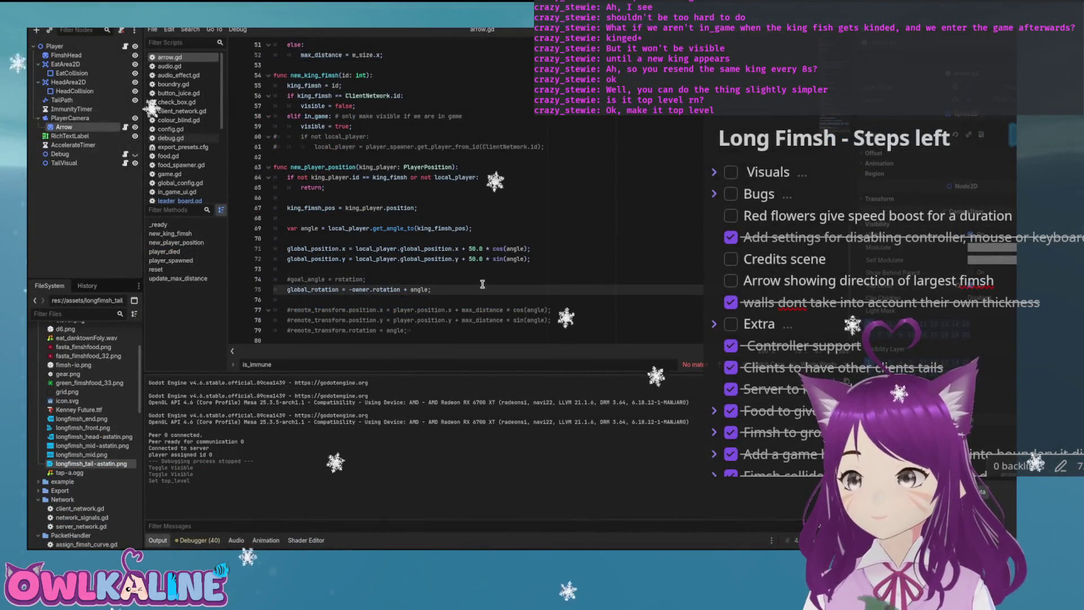
click(565, 197)
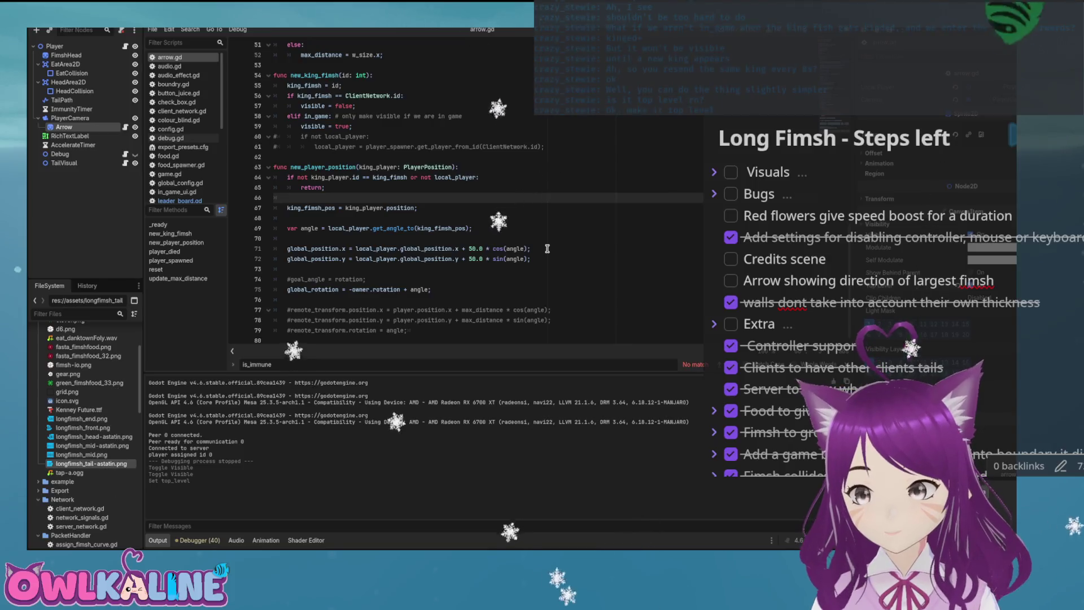
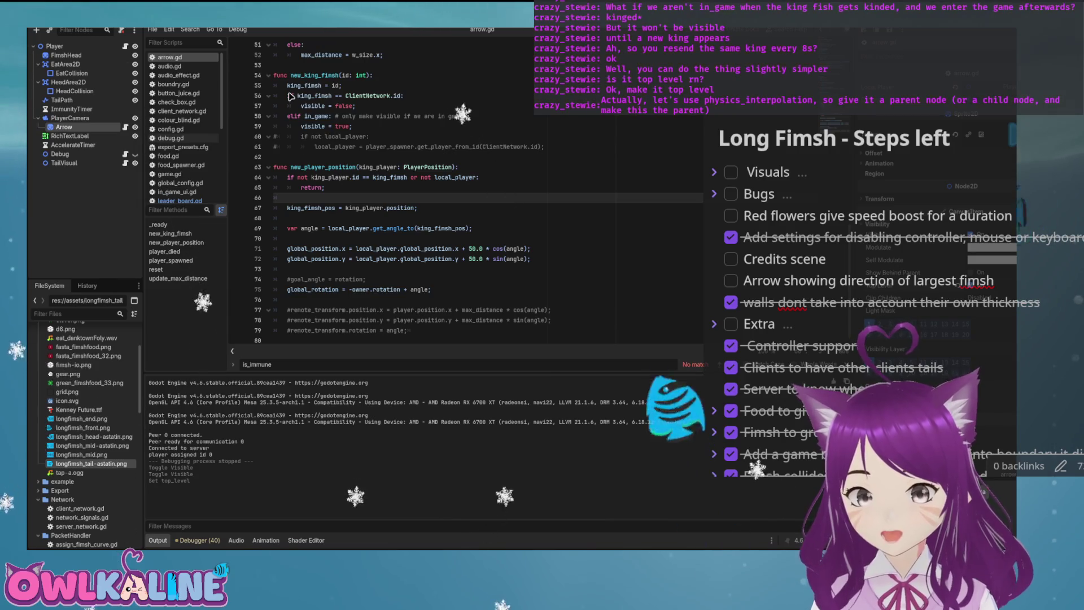
Step: Add a Node2D under PlayerCamera and move the Arrow sprite into it
key(Return)
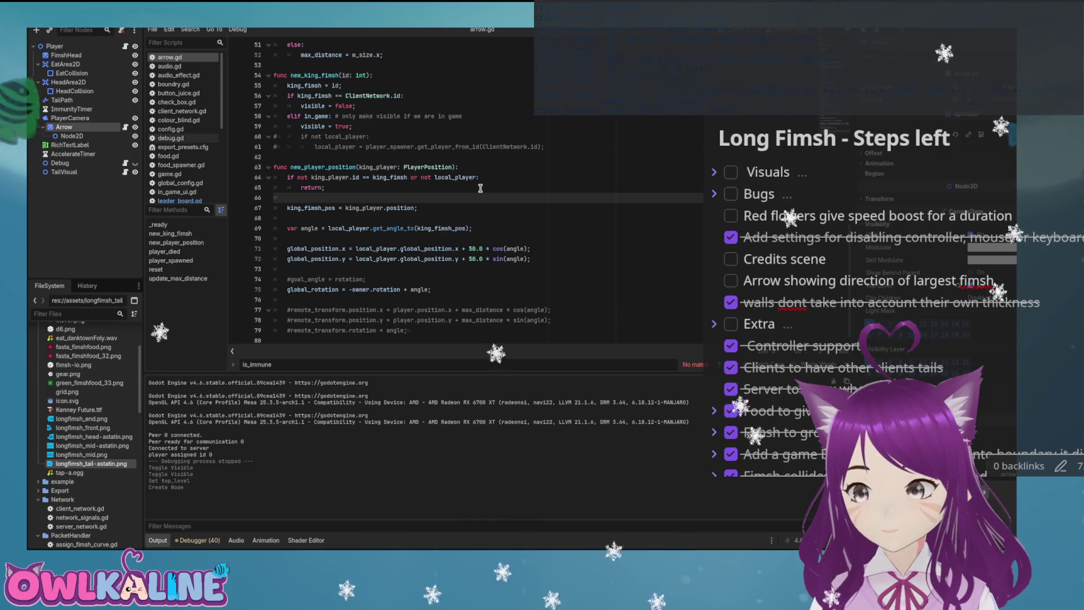
click(99, 135)
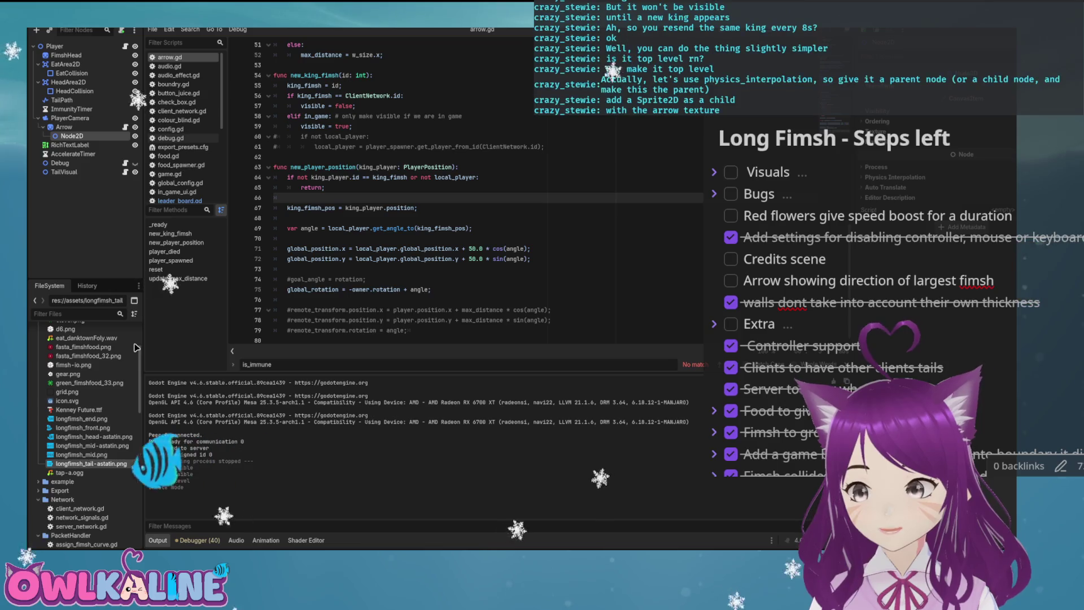
key(Delete)
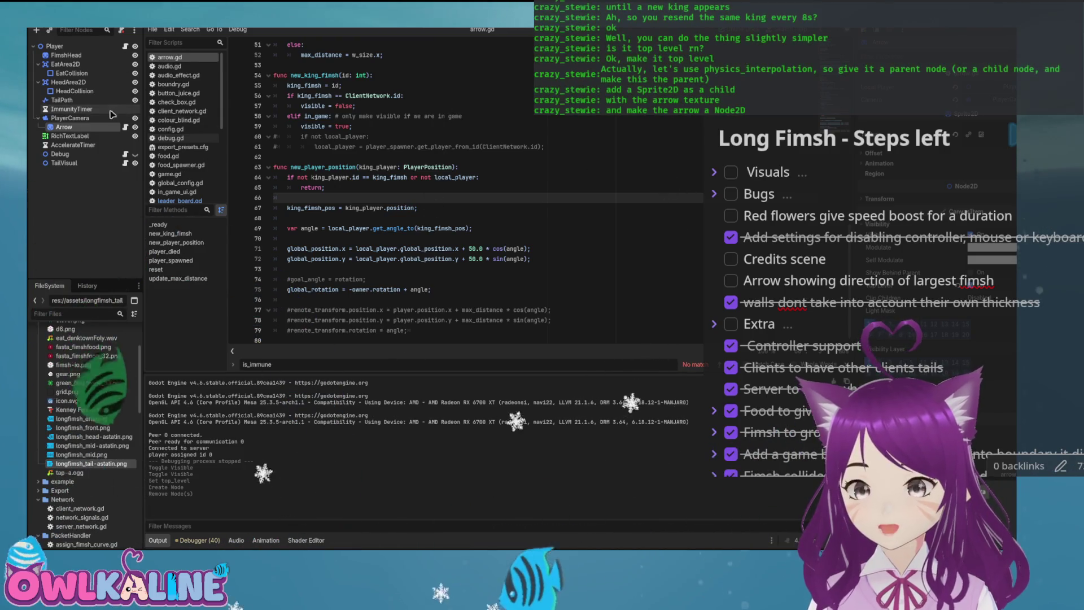
click(75, 119)
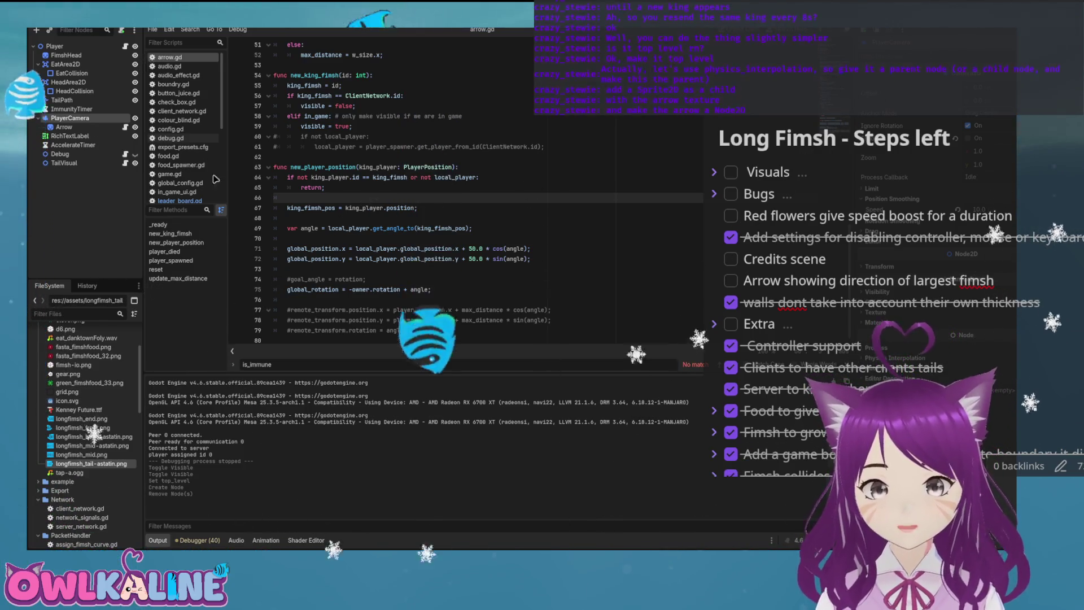
drag(64, 127, 81, 139)
click(68, 127)
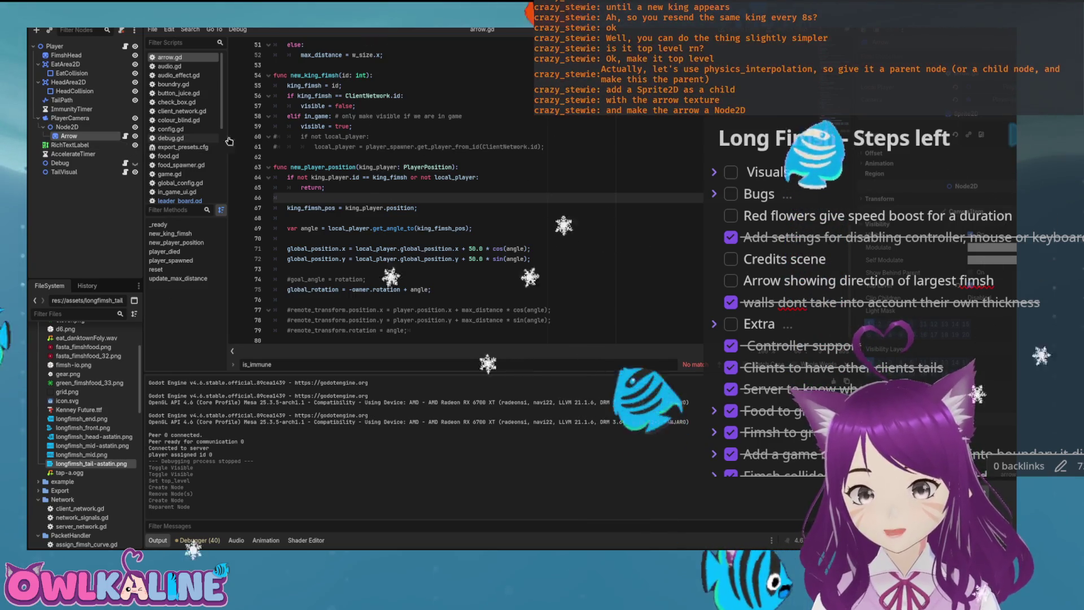
click(103, 128)
click(104, 136)
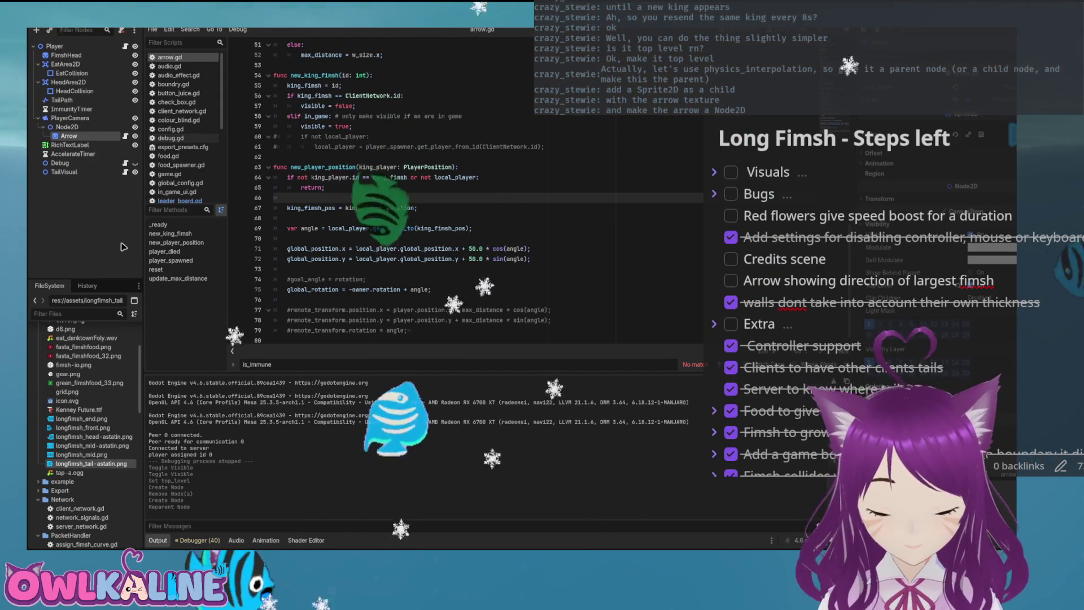
Step: Rename the sprite ArrowSprite and its parent ArrowNode, then detach the sprite's script
key(F2)
text(ArrowSprite)
key(Return)
key(Up)
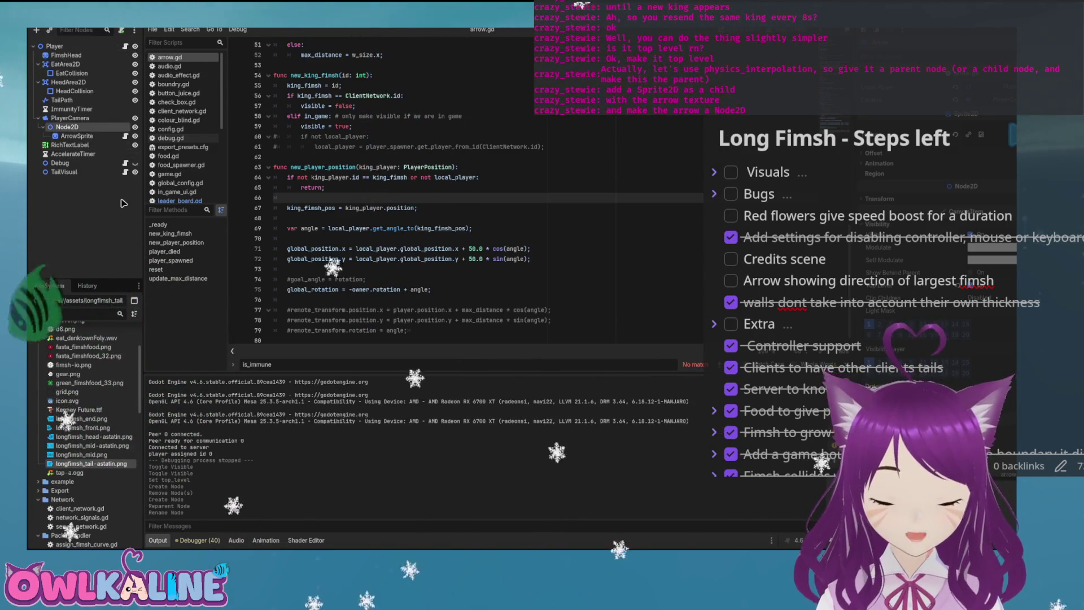
key(F2)
text(ArrowNode)
key(Return)
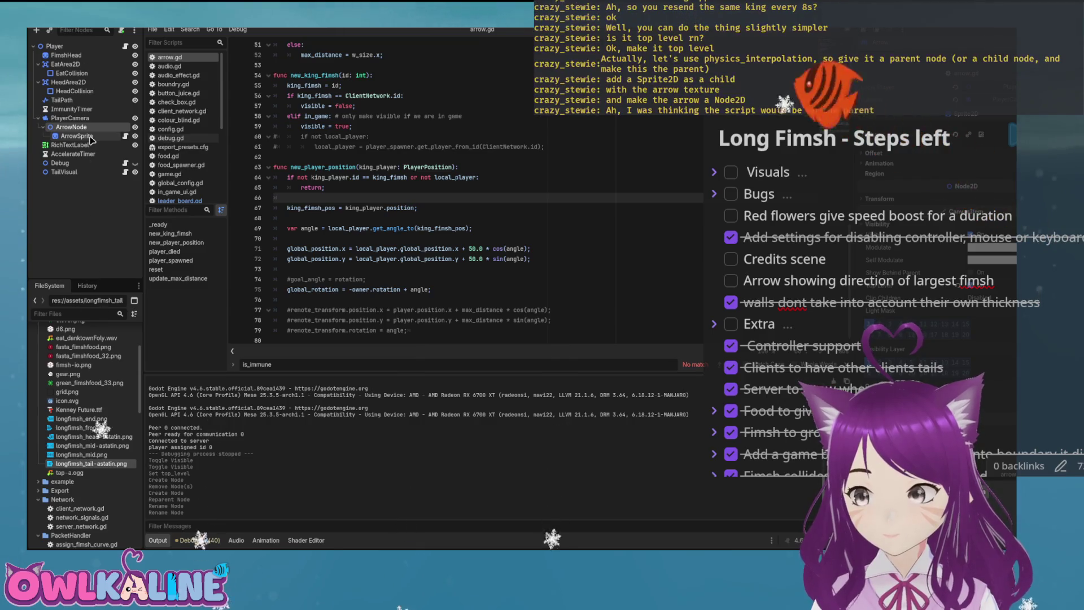
click(85, 137)
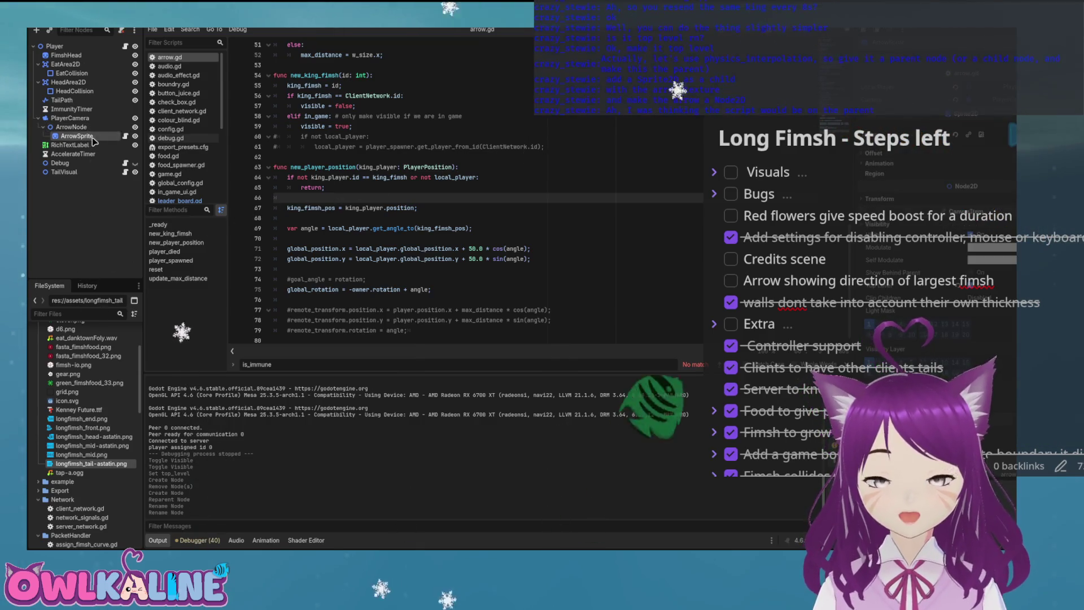
click(122, 29)
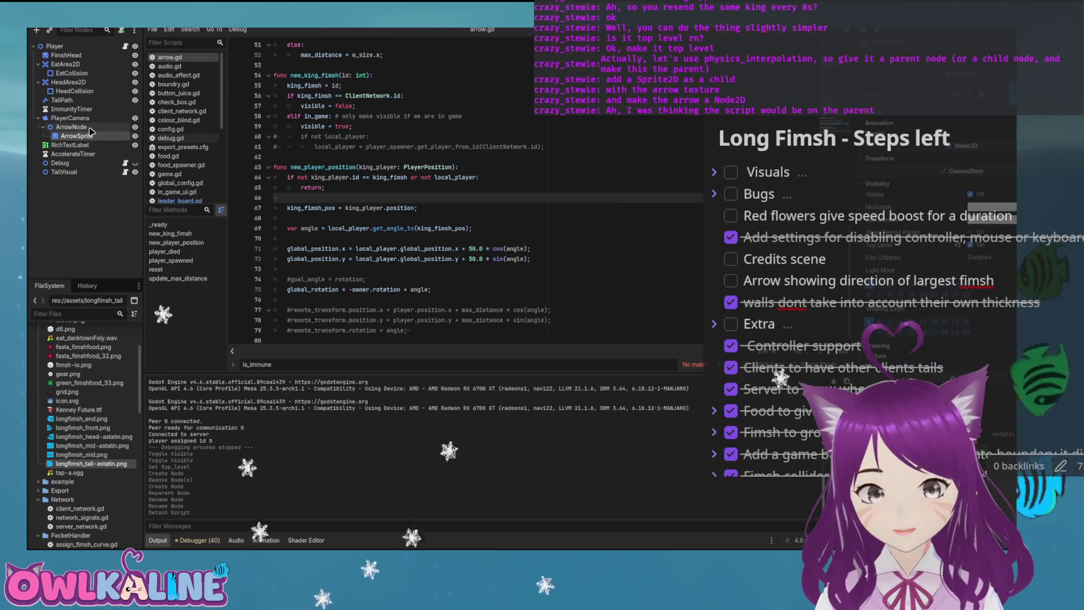
Step: Filter the FileSystem for 'arro' and attach arrow.gd to ArrowNode
click(91, 128)
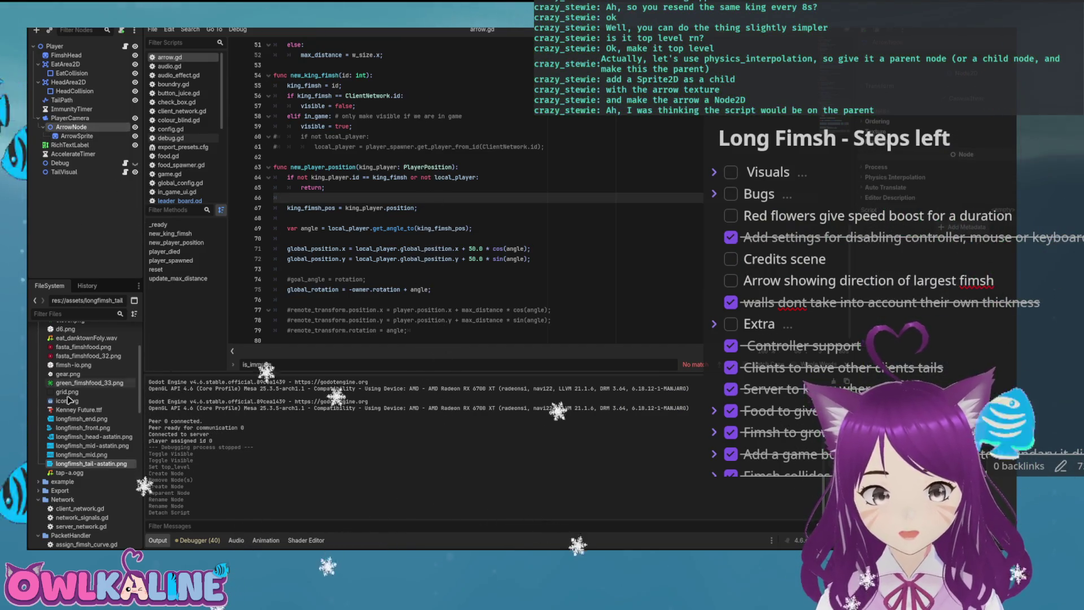
scroll(68, 400, down, 8)
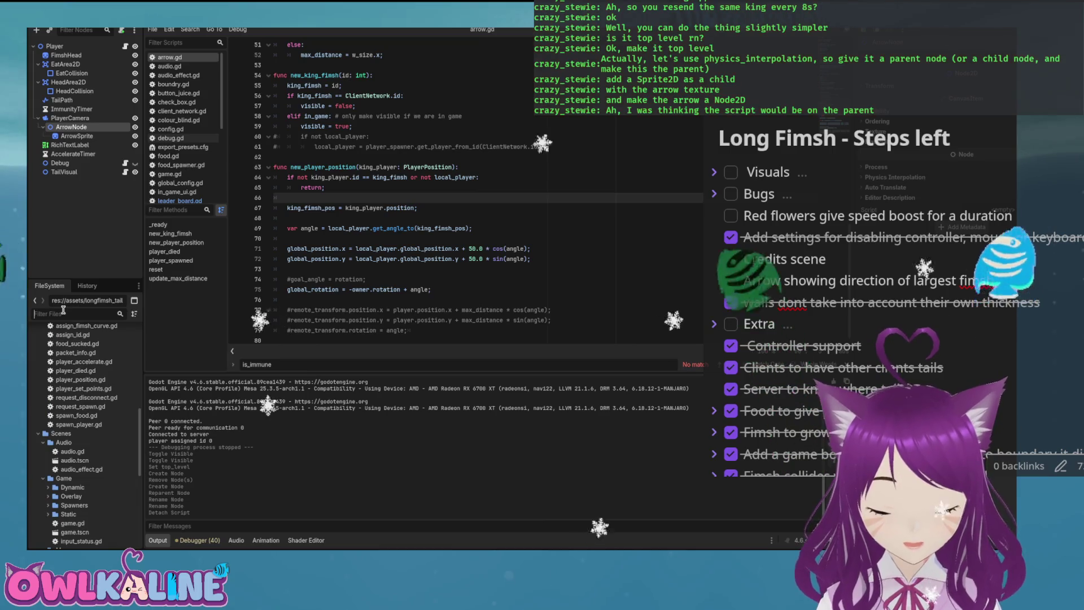
text(arro)
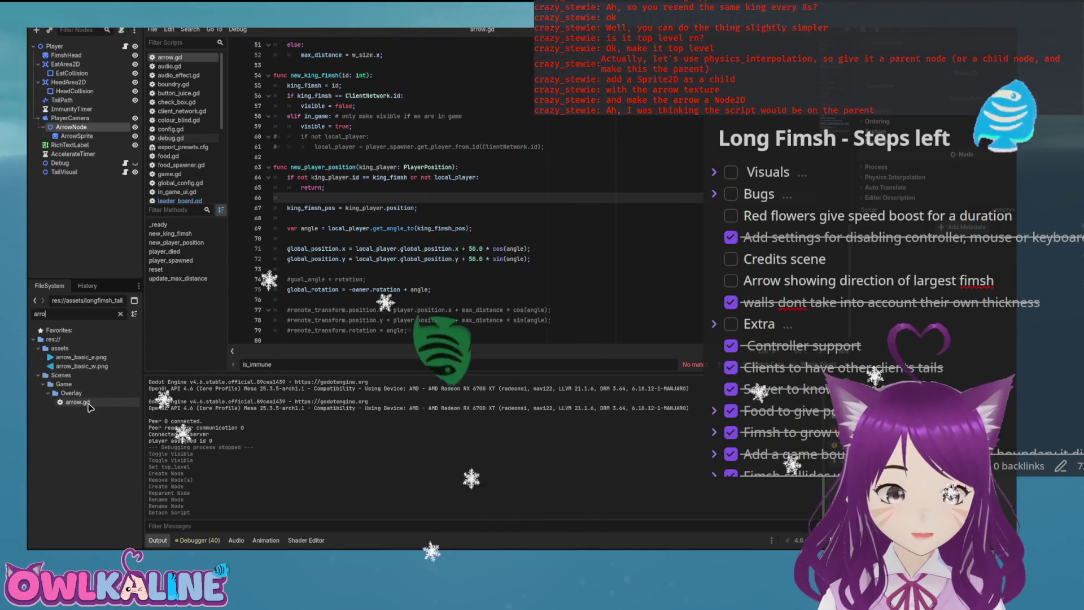
drag(77, 402, 92, 133)
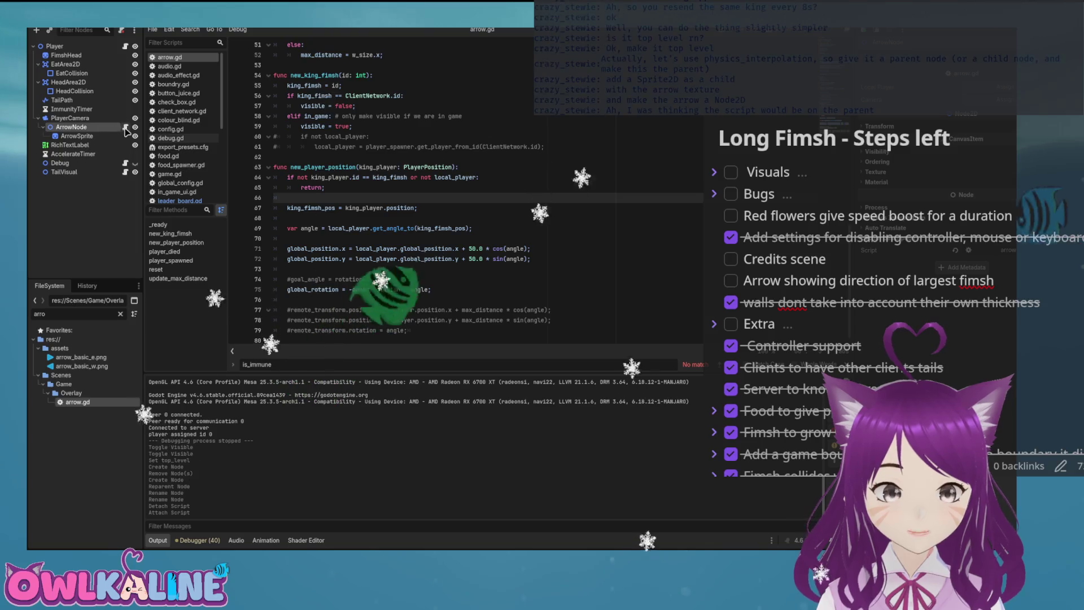
Step: Change arrow.gd's first line from extends Sprite2D to extends Node2D
scroll(426, 124, up, 3)
scroll(426, 125, up, 10)
double_click(316, 45)
text(Node)
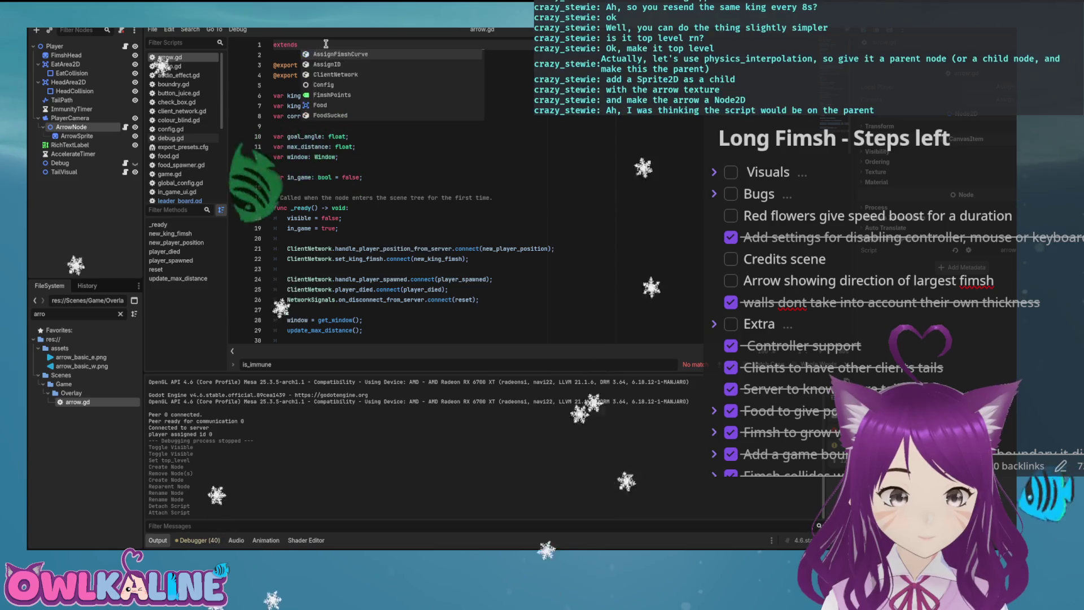
text(2D)
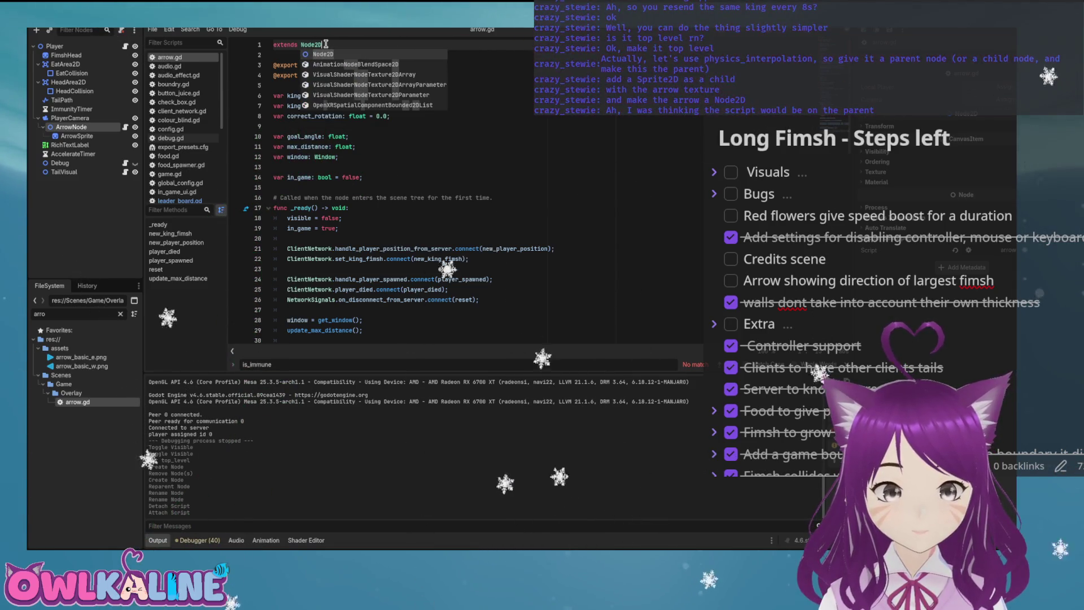
click(373, 75)
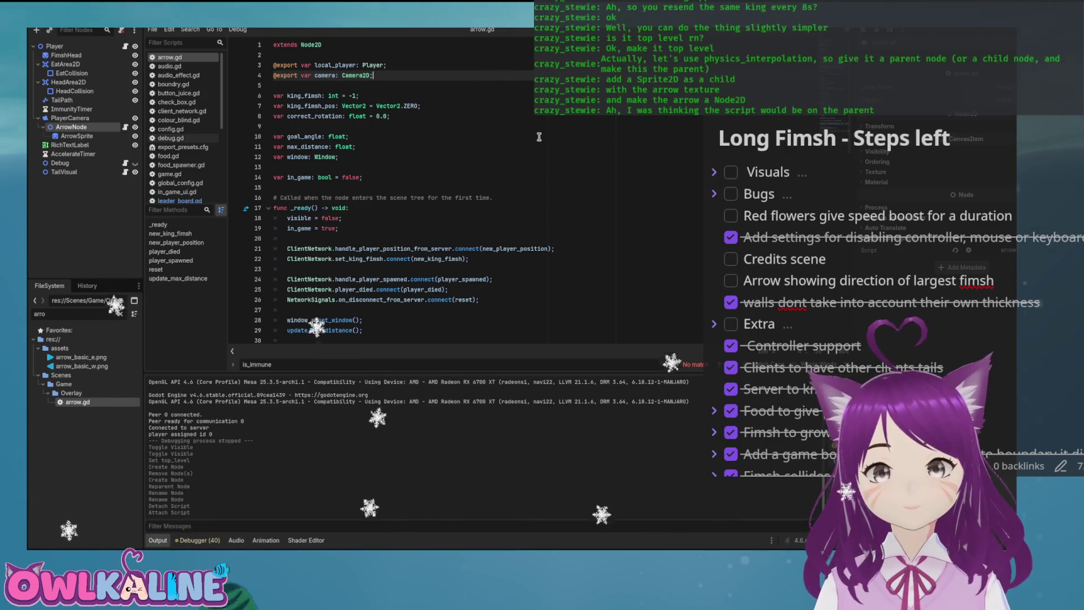
scroll(522, 141, down, 3)
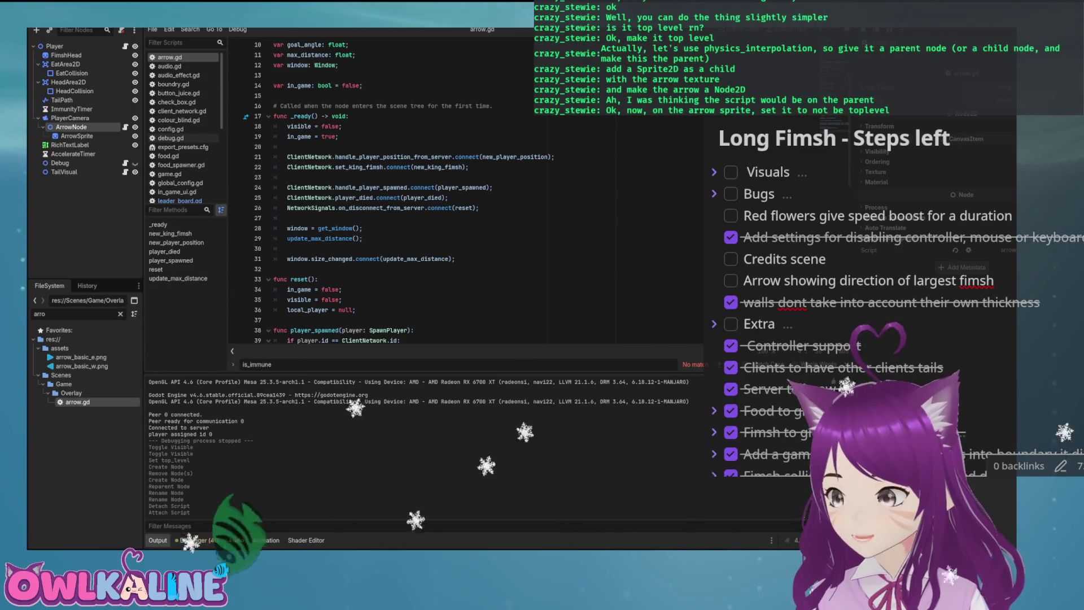
click(77, 136)
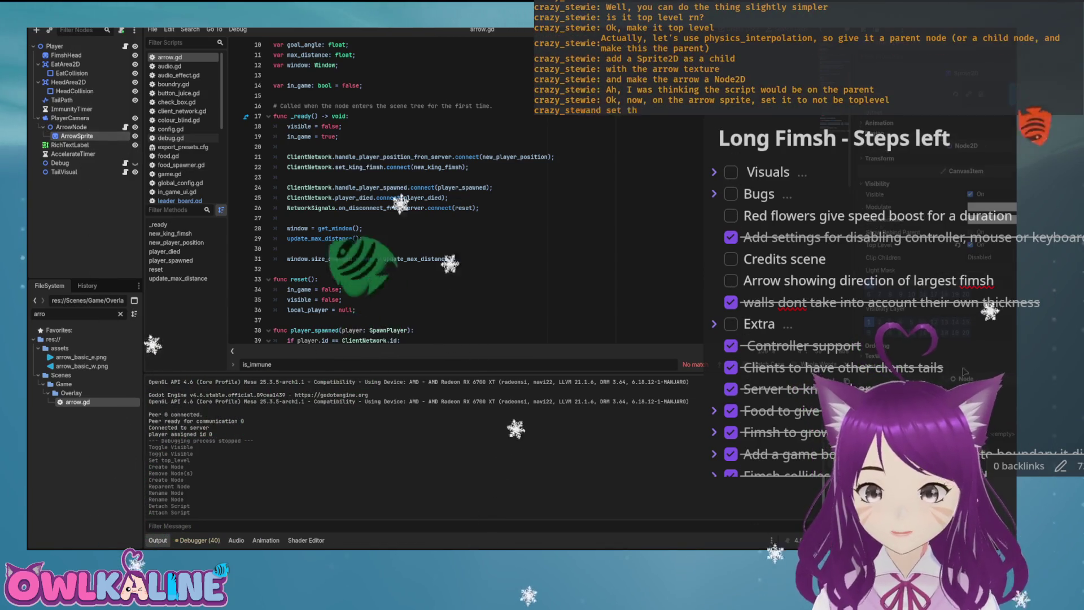
Step: Turn off Top Level on ArrowSprite and turn it on for ArrowNode
click(972, 245)
click(77, 129)
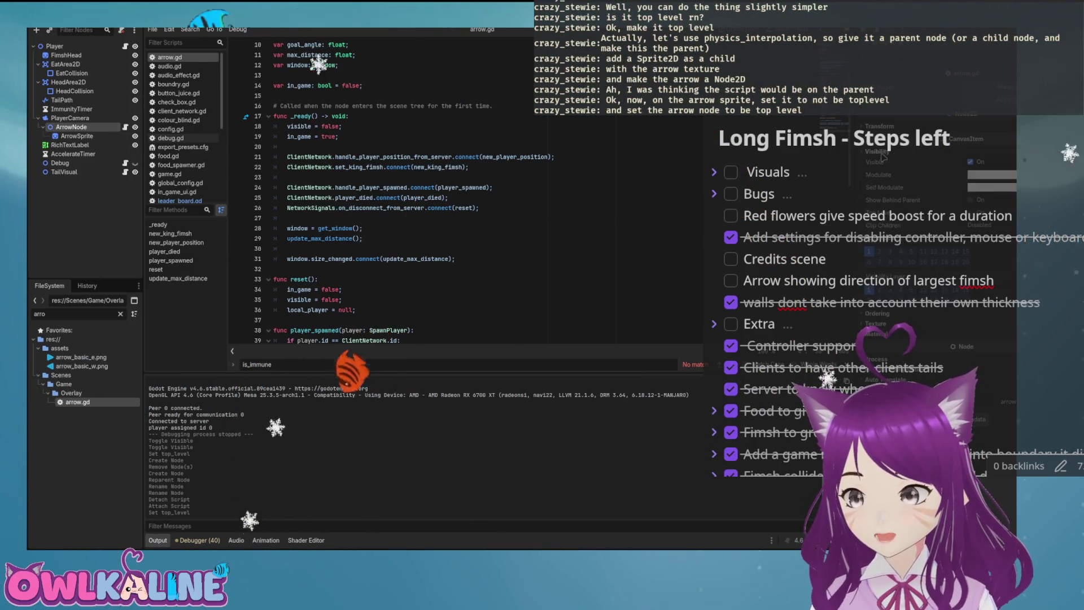
click(972, 212)
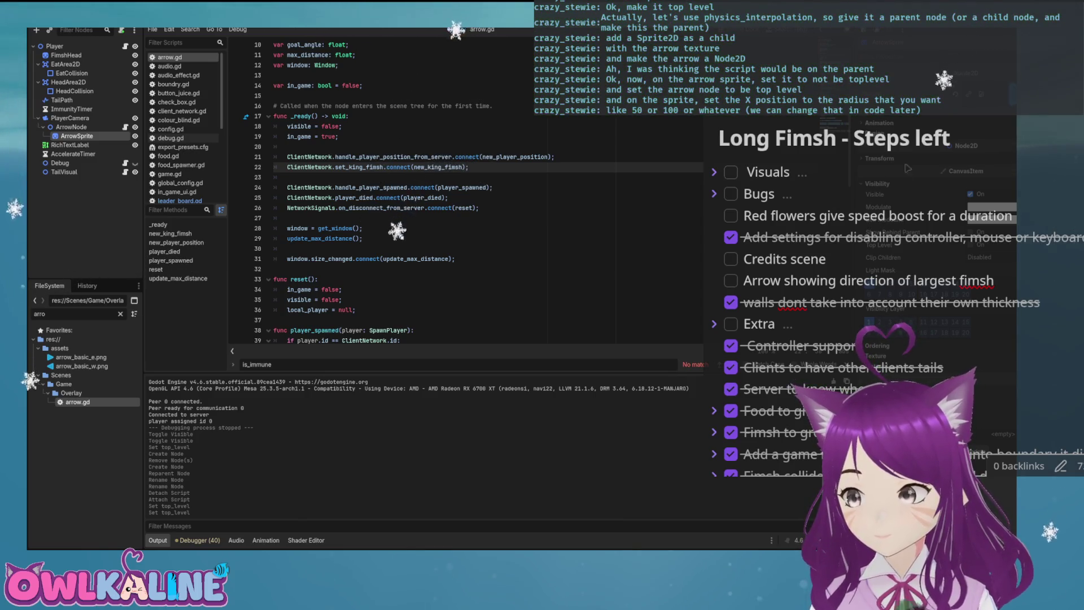
Step: Set ArrowSprite's Transform Position X to 50 and view the scene in 2D
click(870, 161)
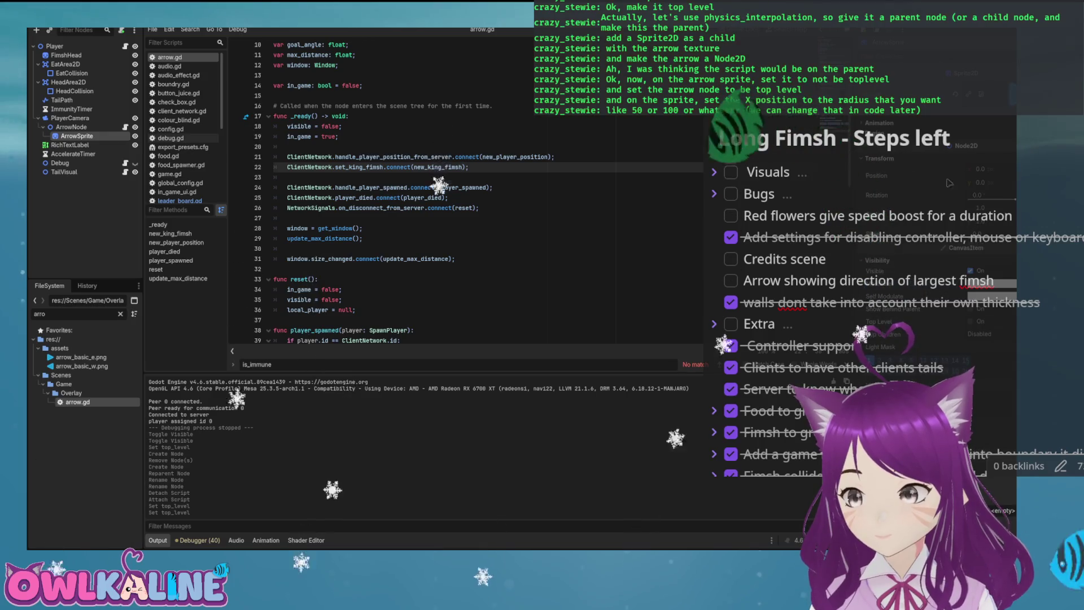
click(998, 169)
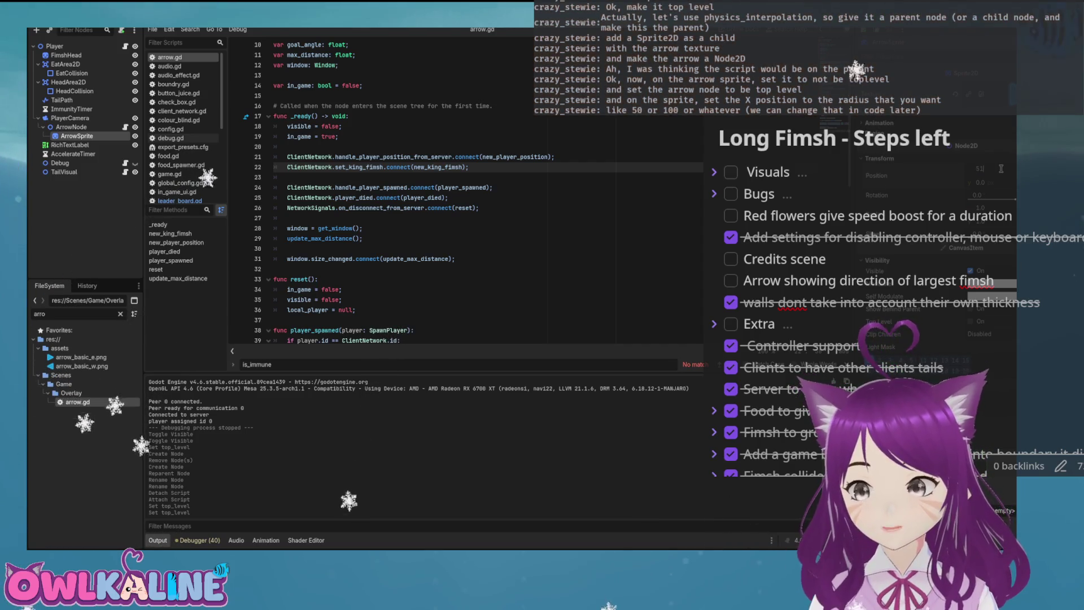
text(0.0)
key(Return)
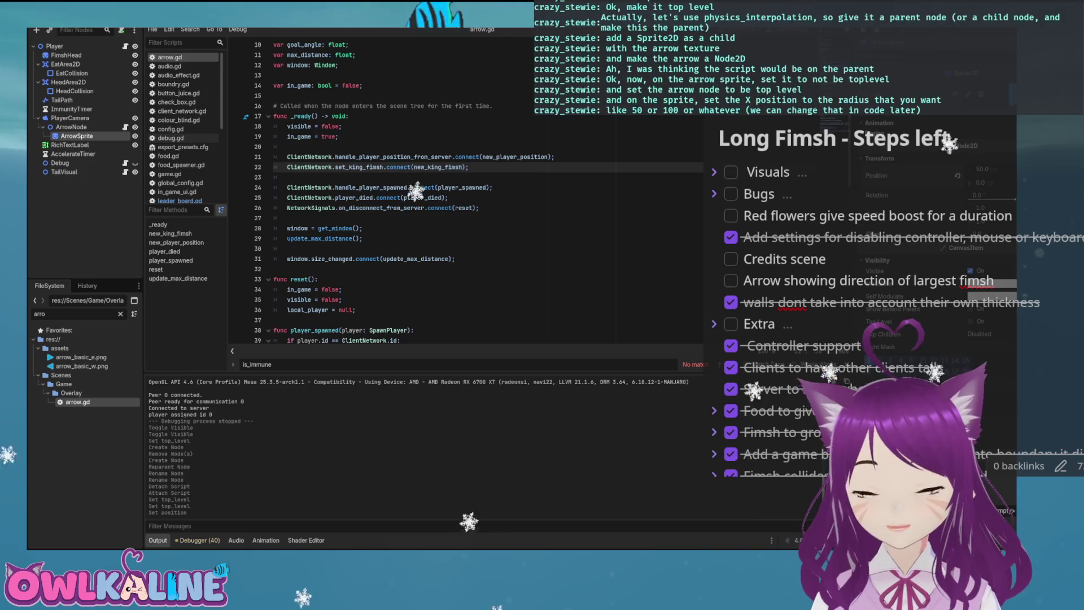
key(ctrl+F1)
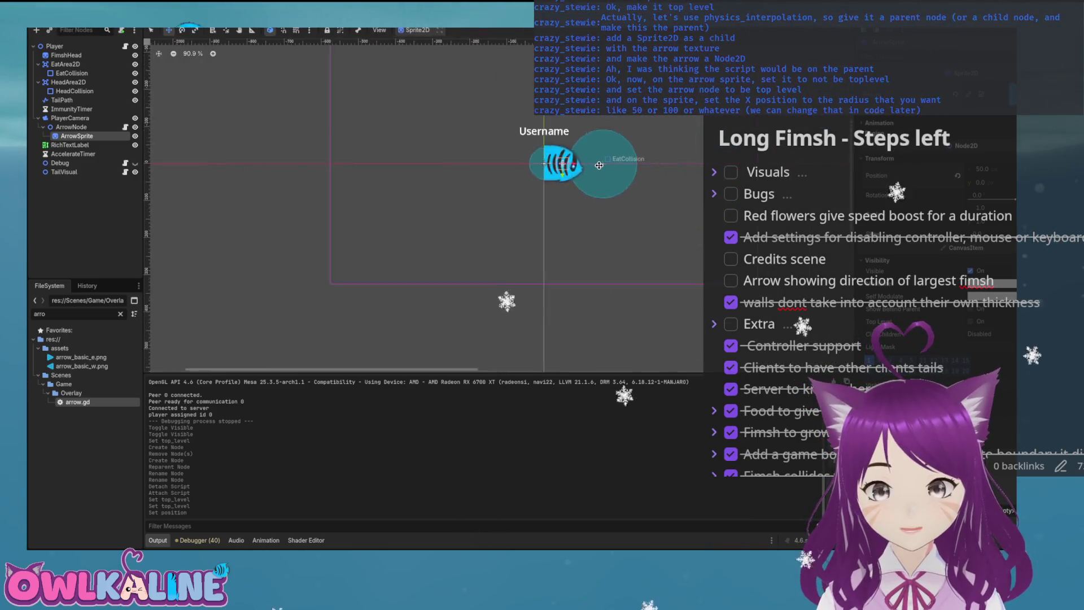
Step: Toggle the arrow's visibility and select the global_position lines 71–72 in ArrowNode's script
scroll(599, 165, up, 5)
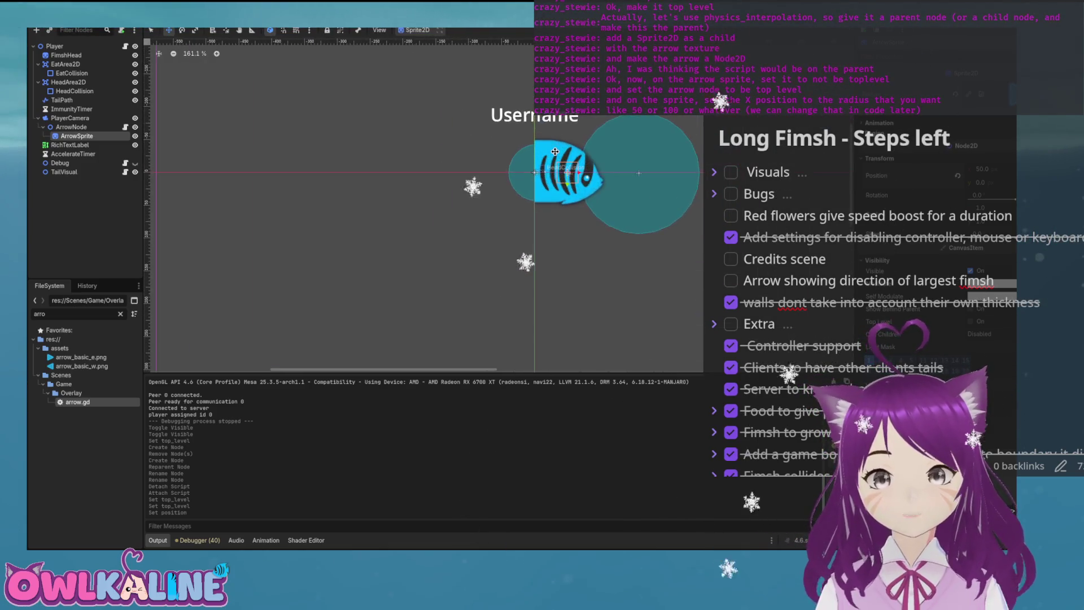
click(135, 136)
click(135, 136)
click(134, 136)
click(135, 137)
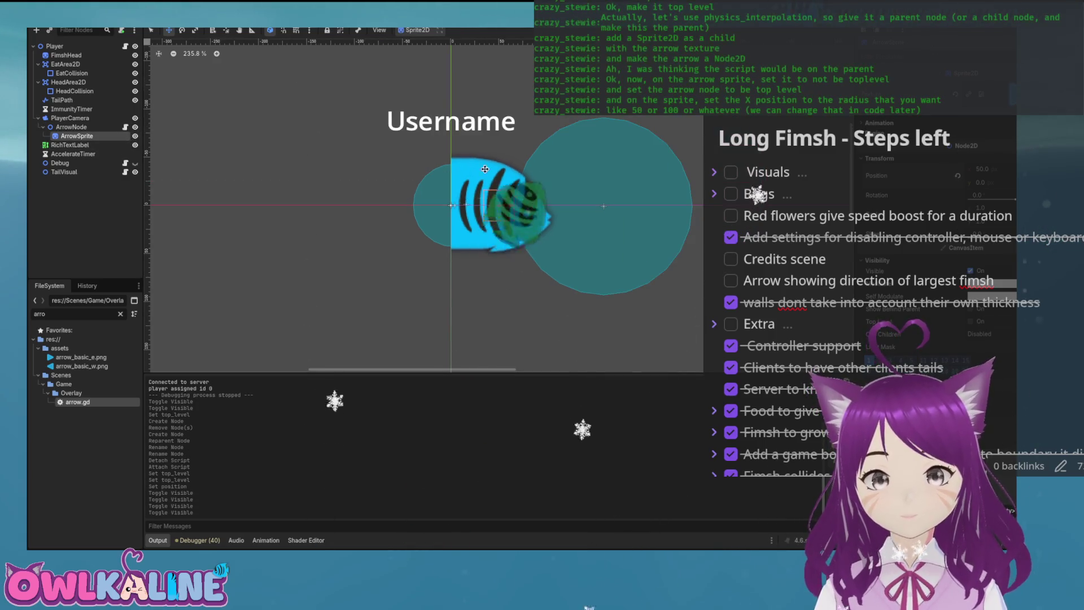
scroll(486, 168, down, 2)
click(125, 127)
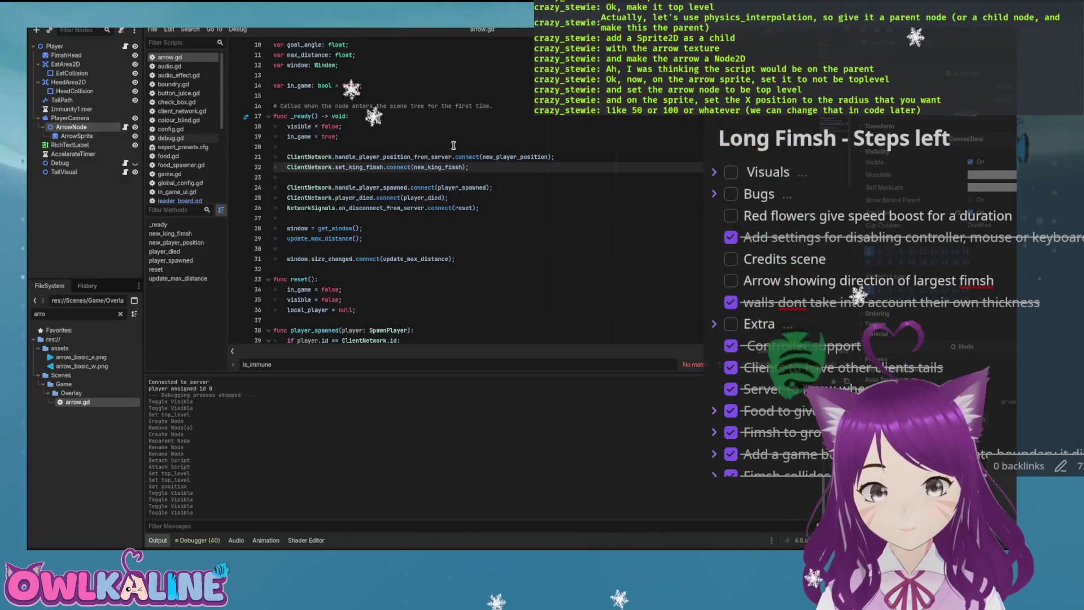
scroll(480, 223, down, 14)
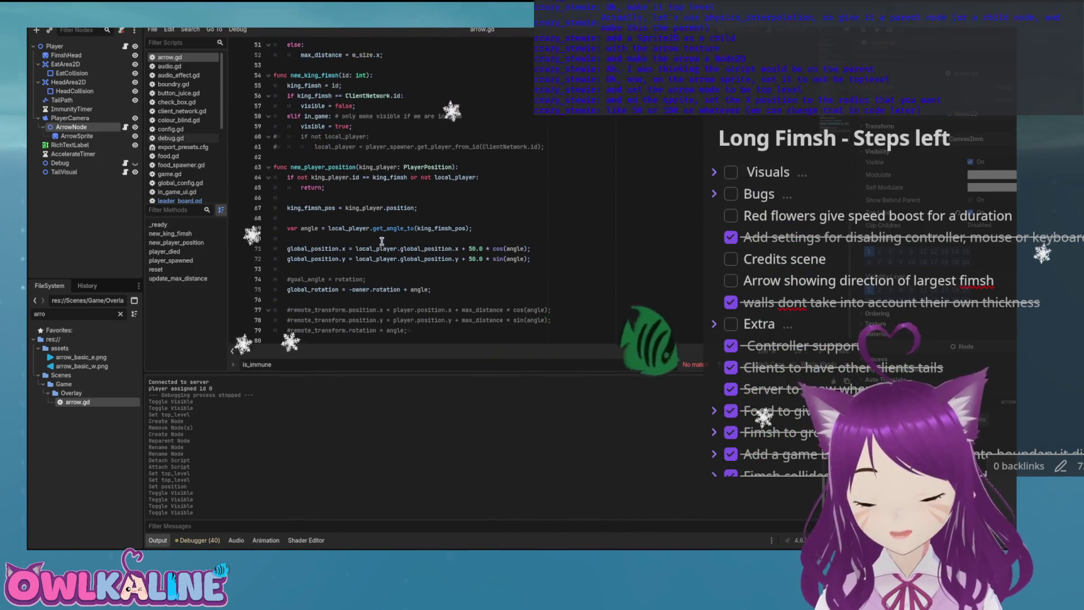
drag(275, 248, 274, 268)
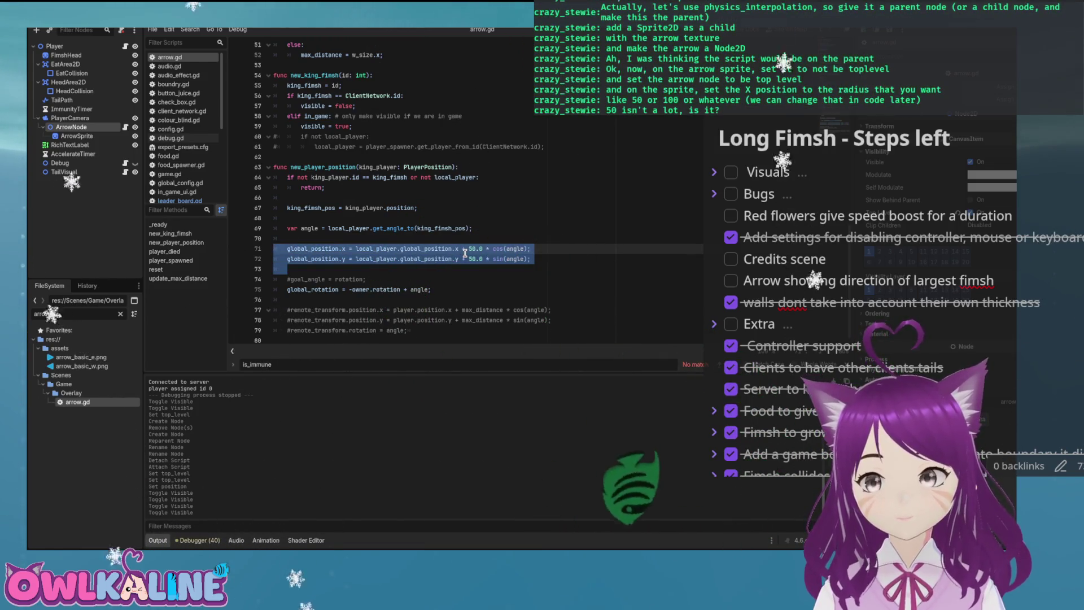
Step: In the 2D view, hide the FimshHead sprite and set ArrowSprite's X position to 240
key(ctrl+F1)
scroll(473, 191, up, 4)
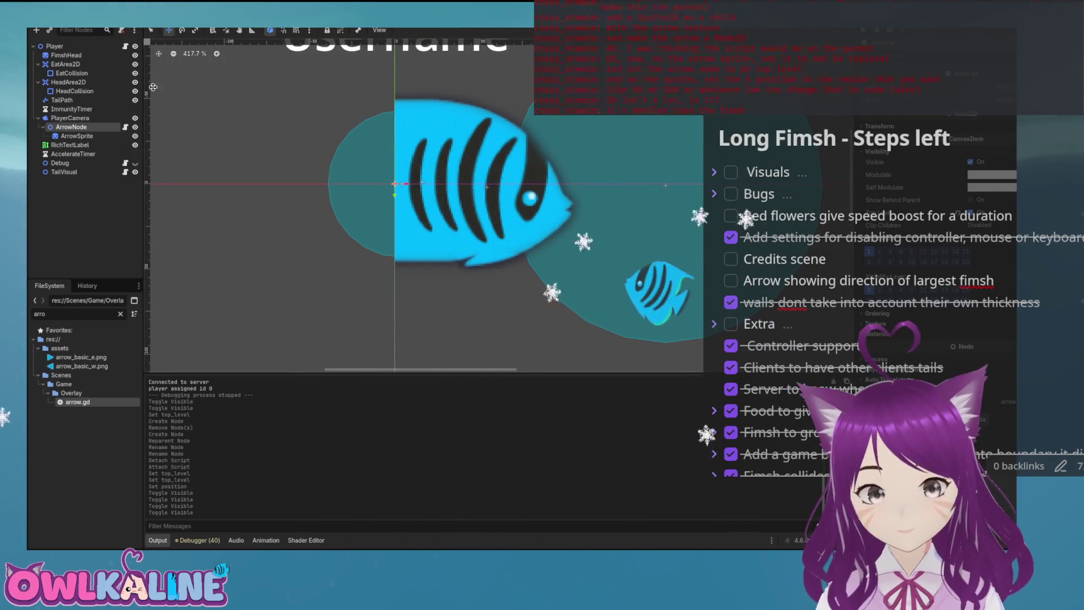
click(135, 55)
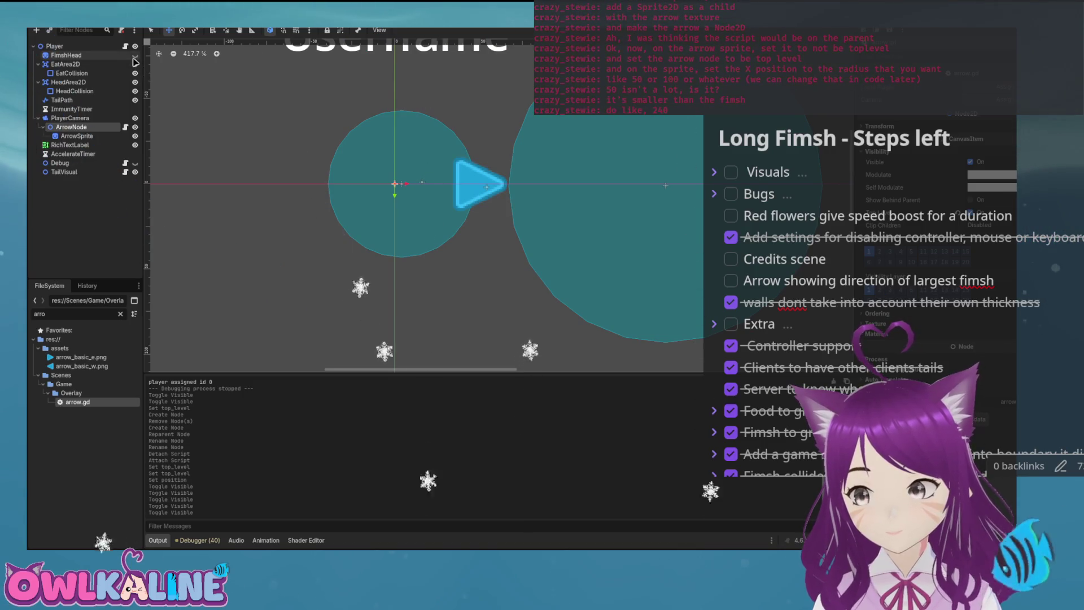
click(77, 134)
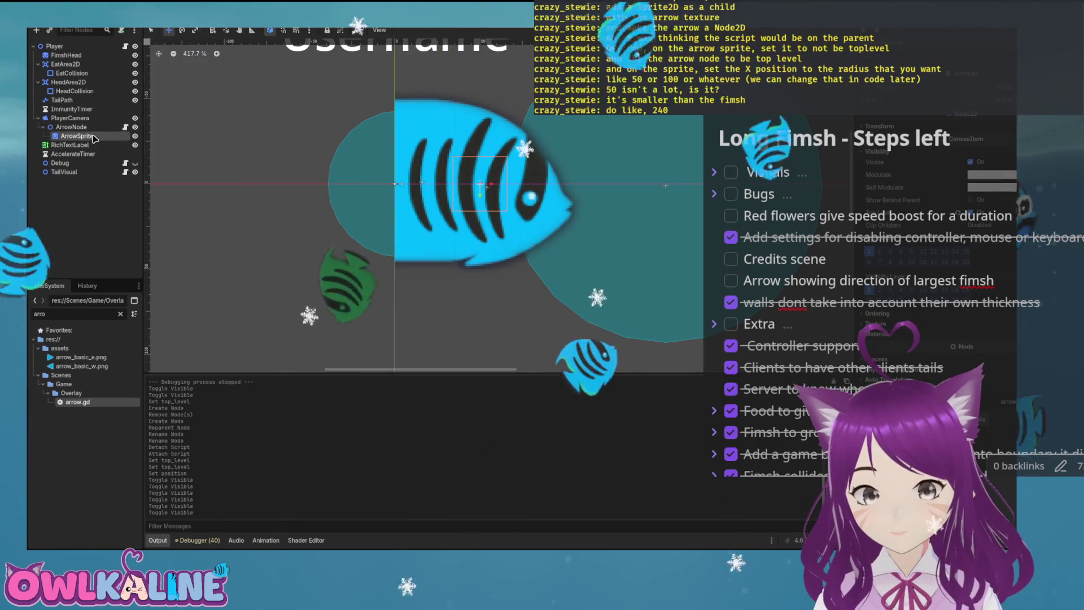
text(240)
key(Return)
scroll(592, 184, down, 3)
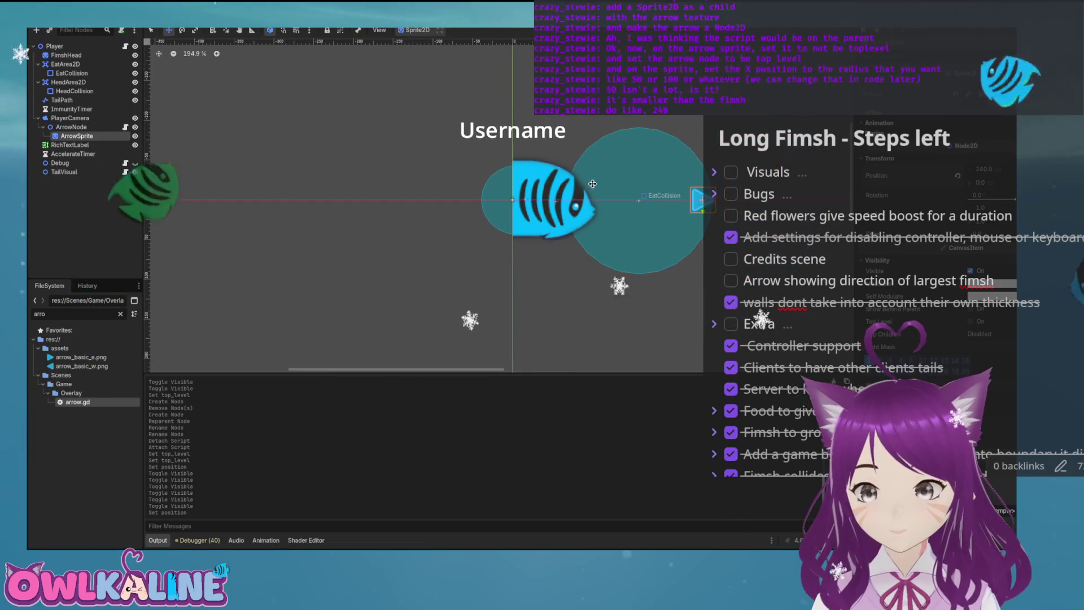
drag(593, 183, 536, 199)
Step: Assign Player as ArrowNode's local_player, save the scene, and select arrow.gd's commented remote_transform lines
click(109, 128)
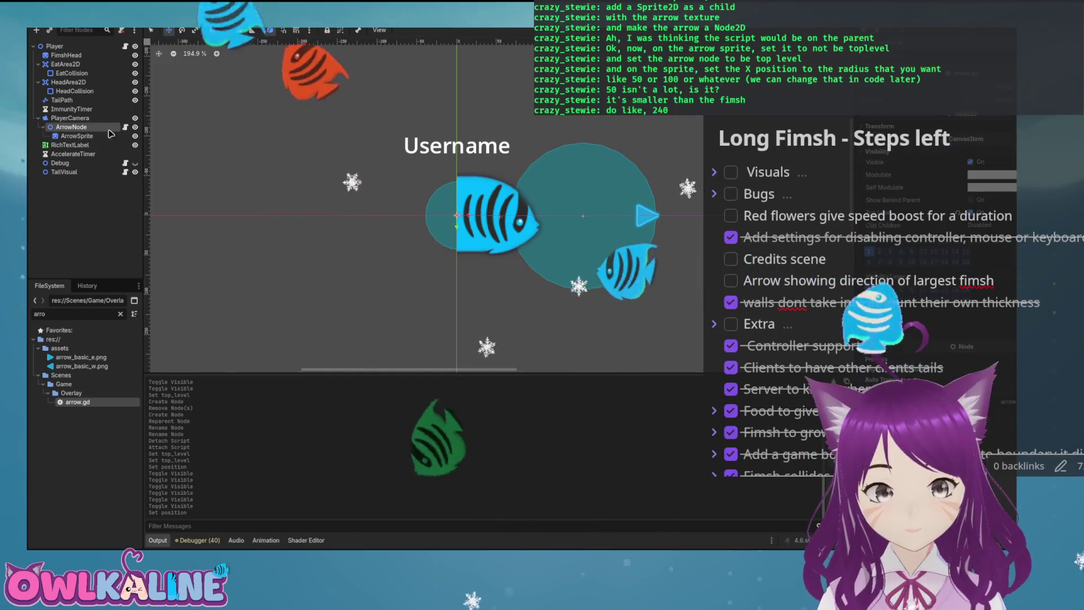
click(115, 47)
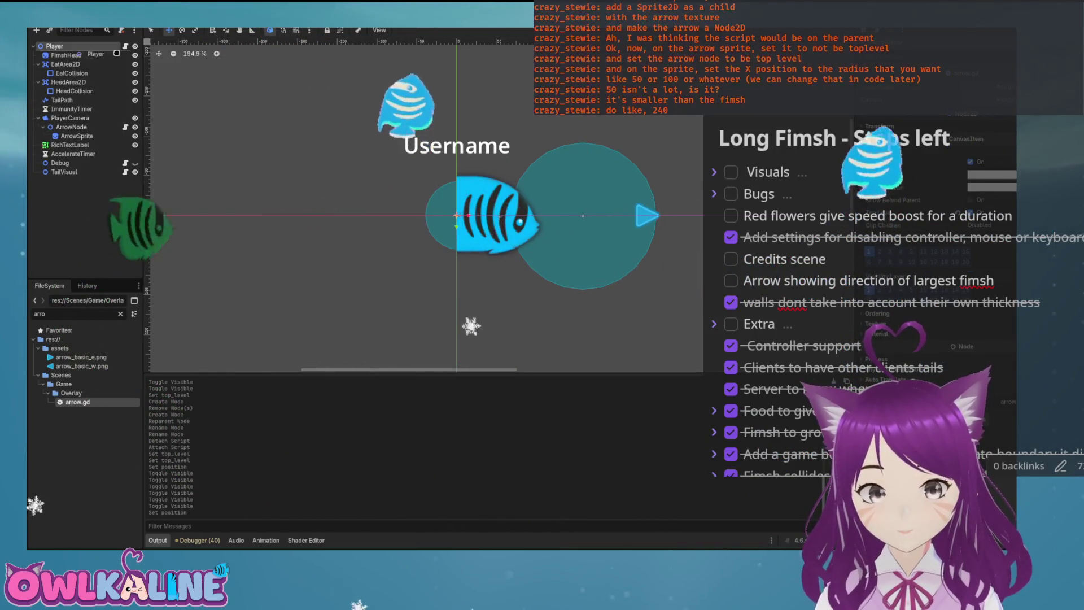
drag(117, 53, 972, 84)
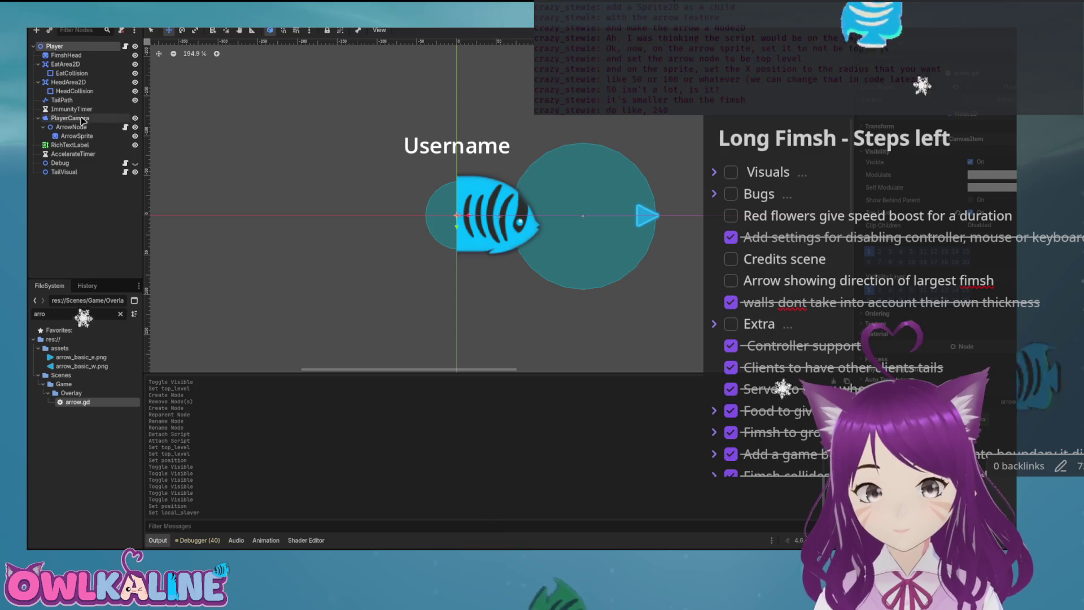
key(ctrl+s)
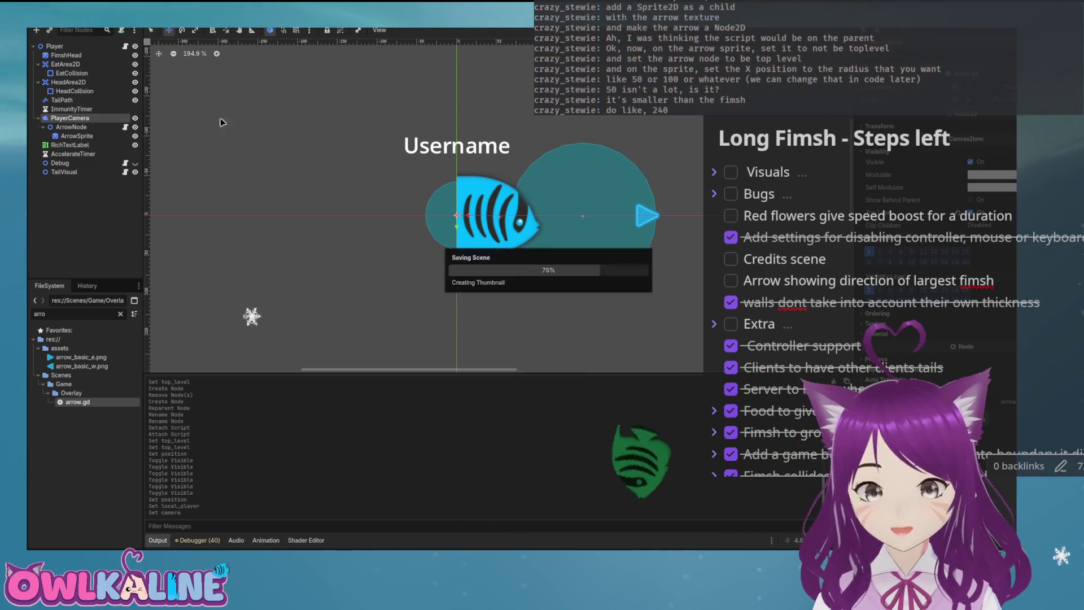
click(125, 127)
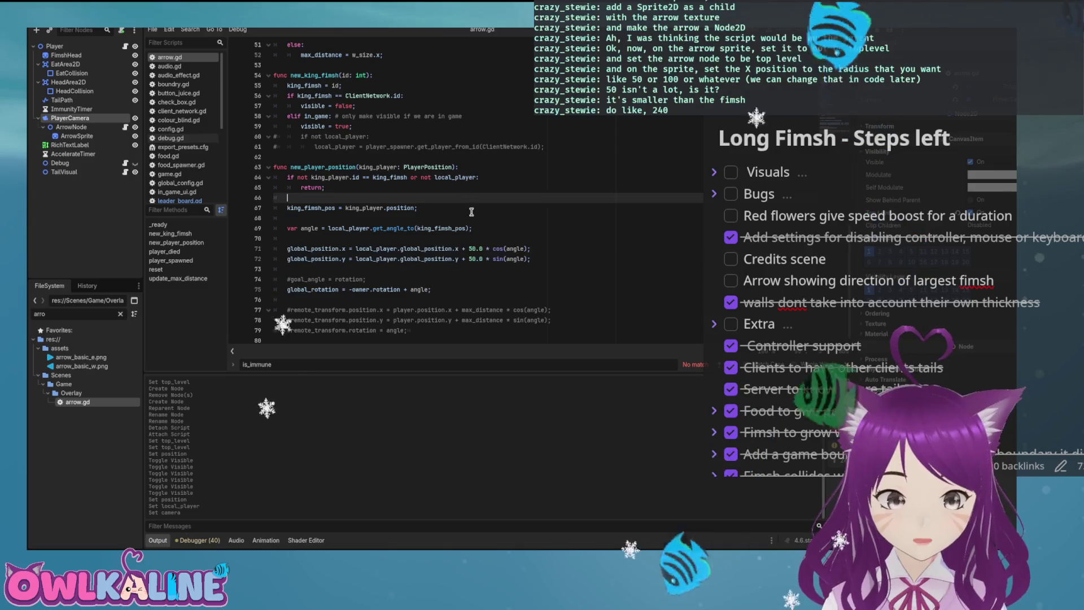
mouse_move(411, 331)
mouse_down()
mouse_move(339, 320)
mouse_move(332, 296)
mouse_up()
Step: Delete the commented remote_transform lines from arrow.gd
key(Delete)
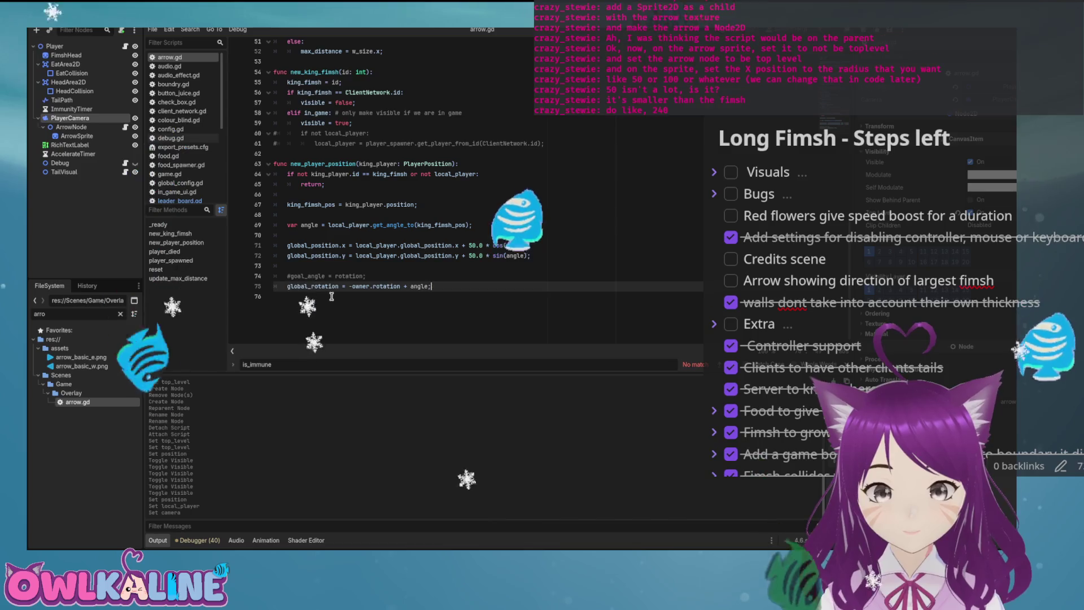
key(Up)
key(Up)
key(End)
key(shift+Home)
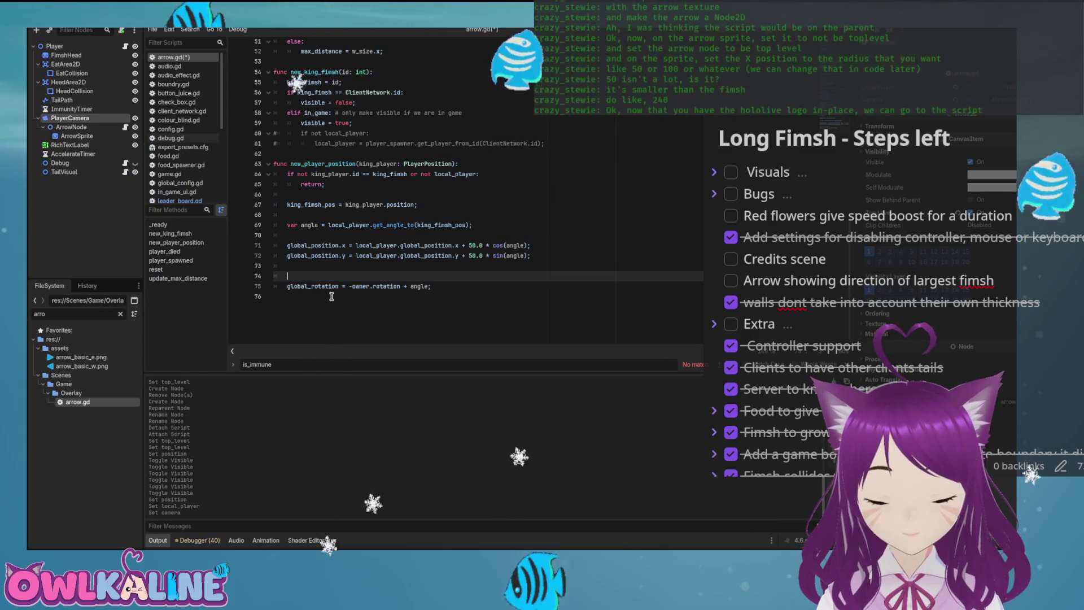
Step: Comment out the two global_position assignment lines and save arrow.gd
key(Up)
key(Up)
key(Up)
key(Home)
key(shift+Down)
key(shift+End)
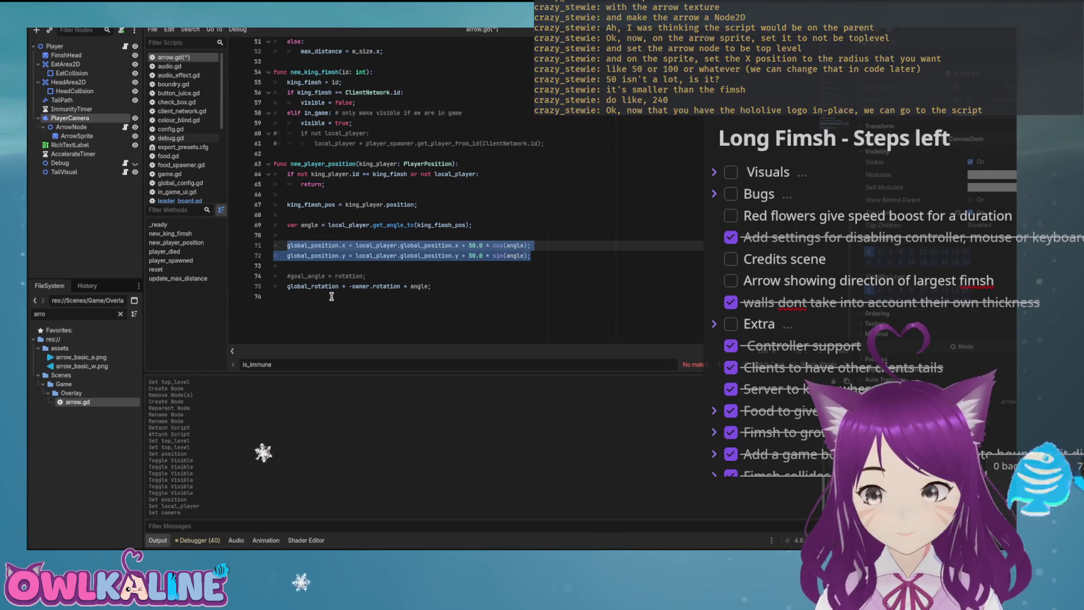
text(#)
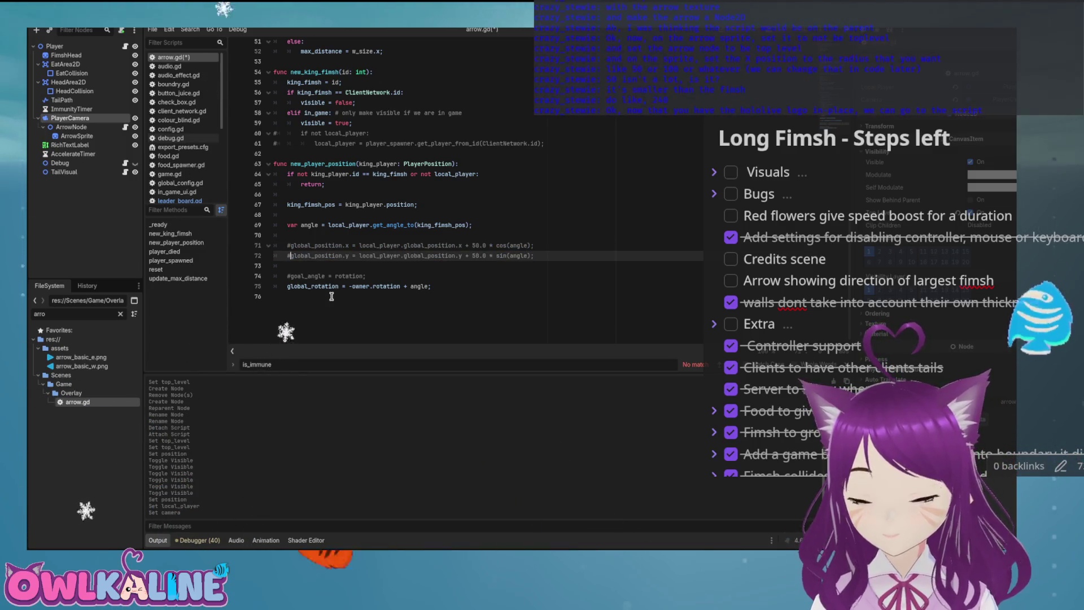
key(ctrl+s)
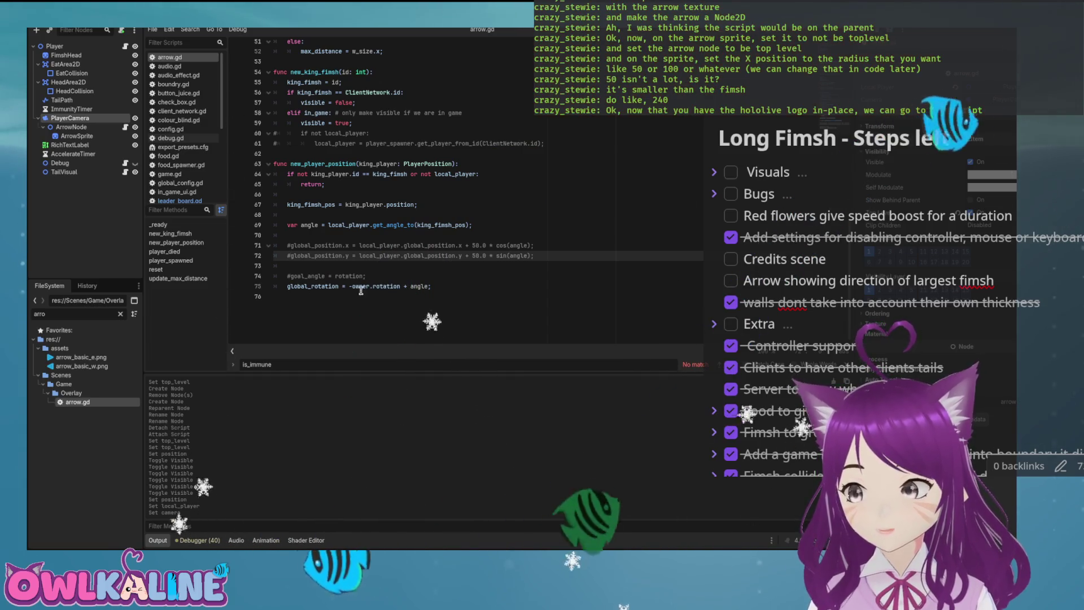
click(377, 235)
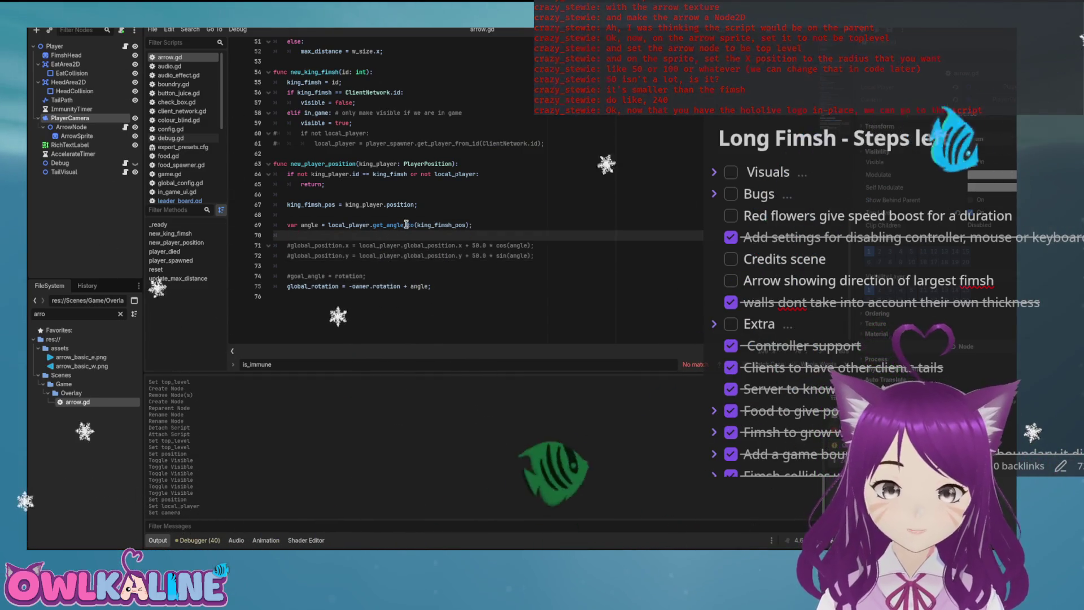
click(403, 226)
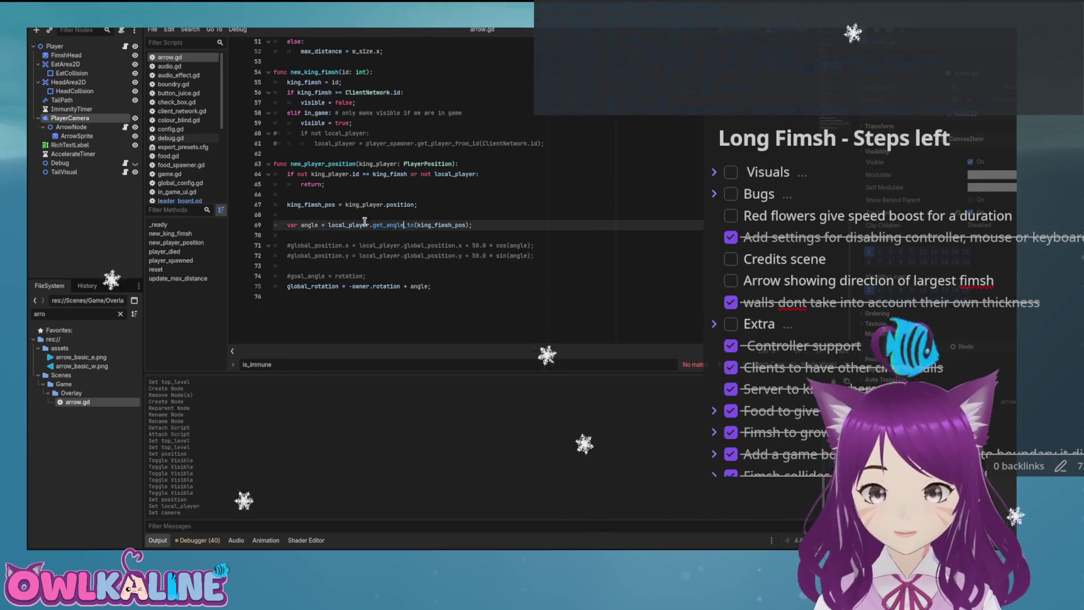
scroll(395, 238, up, 2)
click(495, 255)
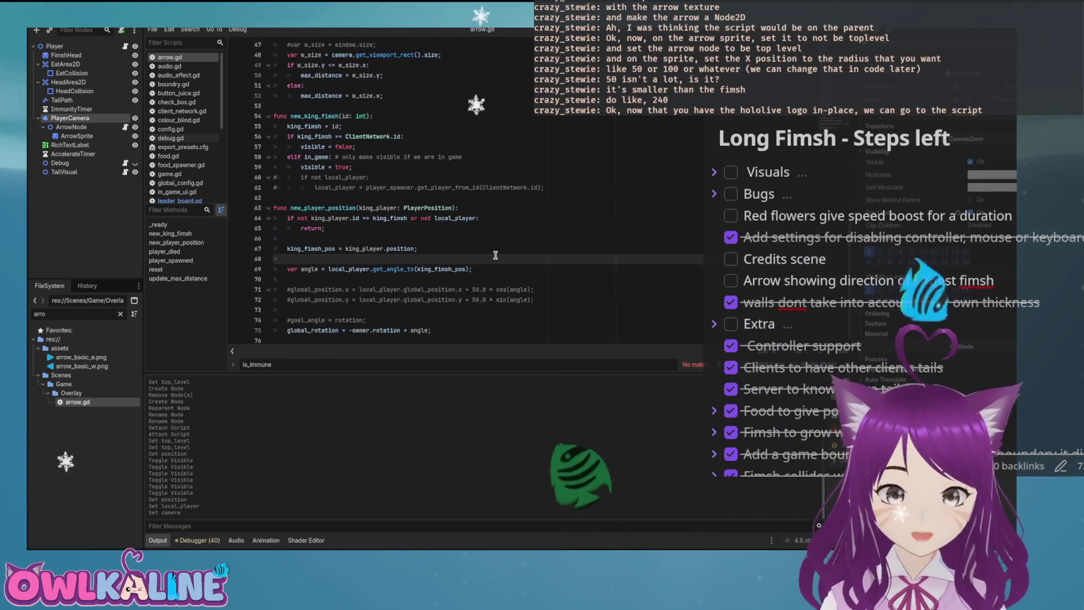
scroll(496, 256, up, 15)
scroll(635, 237, down, 15)
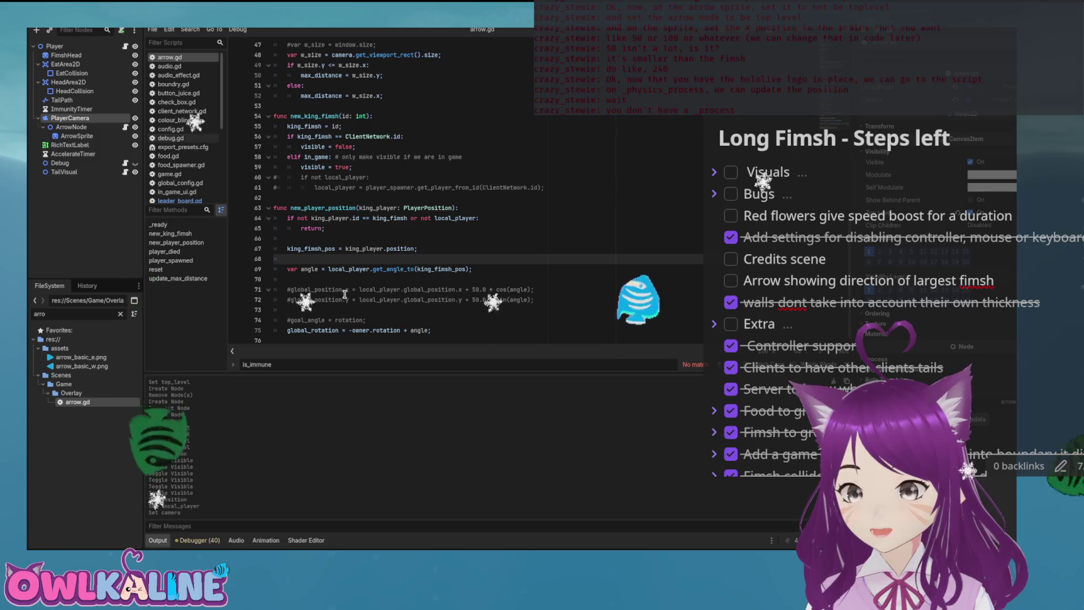
drag(363, 320, 287, 320)
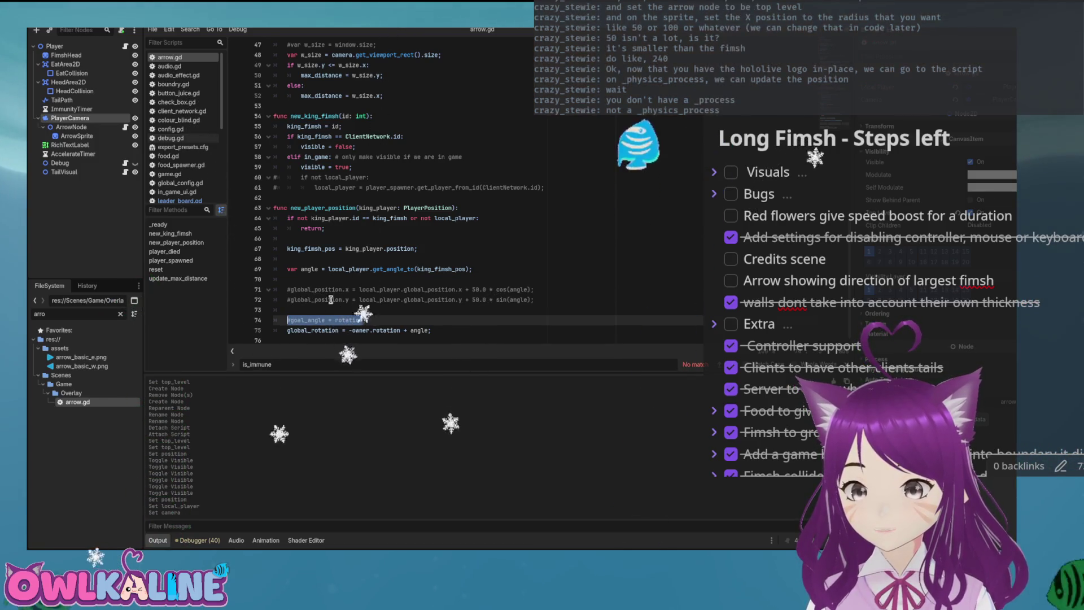
double_click(307, 320)
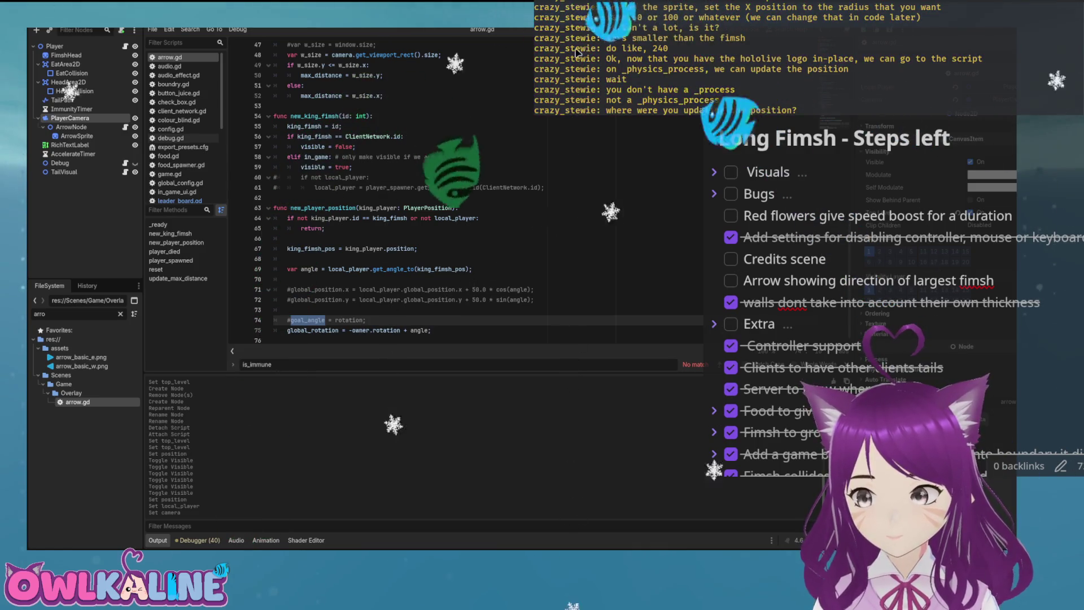
drag(360, 208, 459, 208)
mouse_move(366, 208)
mouse_down()
mouse_move(423, 208)
mouse_move(370, 208)
mouse_up()
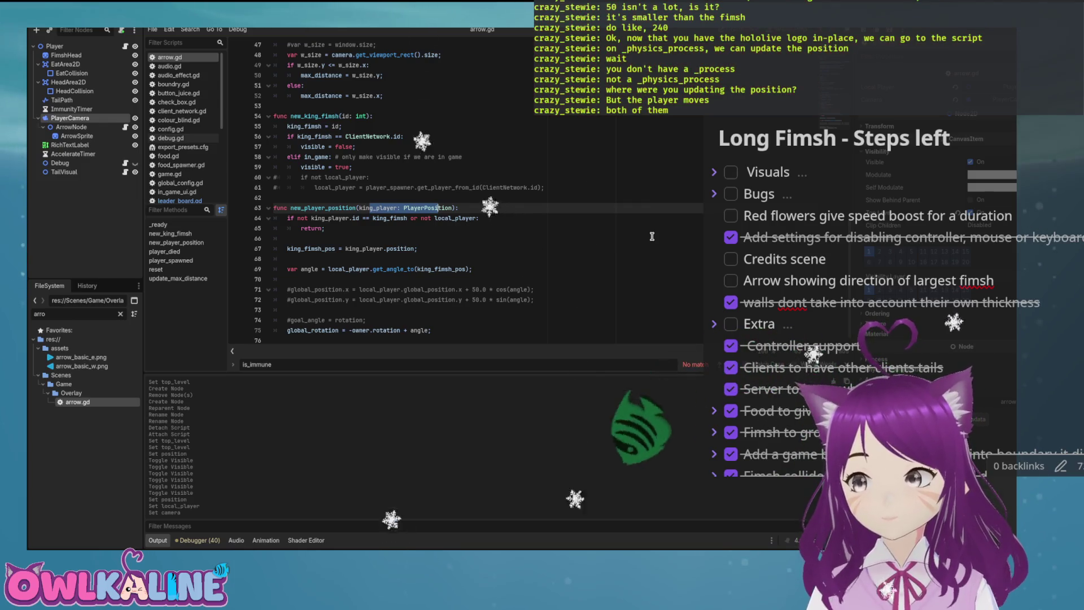
Step: Scroll through arrow.gd's rotation code, select ArrowNode, and switch to the Game scene
scroll(426, 130, up, 15)
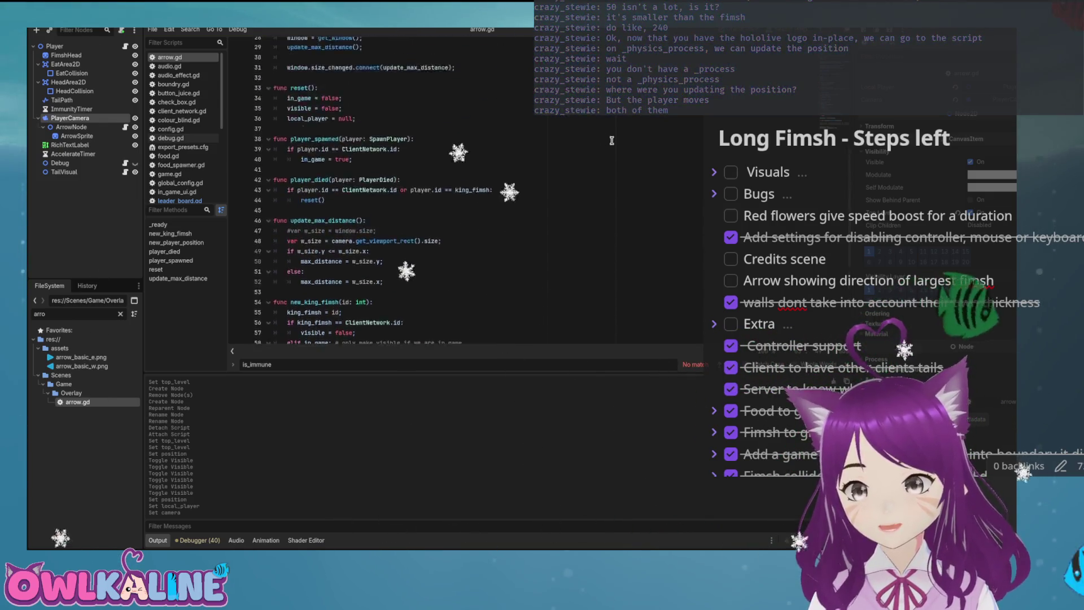
scroll(426, 130, down, 15)
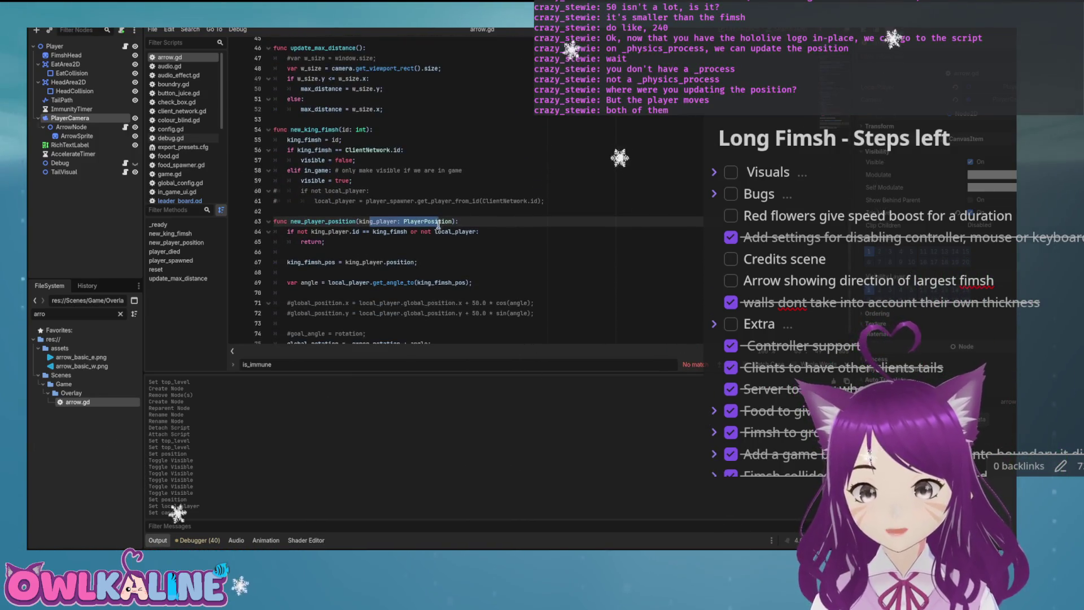
scroll(413, 233, down, 1)
scroll(391, 241, up, 1)
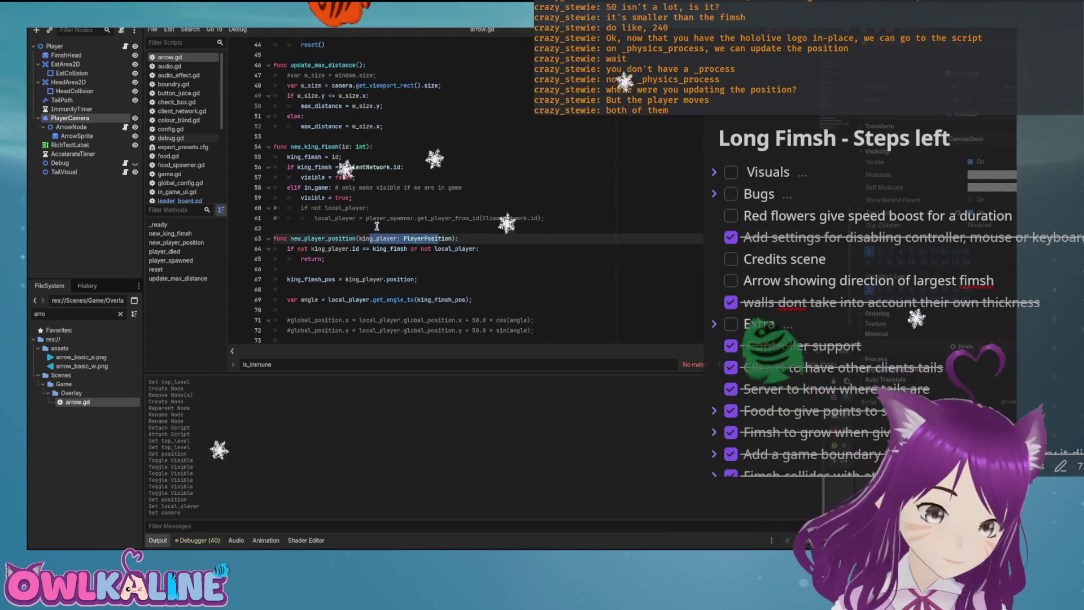
scroll(447, 262, down, 1)
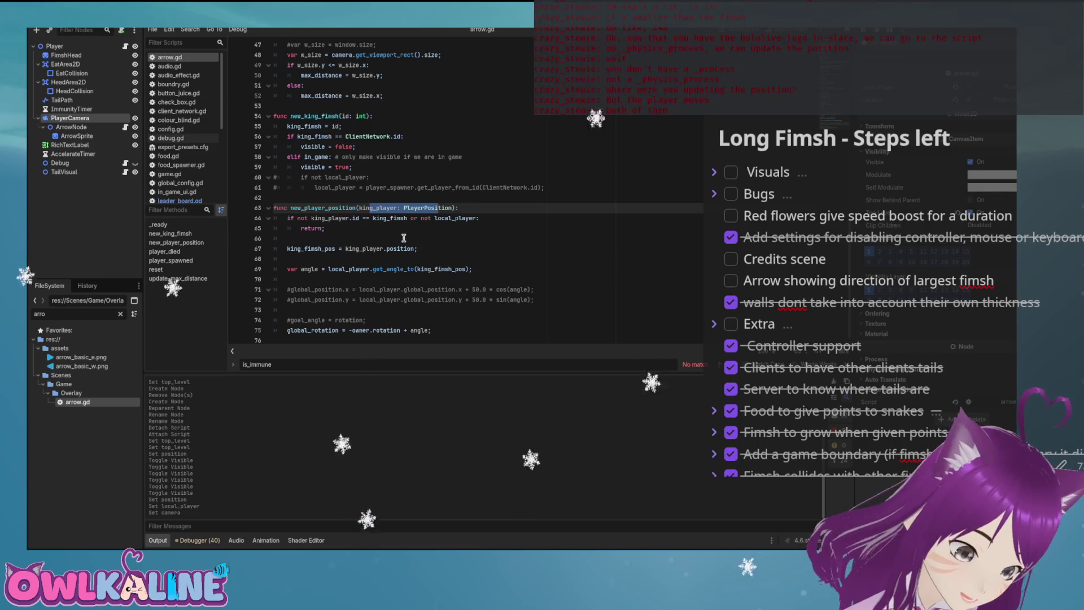
scroll(420, 265, up, 15)
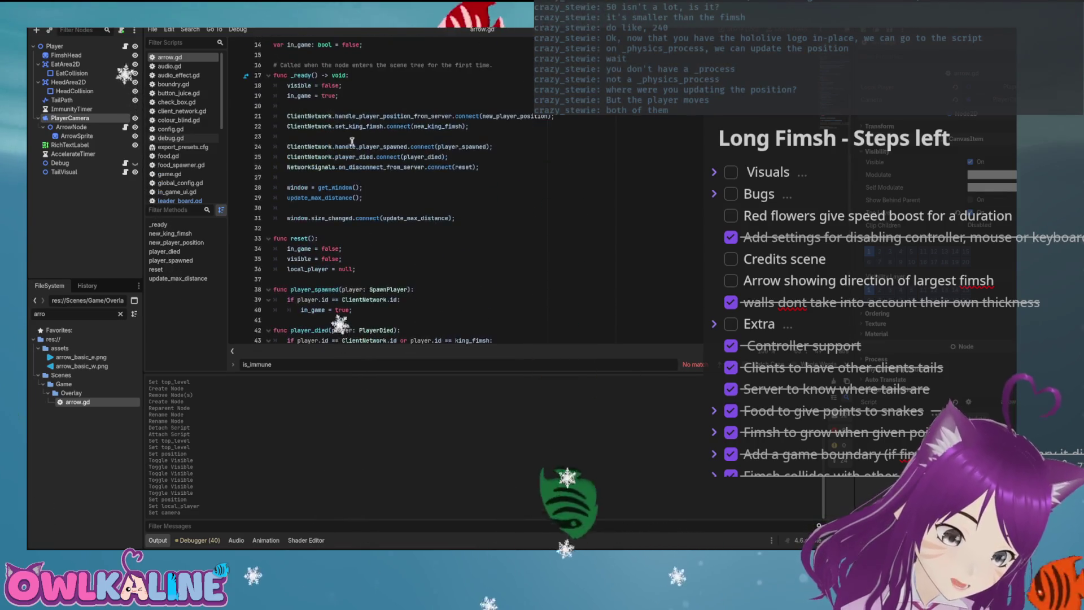
scroll(396, 169, down, 5)
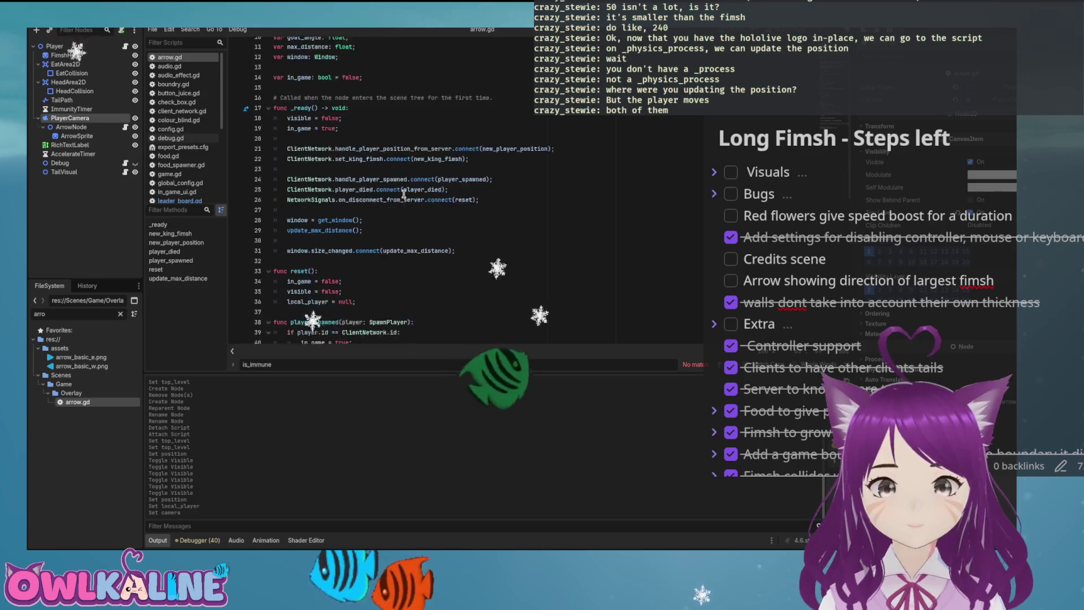
scroll(378, 186, down, 7)
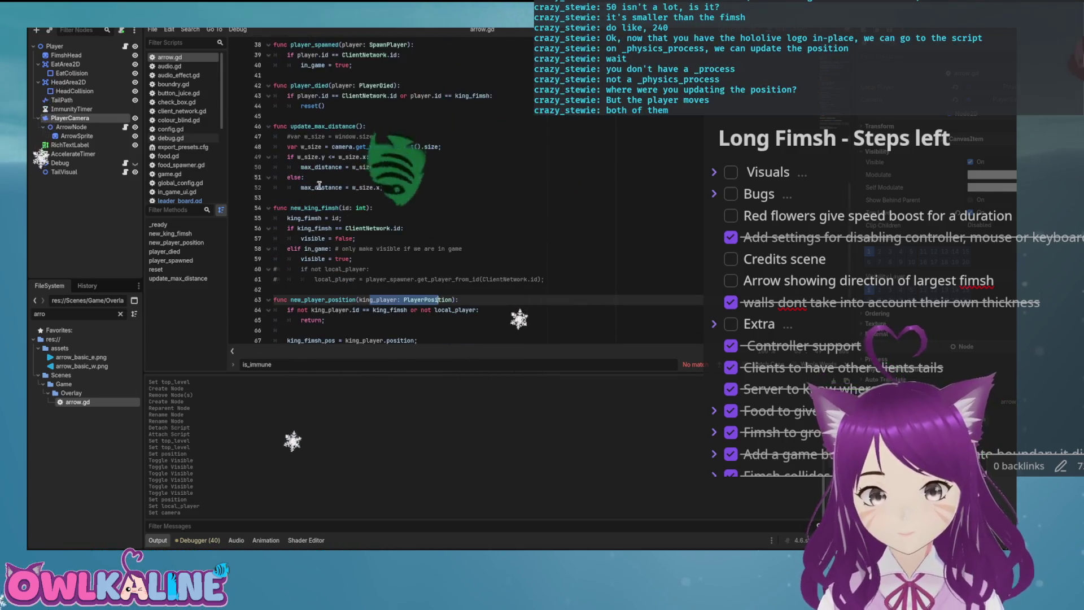
click(86, 127)
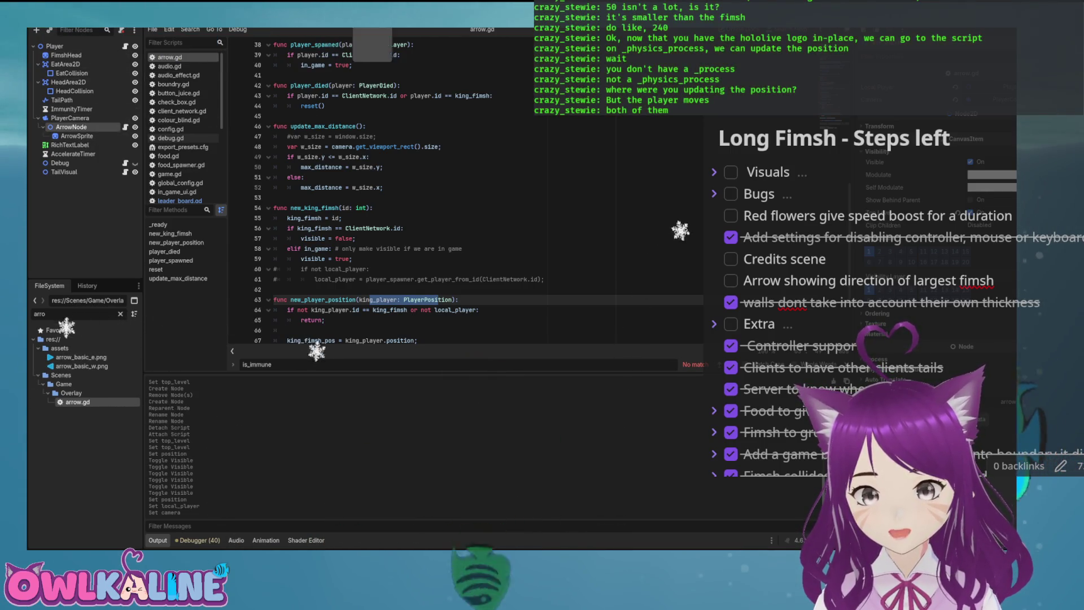
click(415, 28)
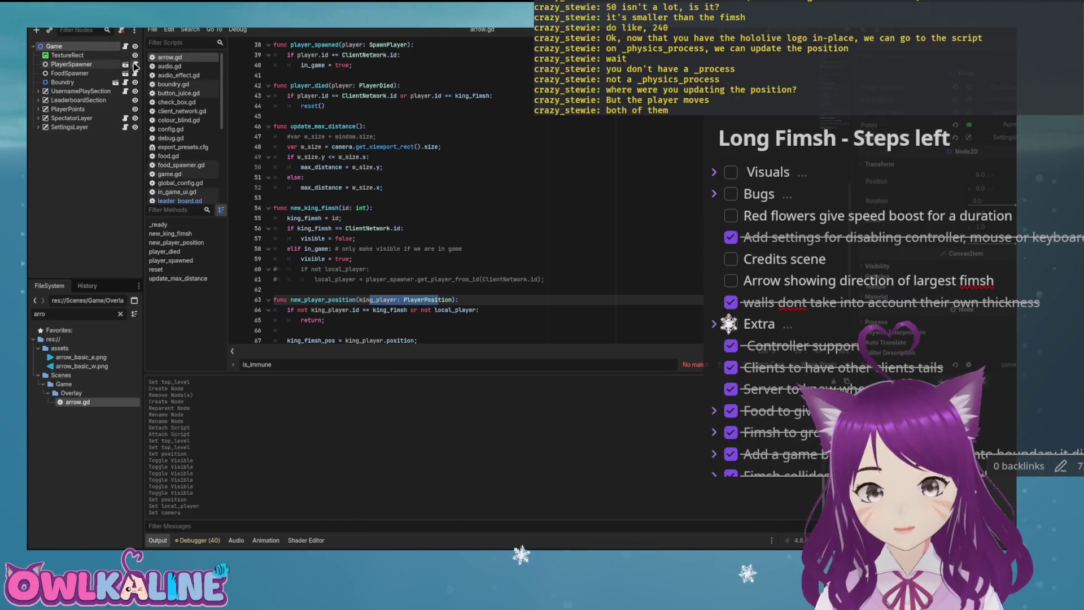
Step: Inspect the get_player_from_id function in PlayerSpawner's script
click(124, 63)
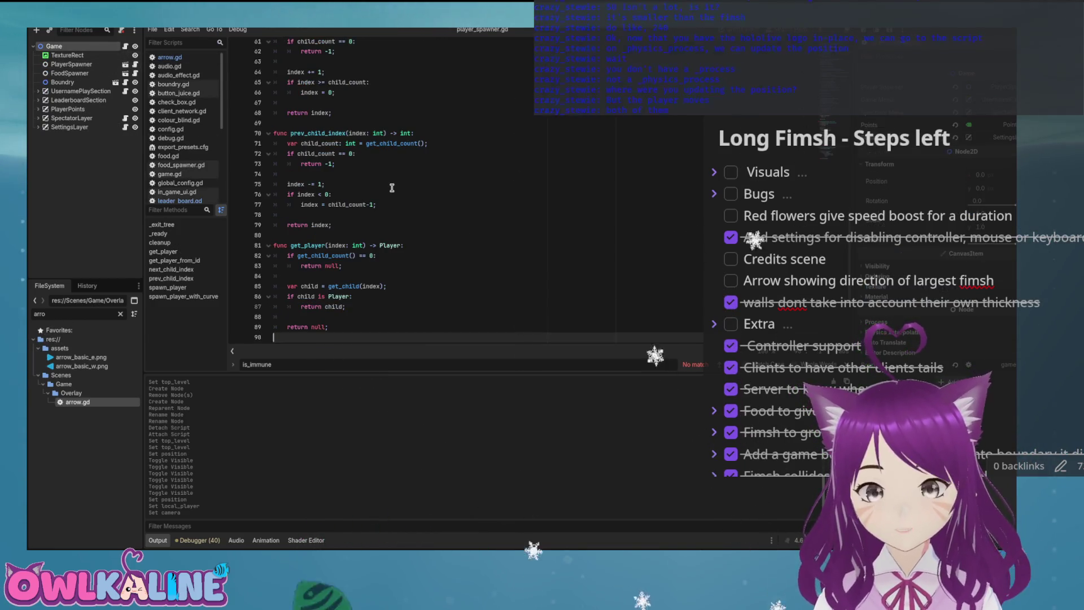
scroll(424, 194, up, 1)
scroll(461, 194, up, 1)
scroll(493, 200, up, 4)
scroll(480, 195, down, 5)
scroll(406, 209, down, 5)
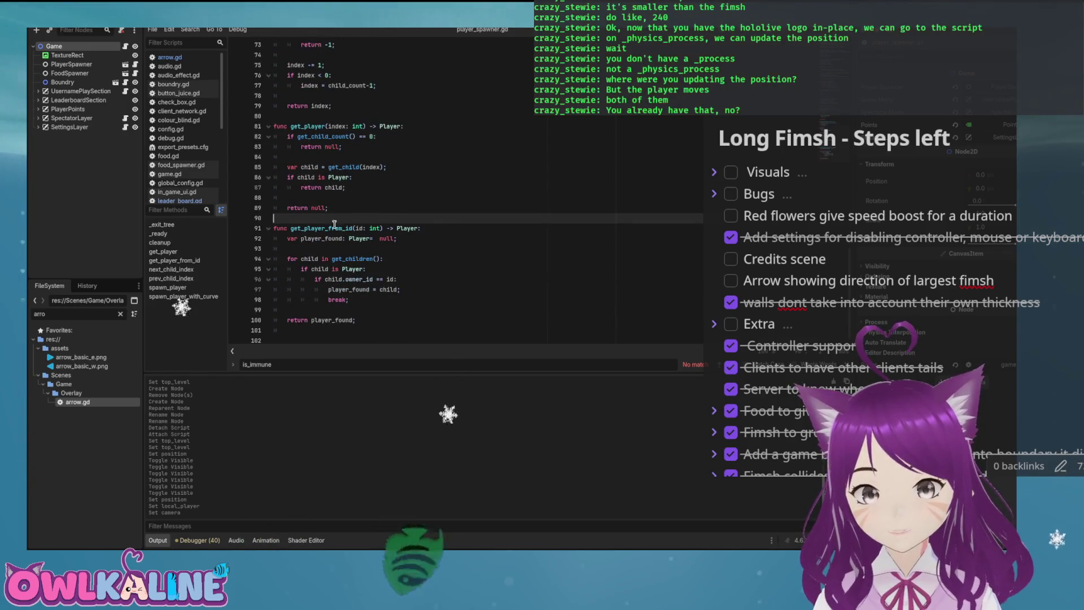
double_click(329, 228)
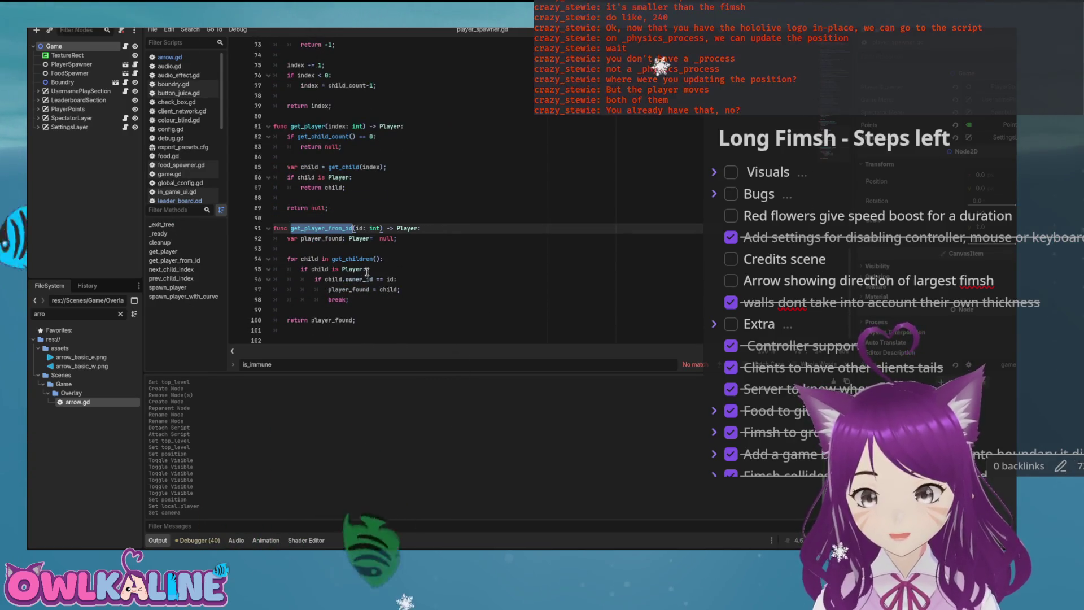
mouse_move(381, 320)
mouse_down()
mouse_move(276, 238)
mouse_move(247, 230)
mouse_up()
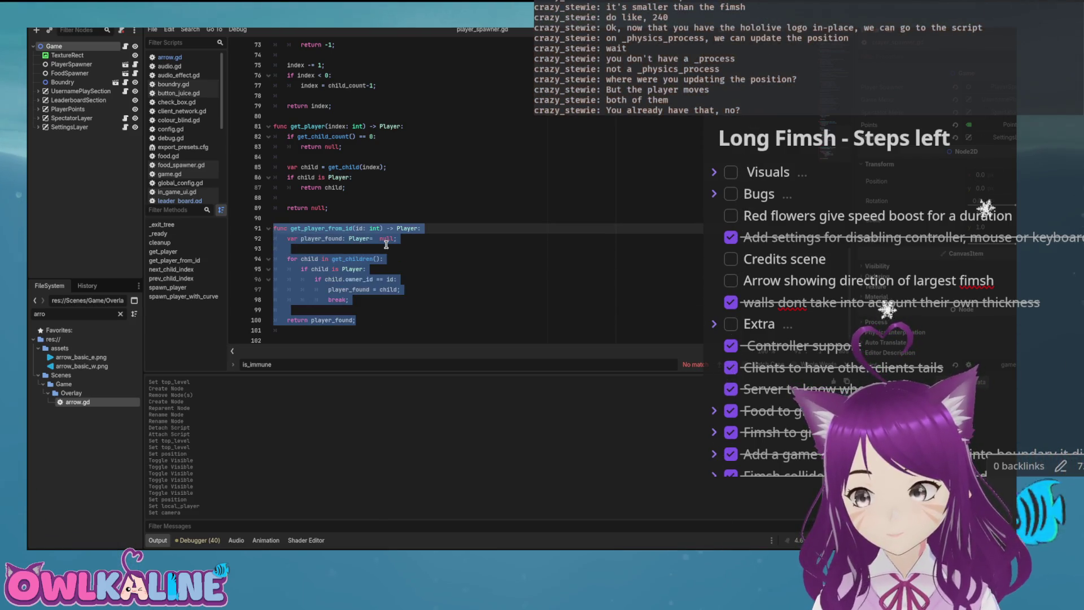
click(422, 249)
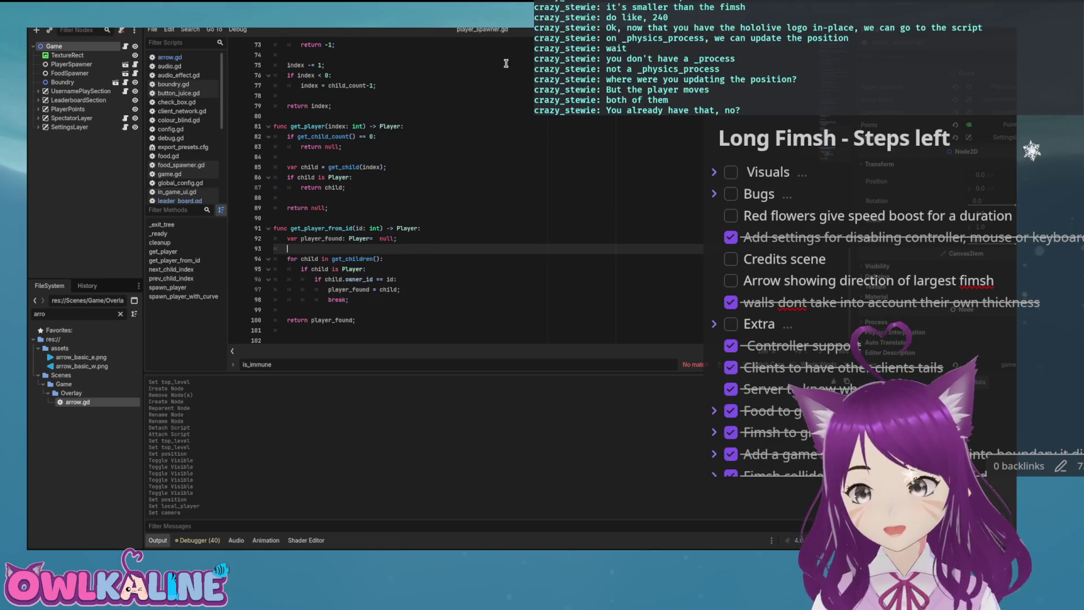
Step: Switch to the Player scene and open arrow.gd at new_player_position
key(ctrl+Tab)
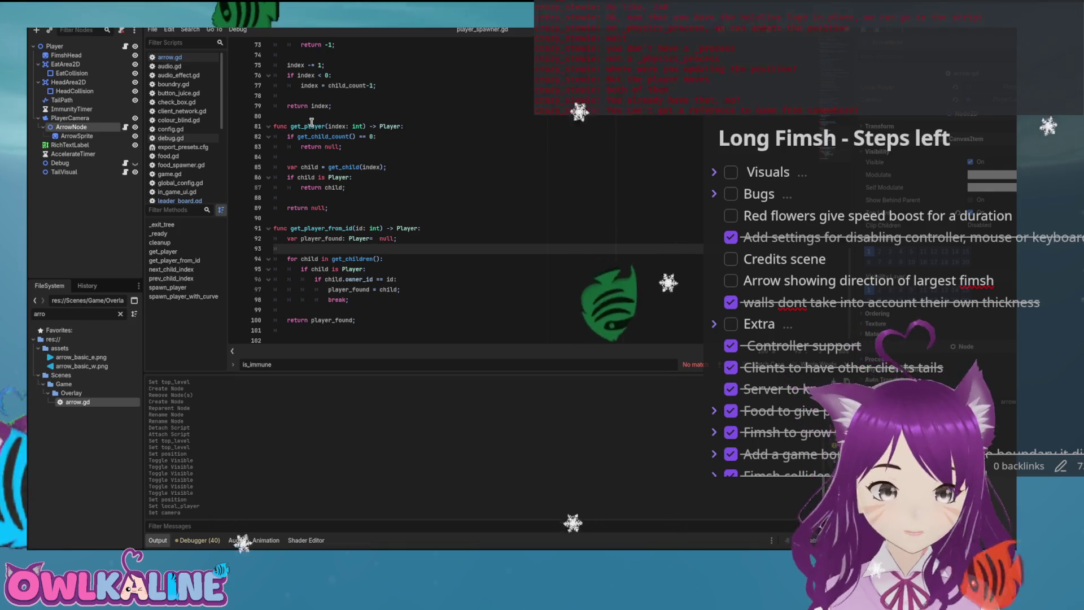
click(421, 146)
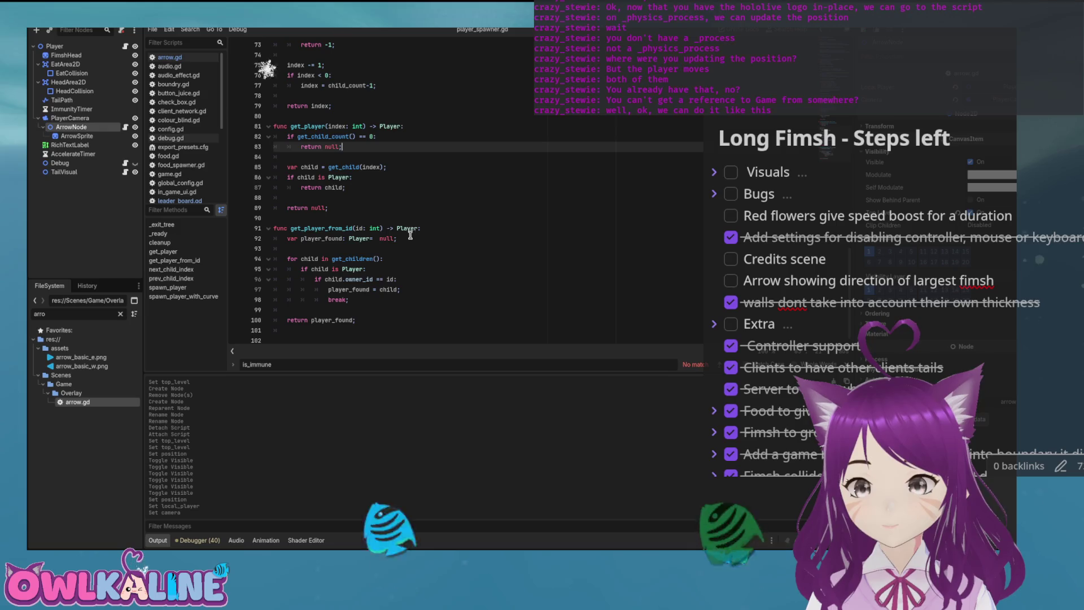
click(125, 128)
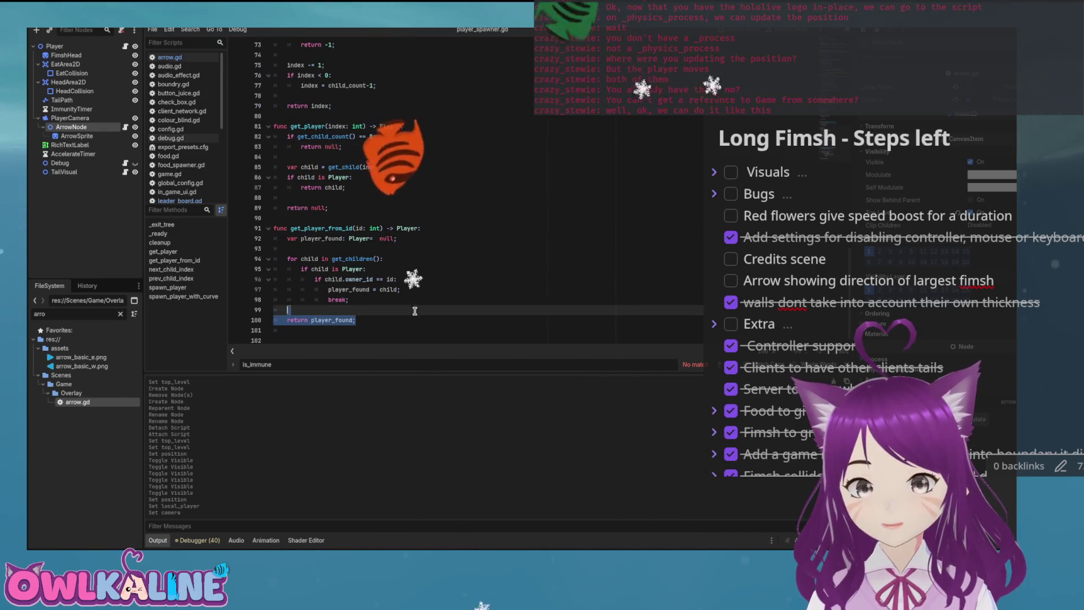
scroll(410, 170, down, 3)
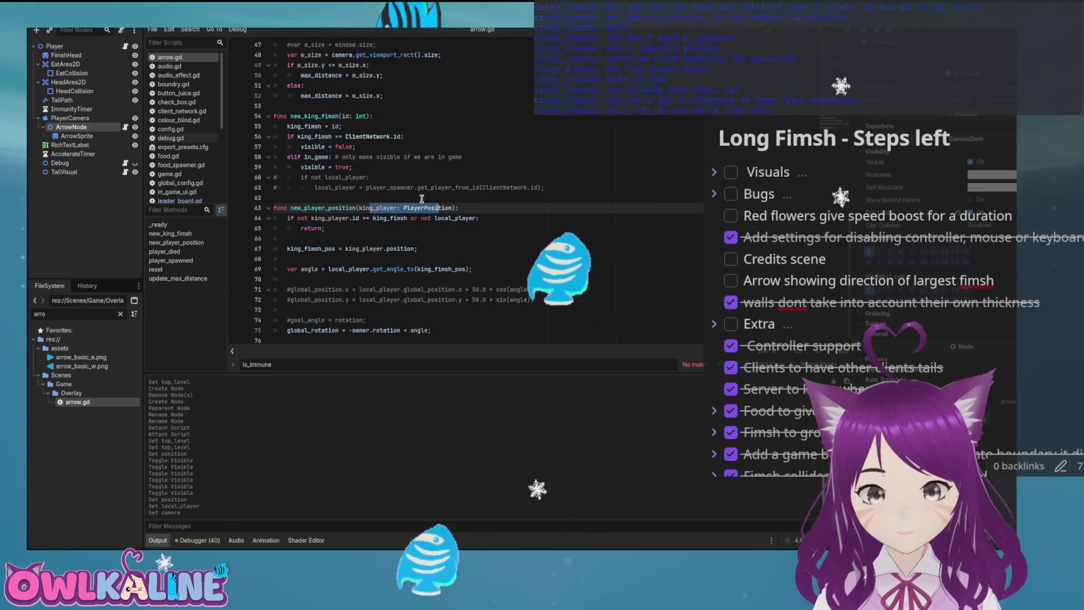
Step: Look through player.gd, return to arrow.gd, and switch back to the Game scene
click(388, 248)
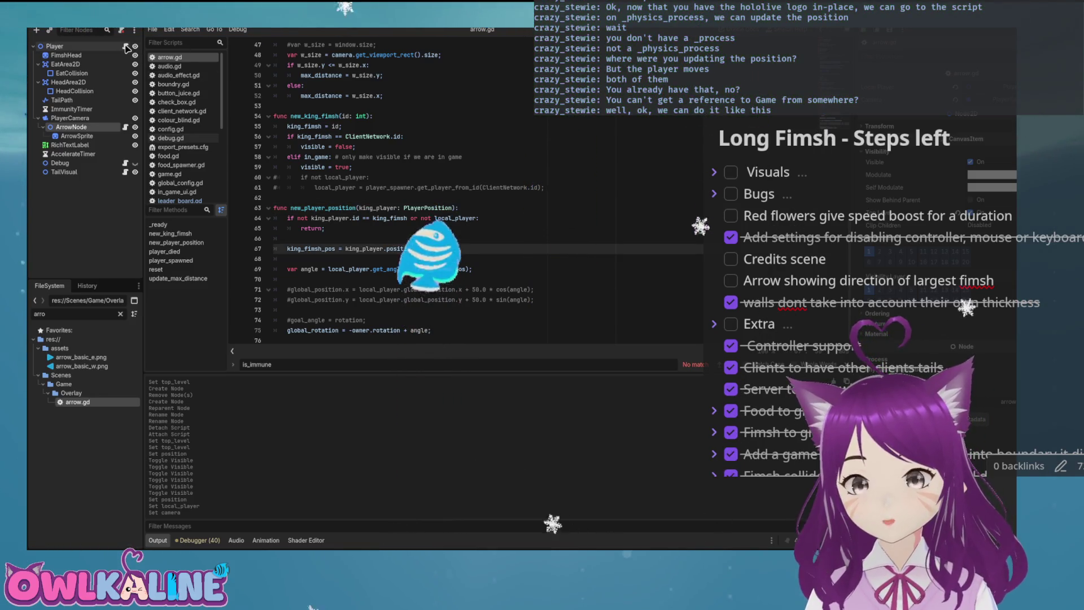
click(125, 46)
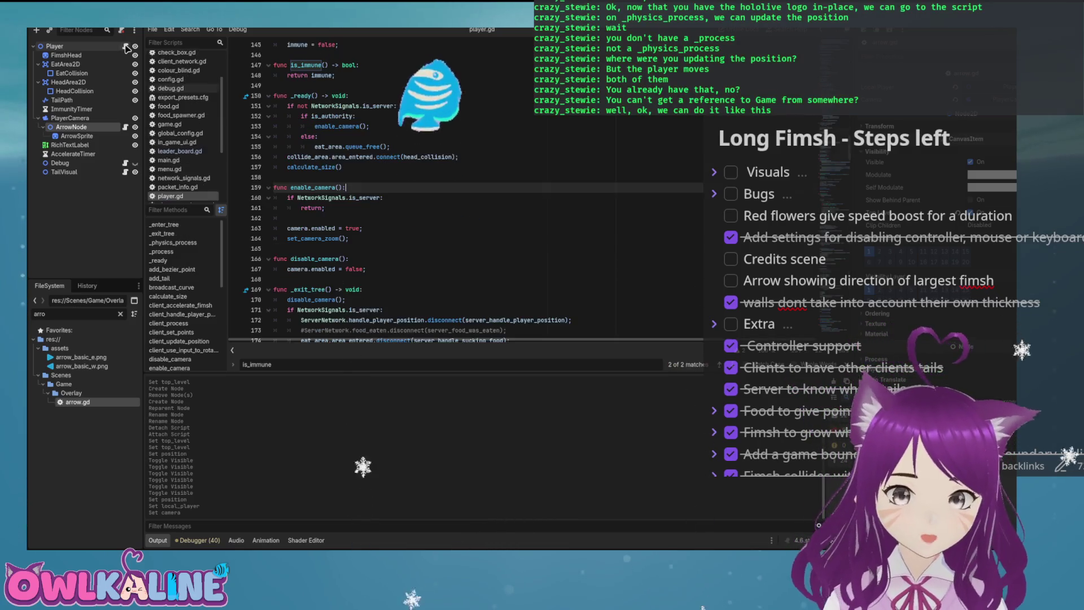
scroll(332, 157, up, 20)
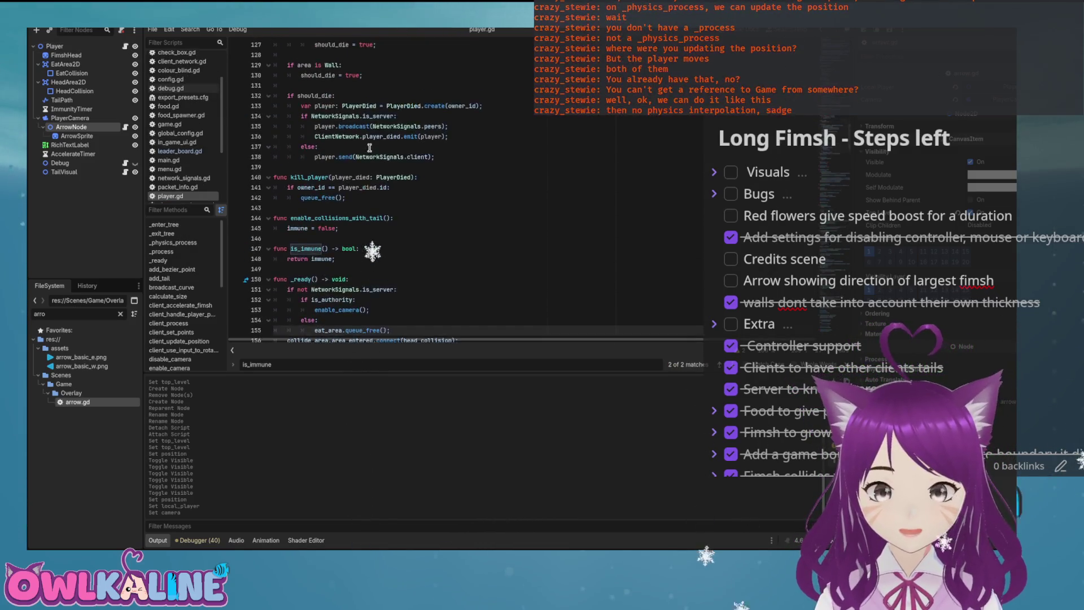
scroll(396, 186, down, 20)
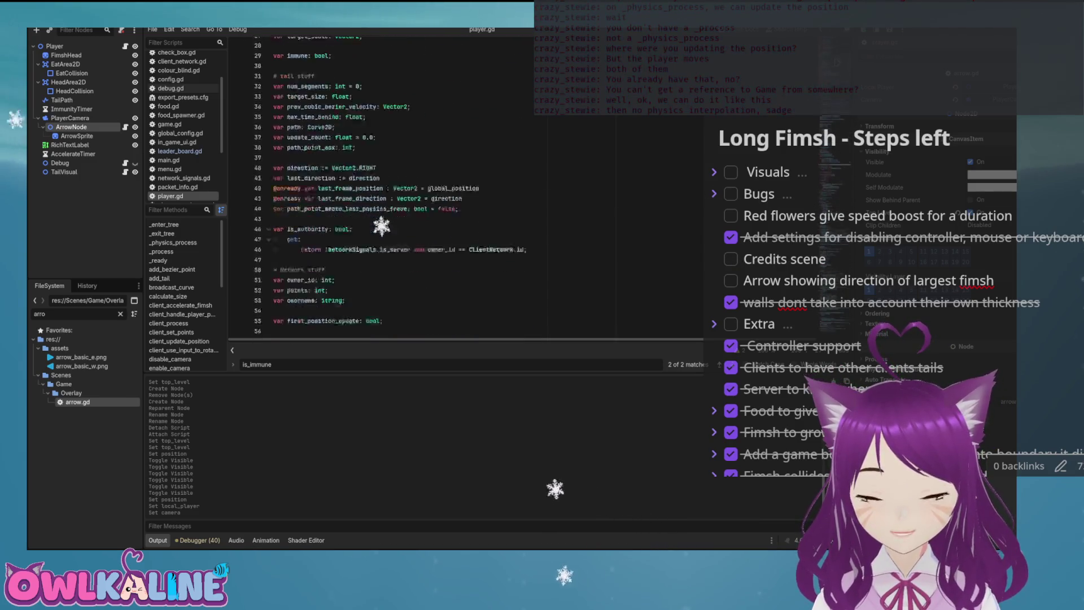
scroll(321, 160, down, 10)
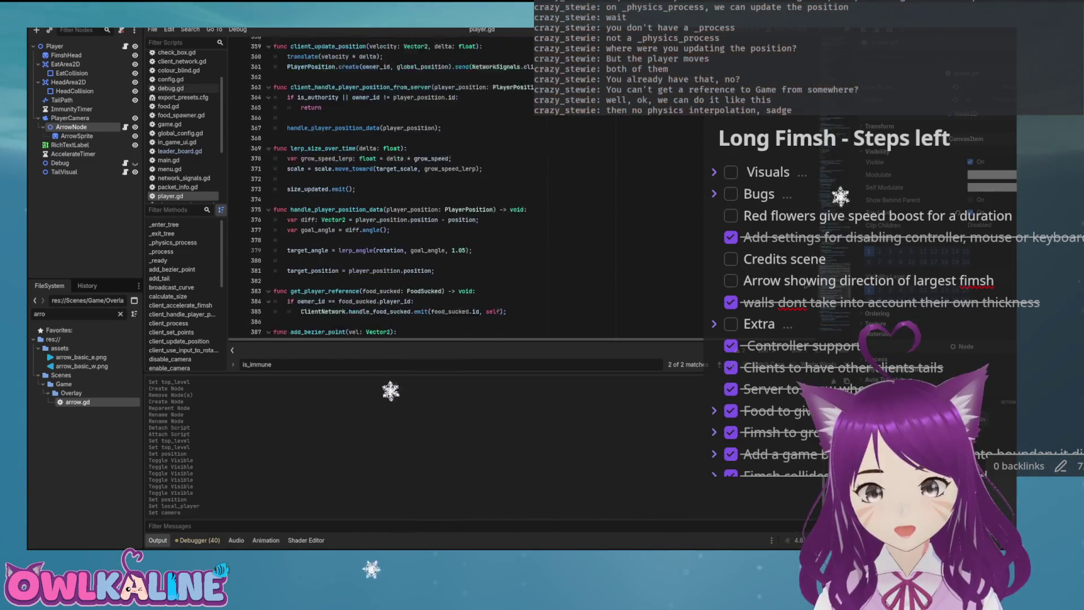
click(126, 128)
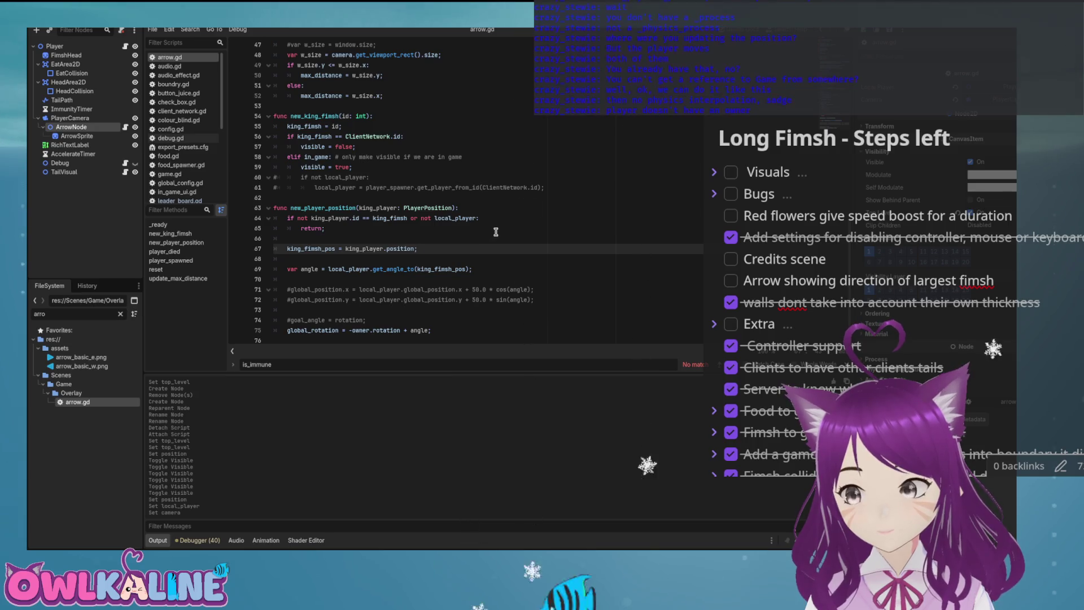
key(ctrl+Tab)
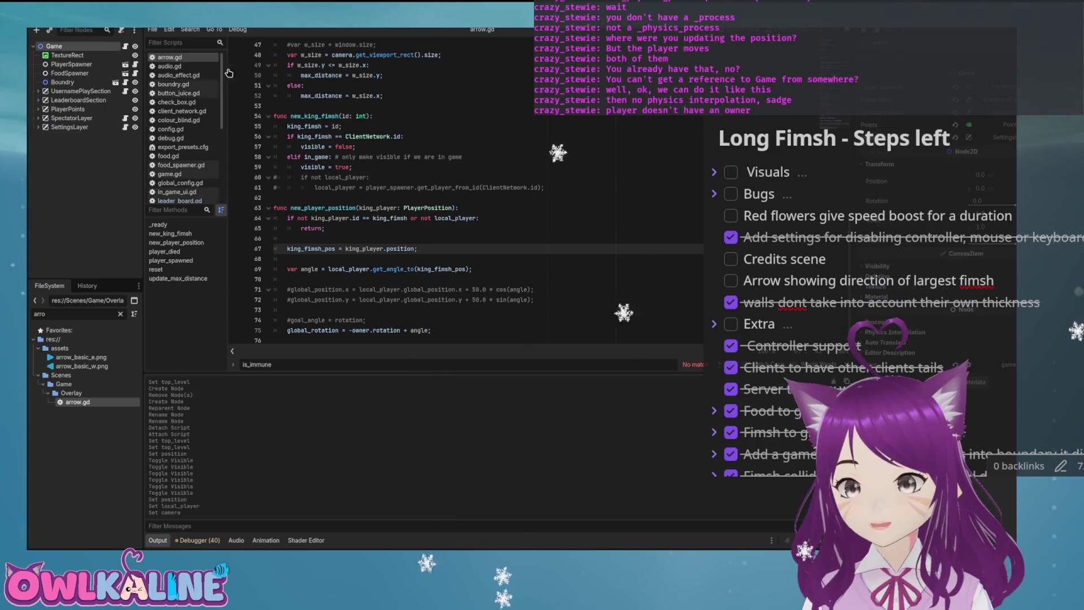
Step: Review spawn_player in player_spawner.gd, then reopen arrow.gd from the Player scene's ArrowNode
click(84, 63)
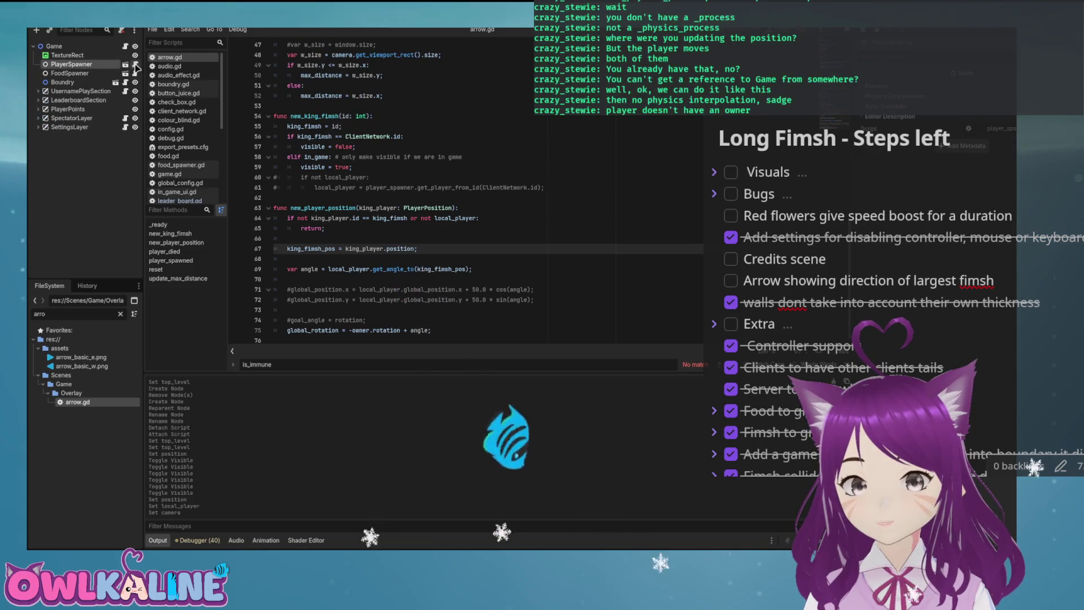
scroll(348, 282, up, 8)
scroll(337, 236, up, 4)
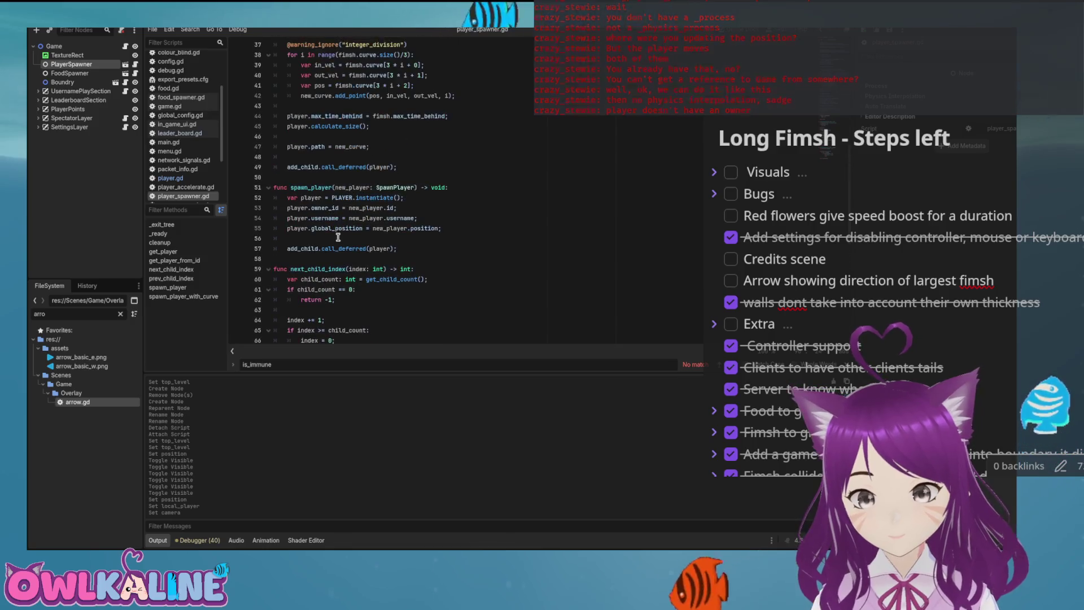
drag(397, 249, 288, 249)
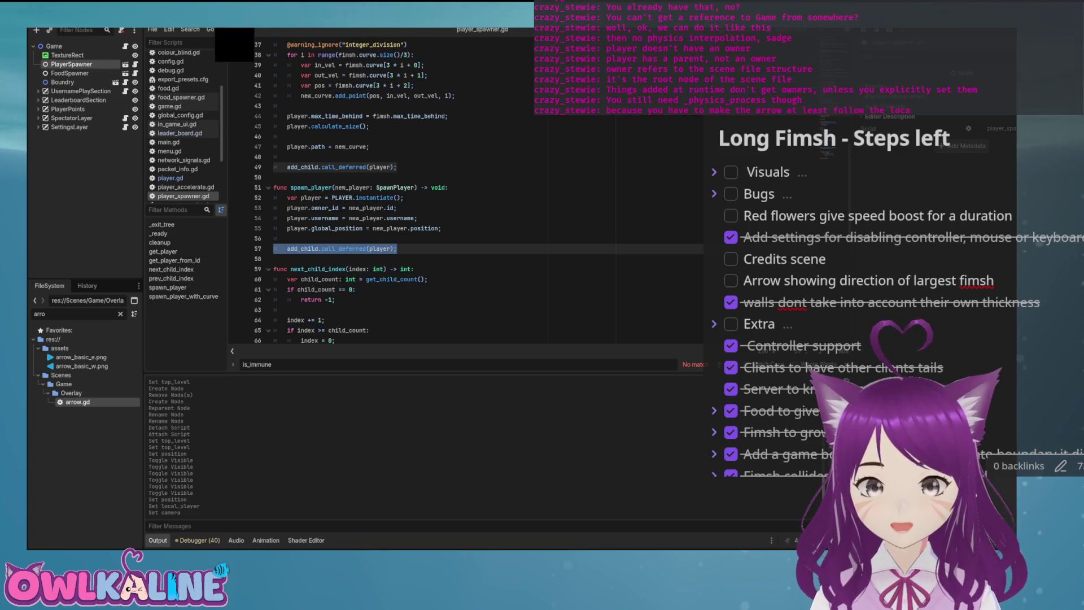
key(ctrl+Tab)
click(126, 126)
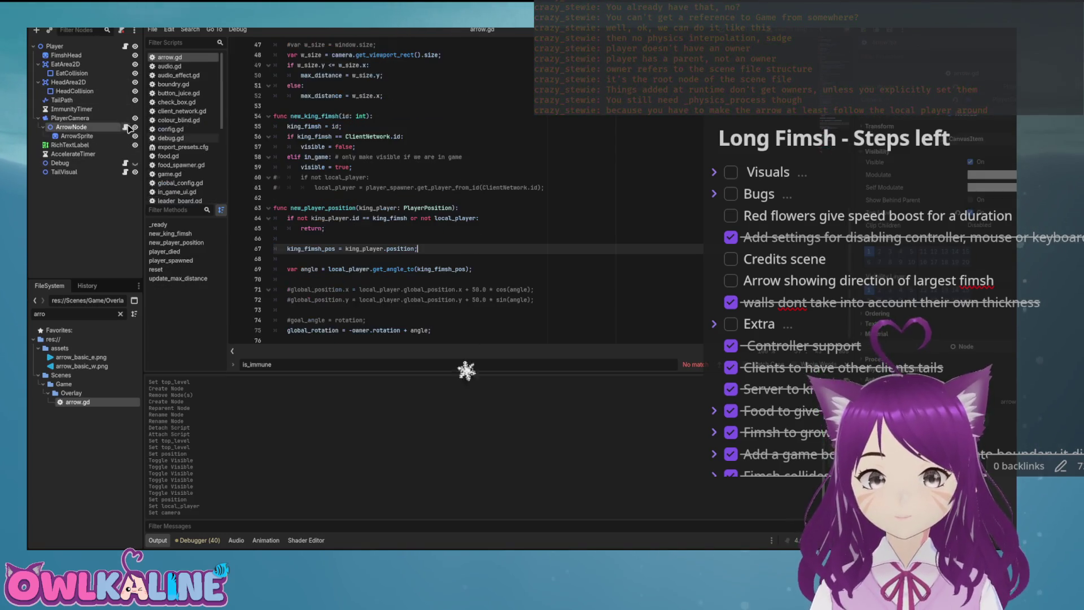
Step: Adjust blank lines in arrow.gd and start a _physics_process() function at its end
click(346, 139)
click(335, 200)
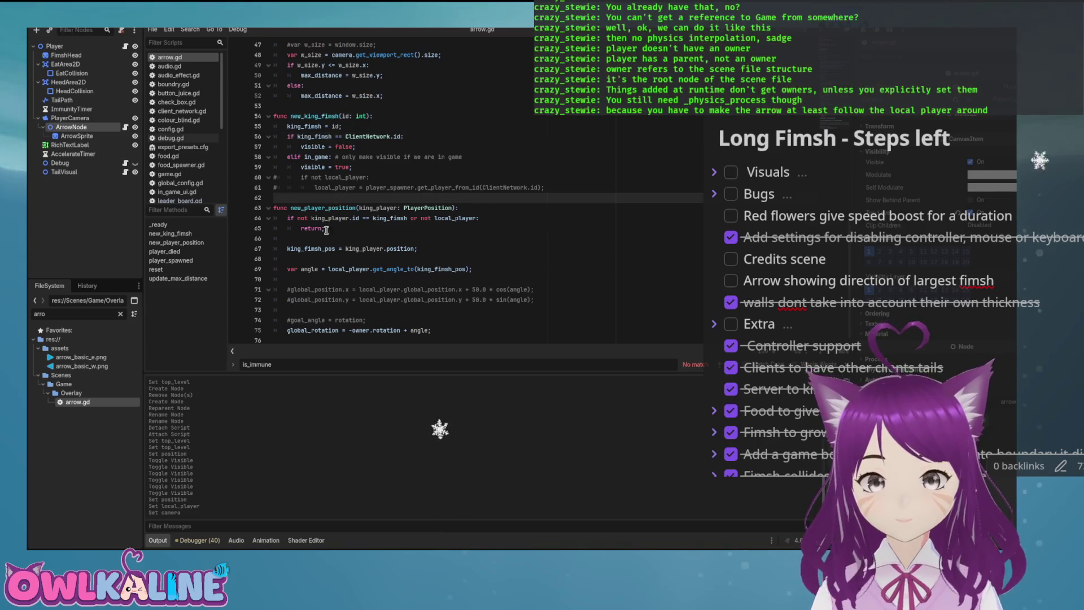
scroll(326, 230, up, 8)
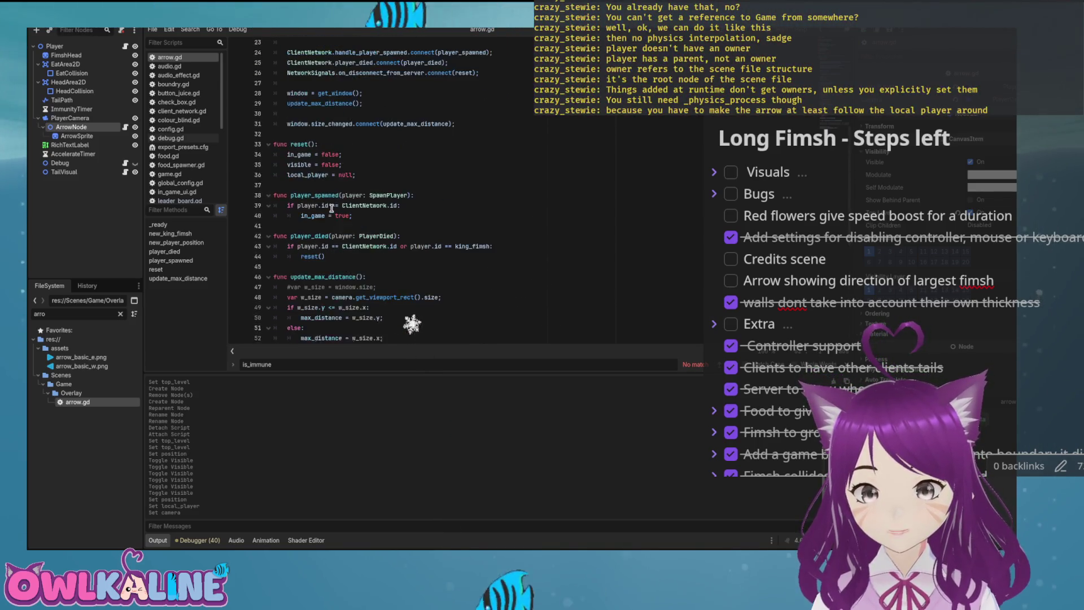
scroll(331, 208, down, 8)
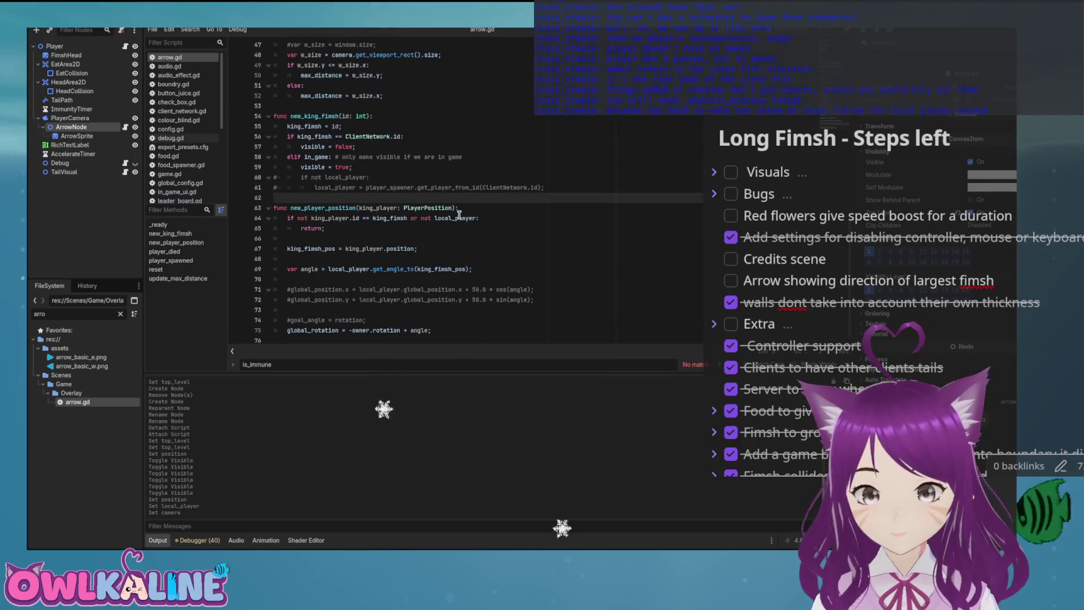
key(Return)
key(Return)
key(Up)
key(BackSpace)
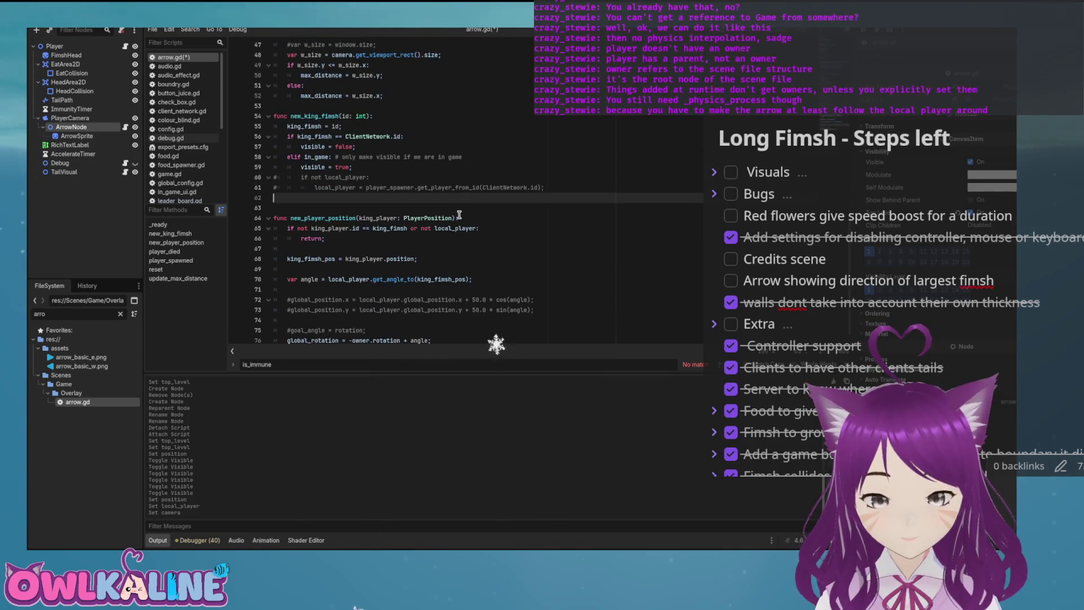
key(Delete)
key(Down)
key(Down)
key(Down)
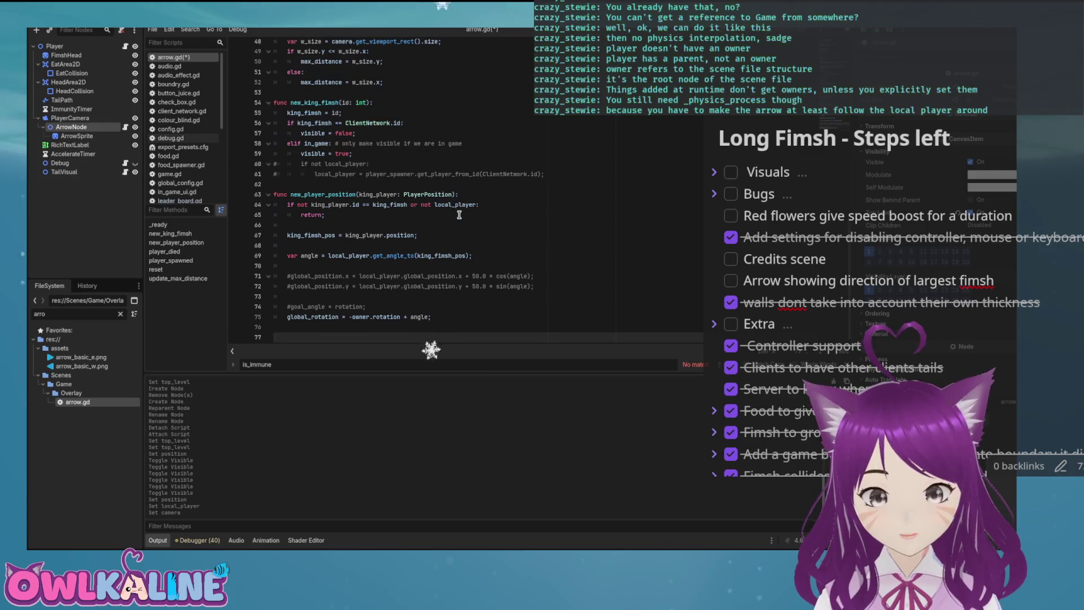
text(physics_)
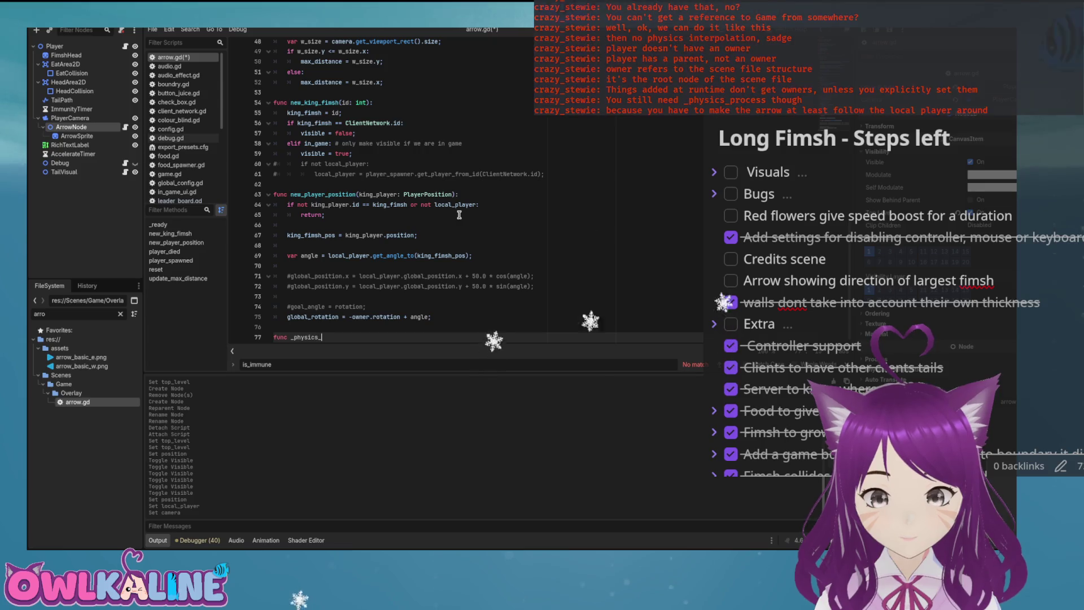
text(process():)
Step: Give _physics_process a pass; body, fix its '-> void:' header, and add a 'delata: float' parameter
key(Return)
text(p)
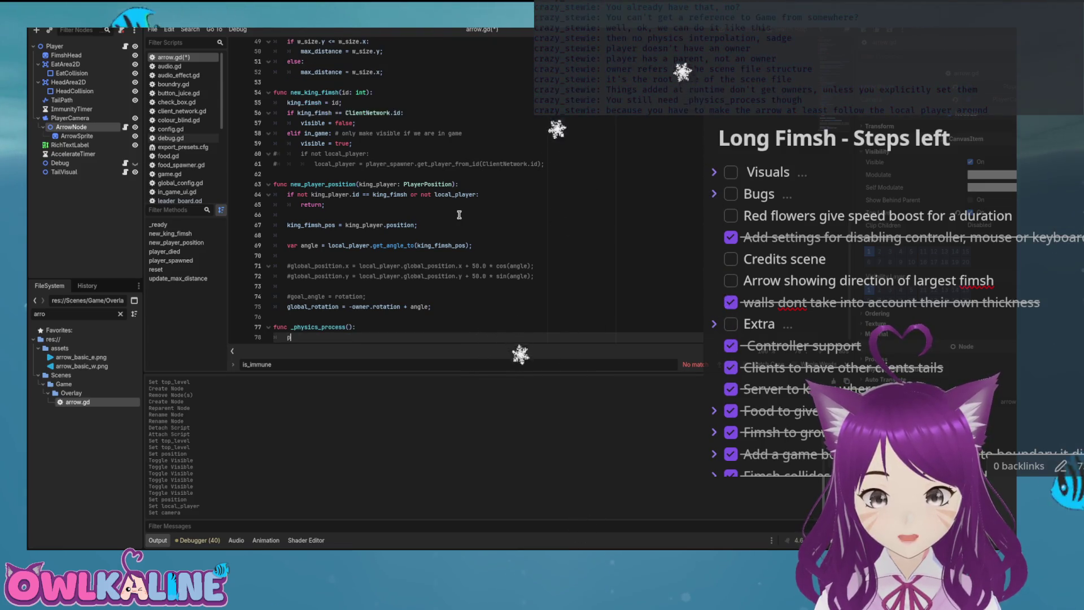
text(ass;)
key(ctrl+s)
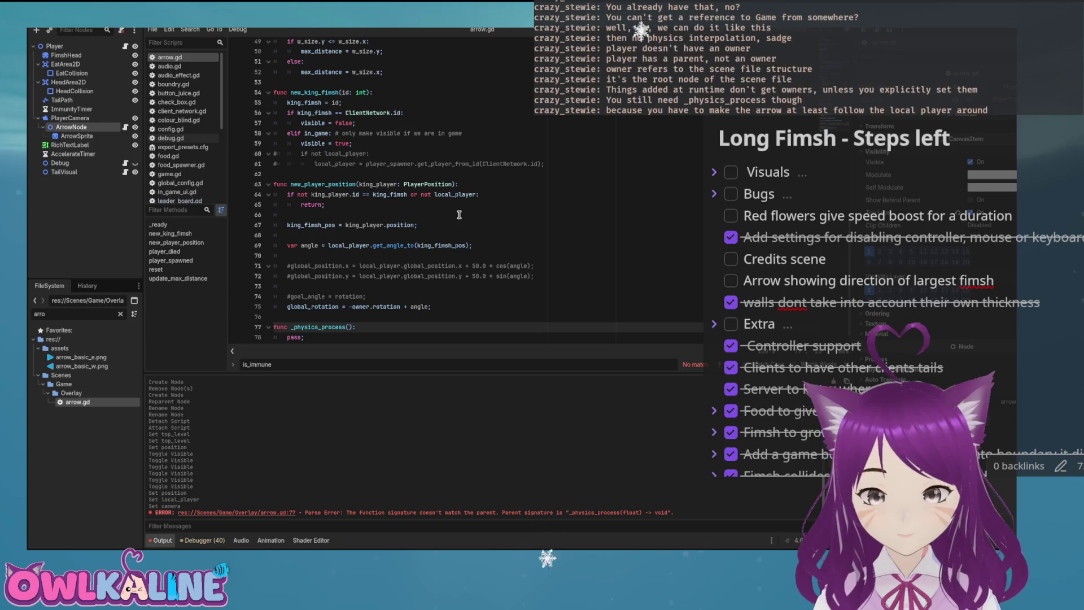
key(BackSpace)
text(-)
text(:)
key(ctrl+s)
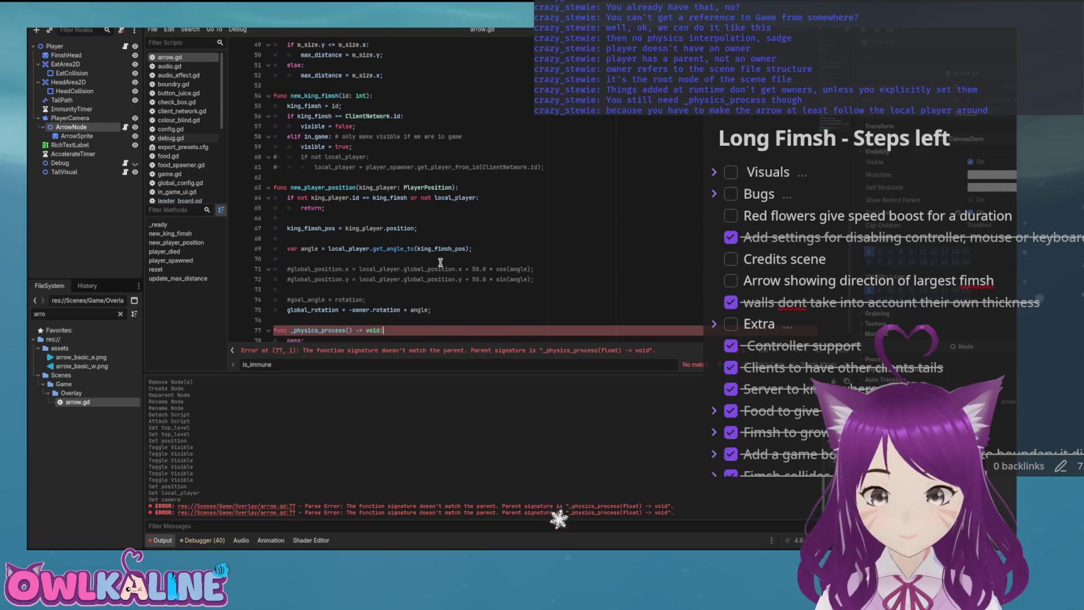
scroll(441, 262, down, 1)
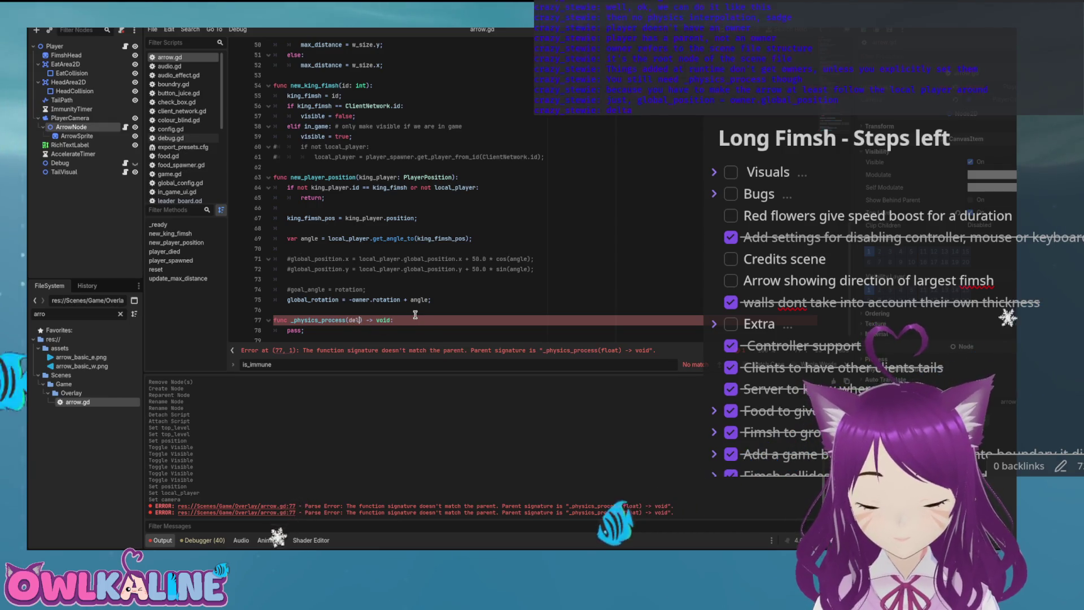
click(352, 320)
text(delata: float)
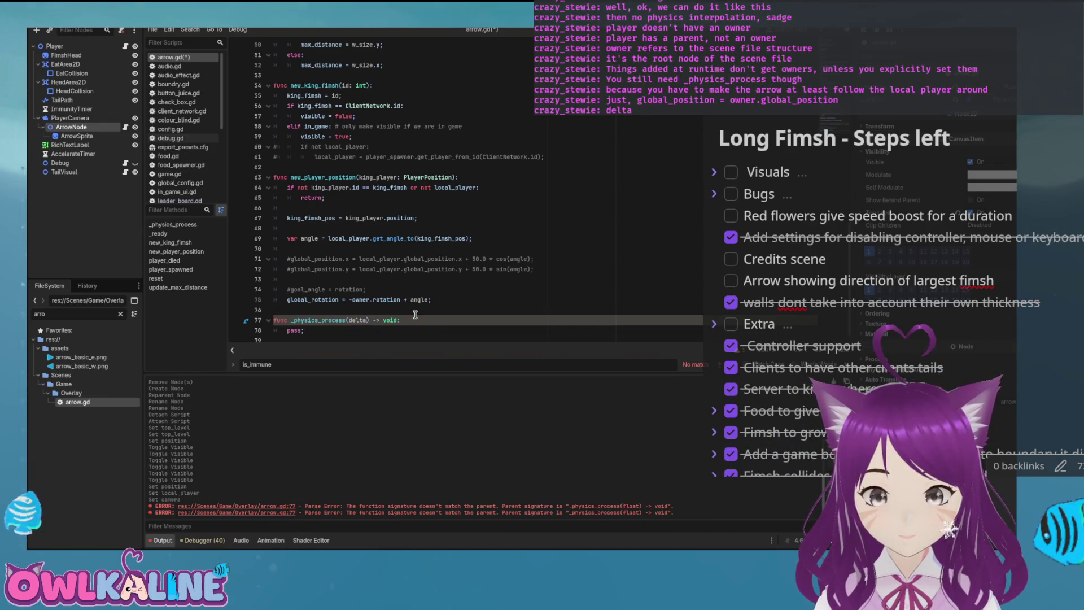
Step: Replace the pass line with 'global_position = owner.global_position;' and save the script
key(Down)
key(shift+Home)
key(BackSpace)
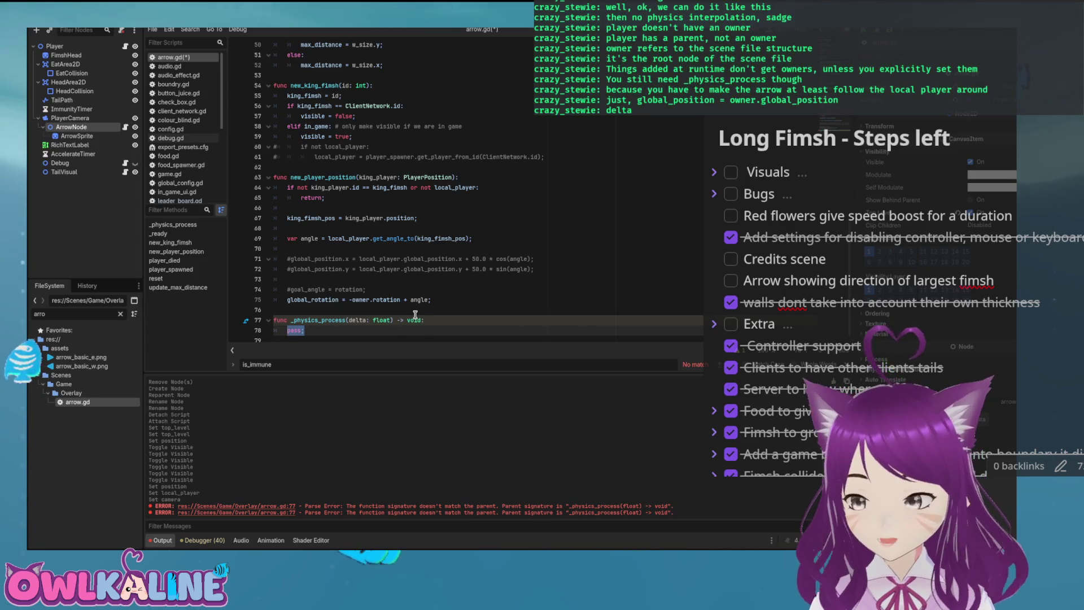
text(glob)
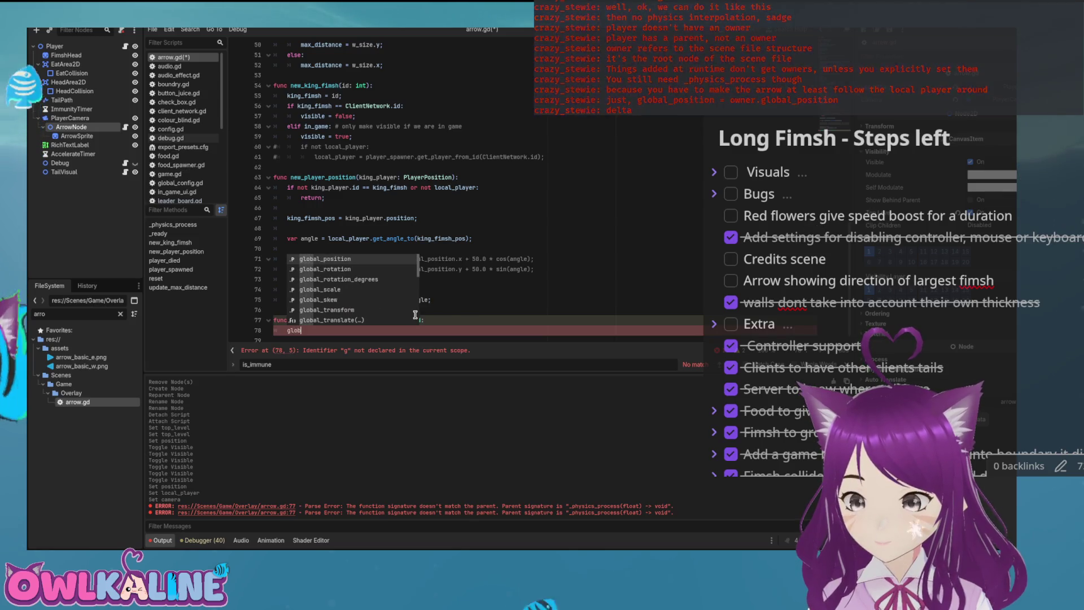
key(Return)
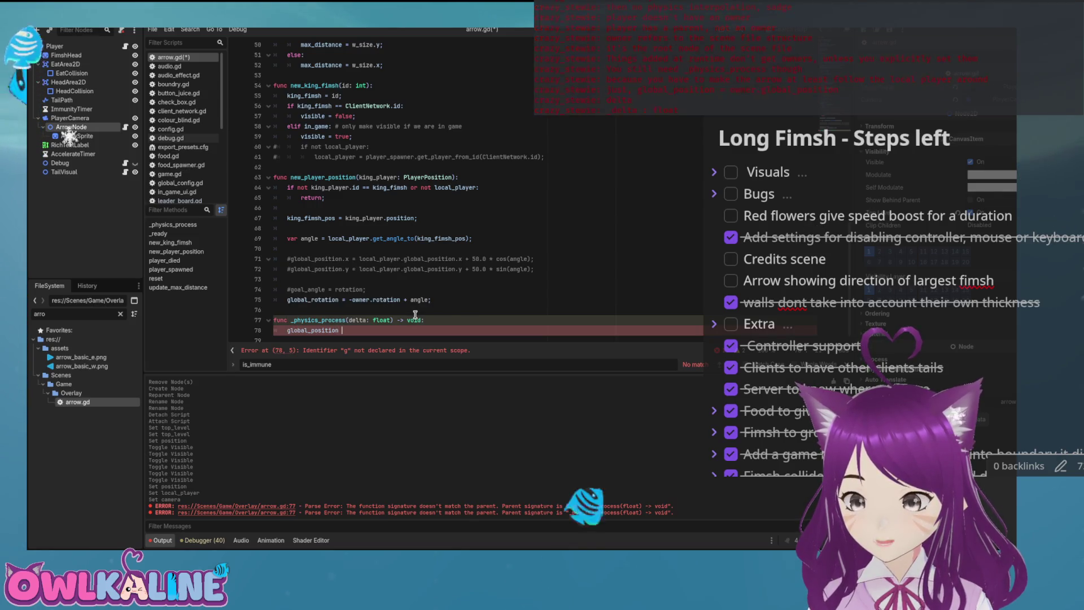
text(= owner.glob)
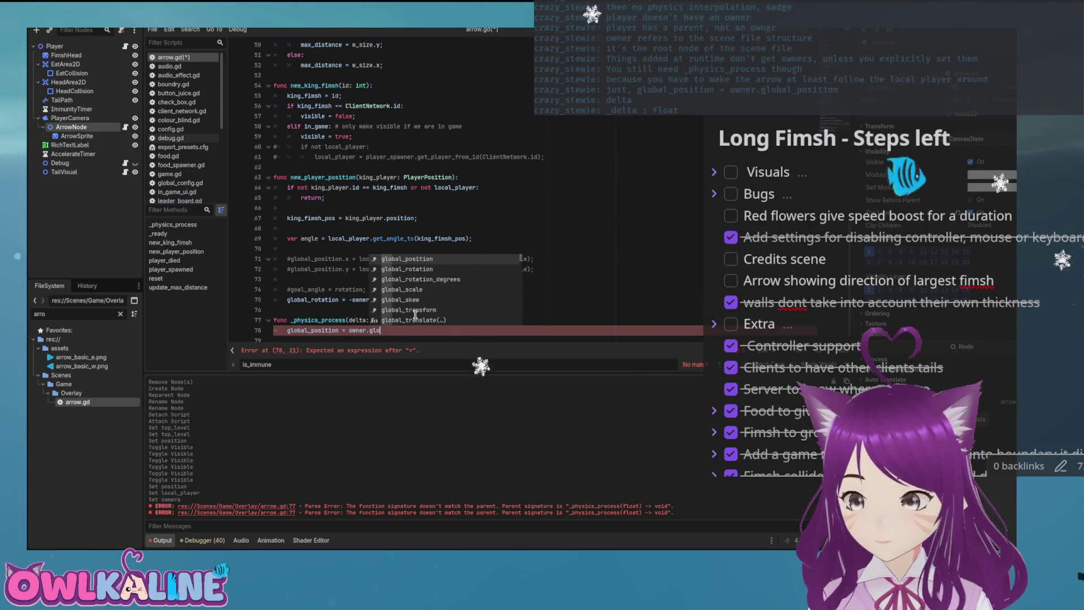
key(Return)
text(;)
key(BackSpace)
key(BackSpace)
text(al)
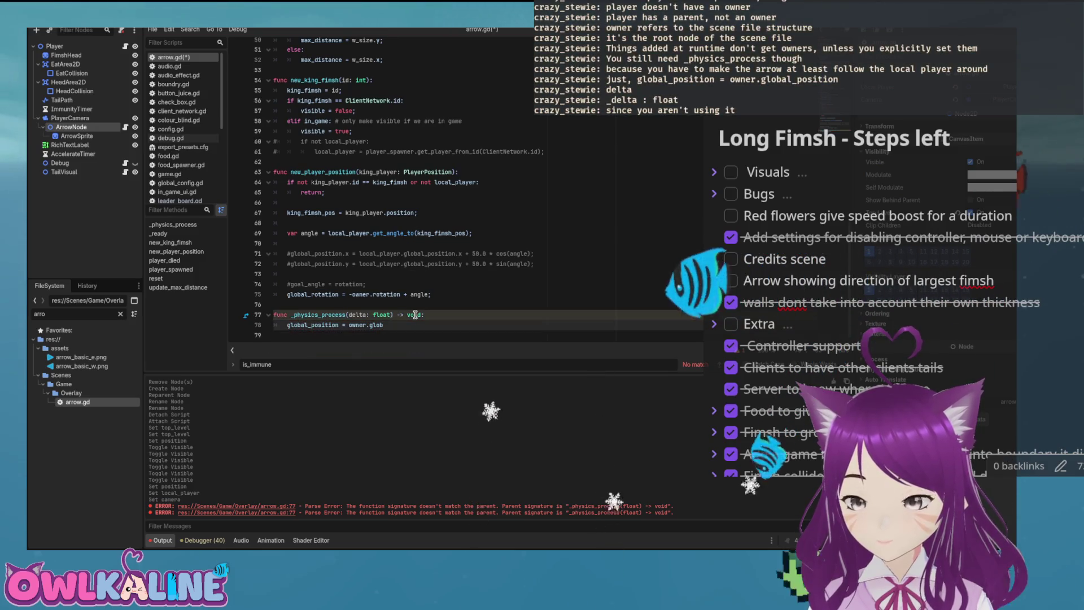
text(_position;)
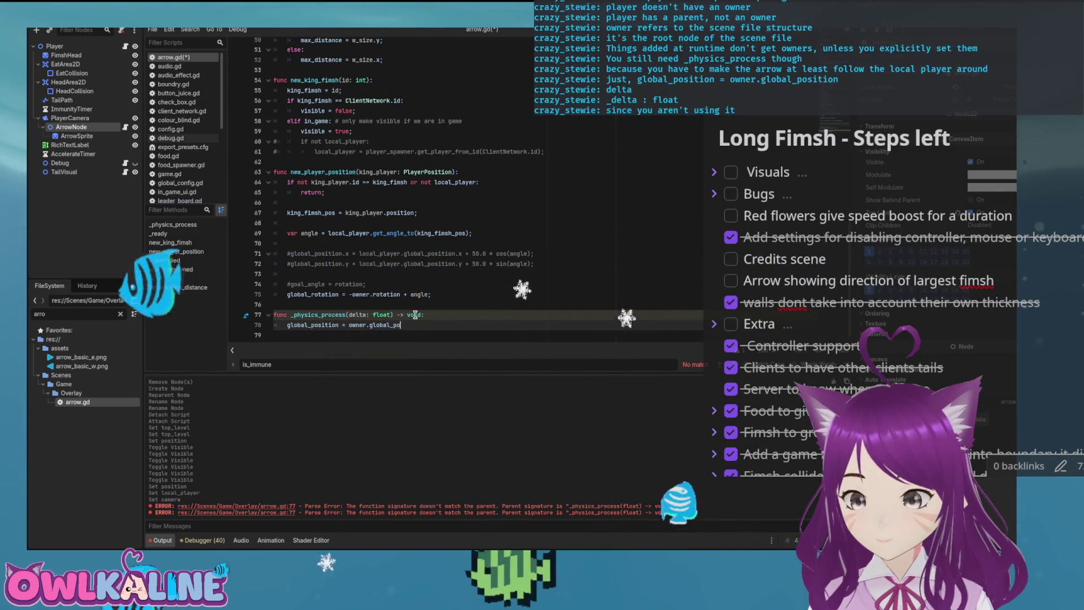
key(ctrl+s)
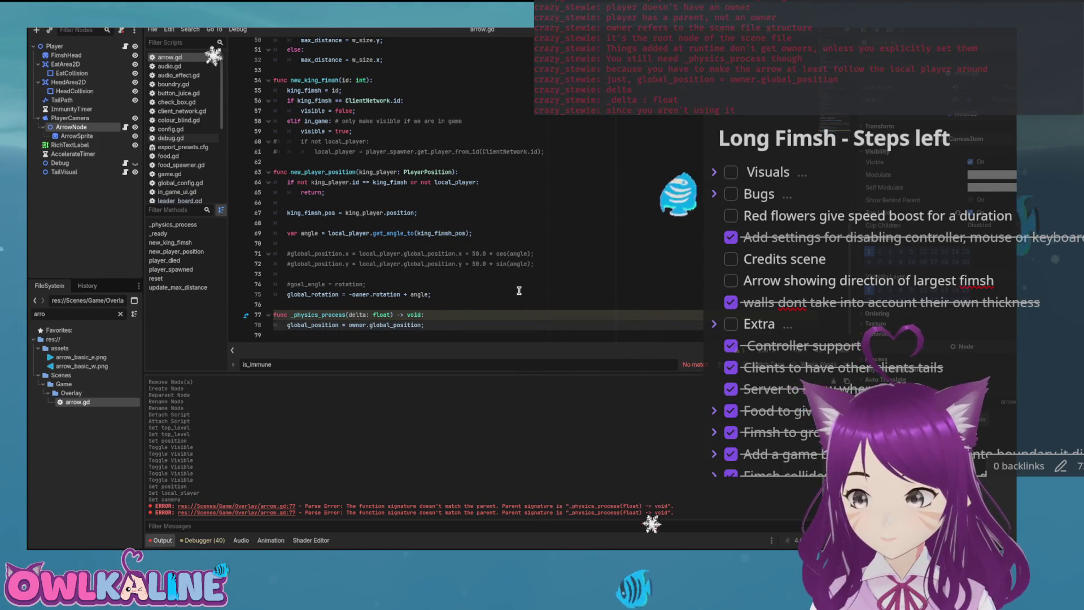
Step: Rename the delta parameter to _delta in the _physics_process header
click(350, 314)
text(_)
click(452, 315)
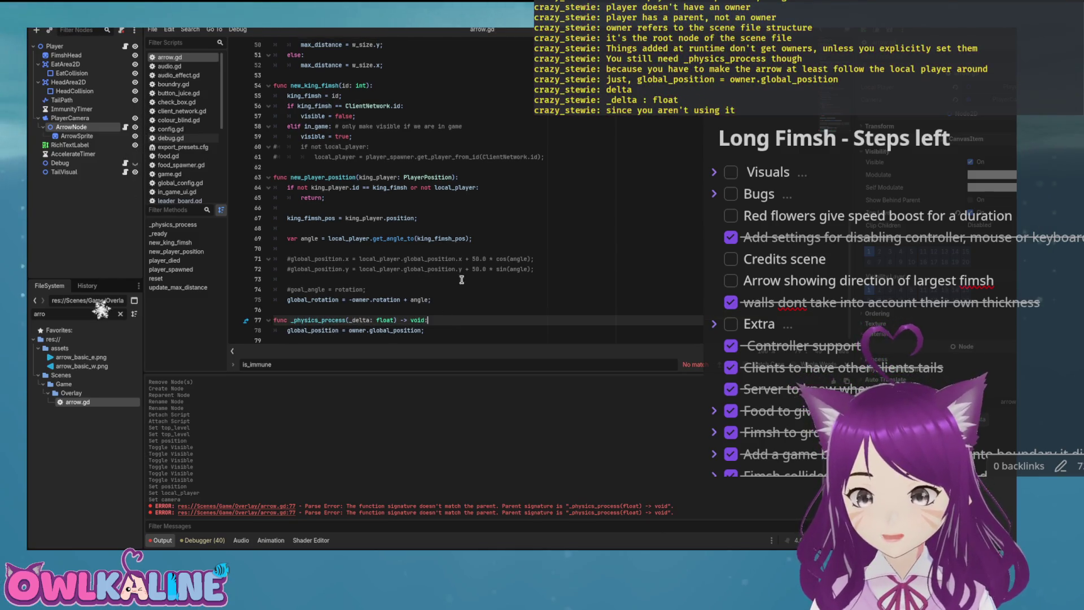
click(364, 277)
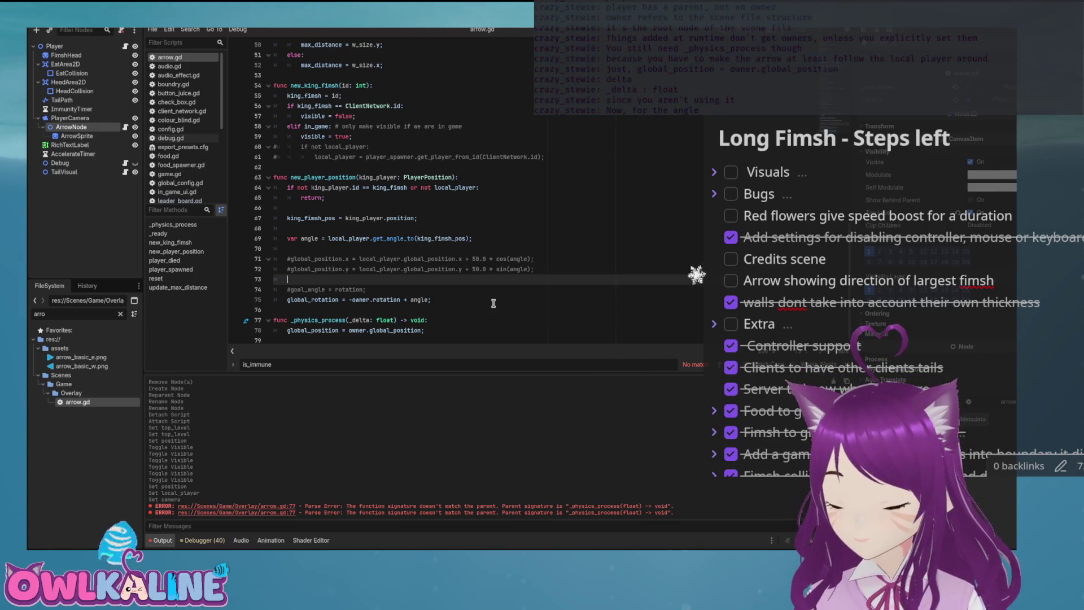
key(Down)
key(Down)
key(Down)
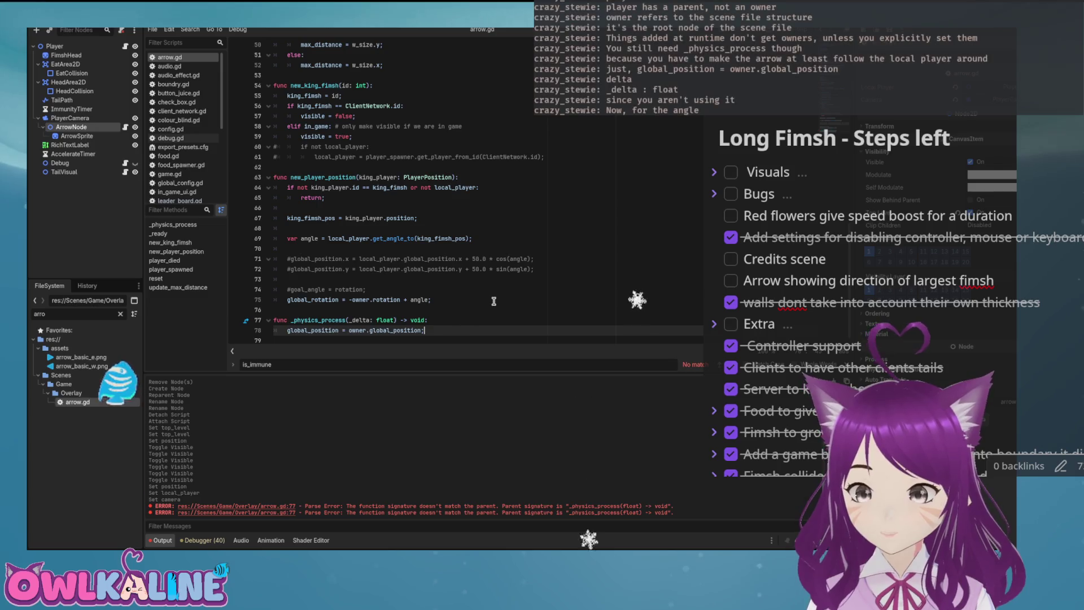
Step: Copy the local_player.get_angle_to(king_fimsh_pos) angle line into _physics_process
key(Return)
key(Return)
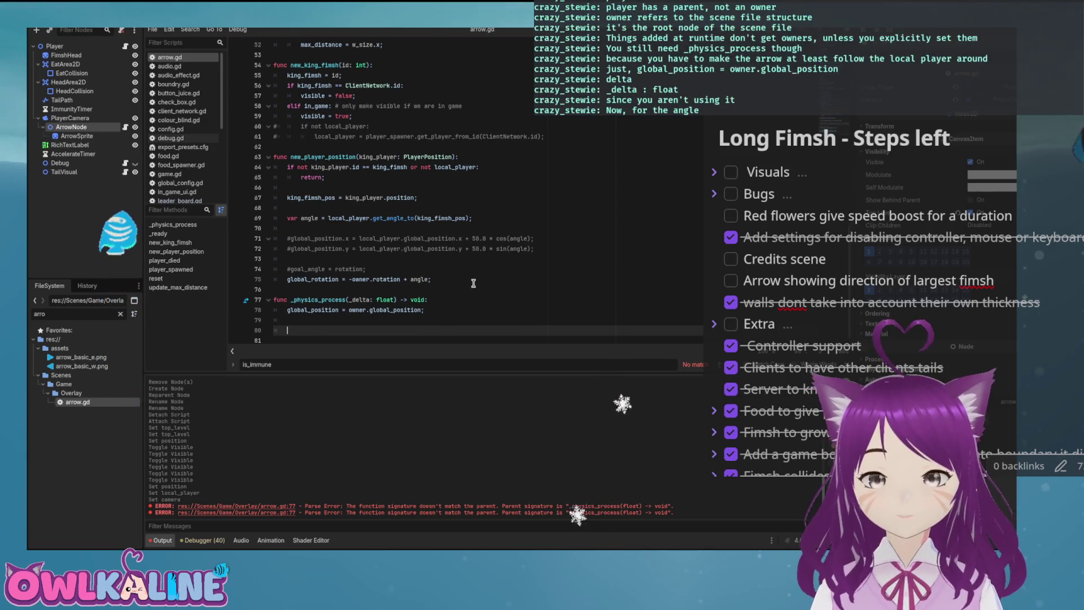
double_click(306, 197)
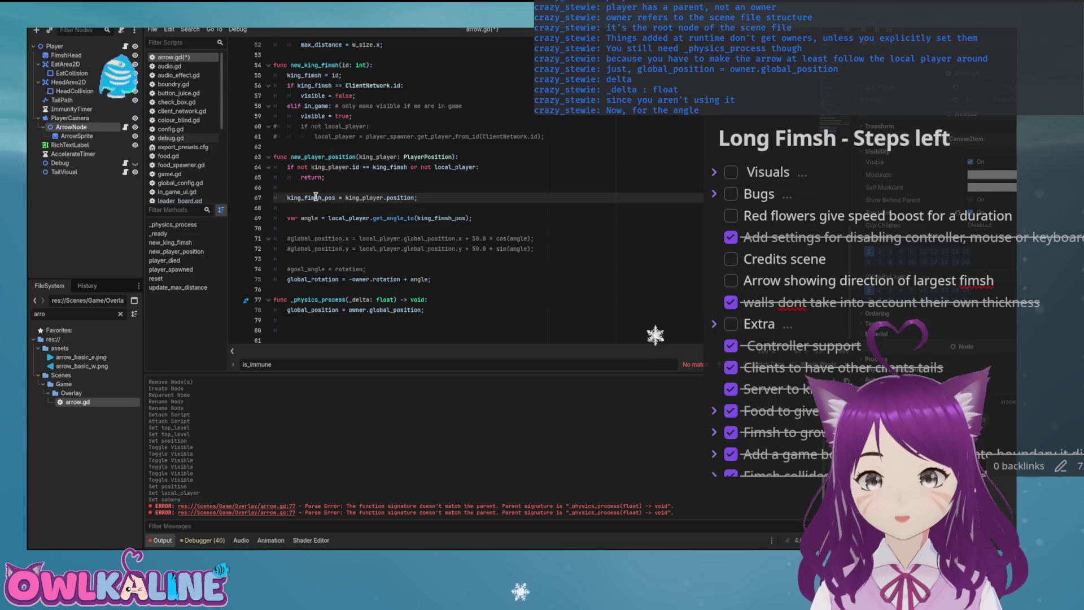
click(395, 218)
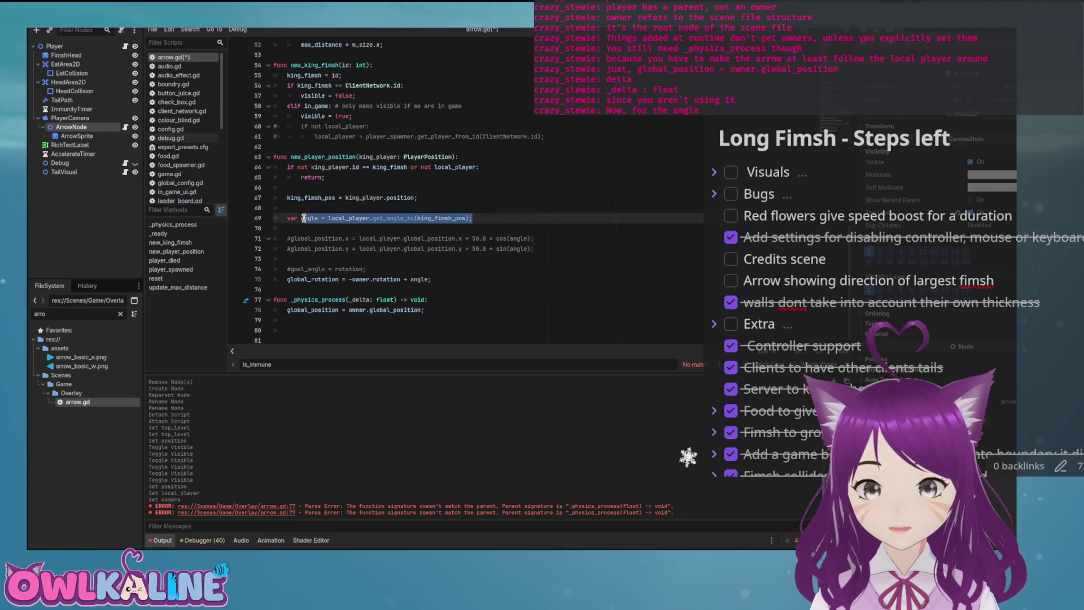
click(387, 267)
drag(472, 218, 282, 216)
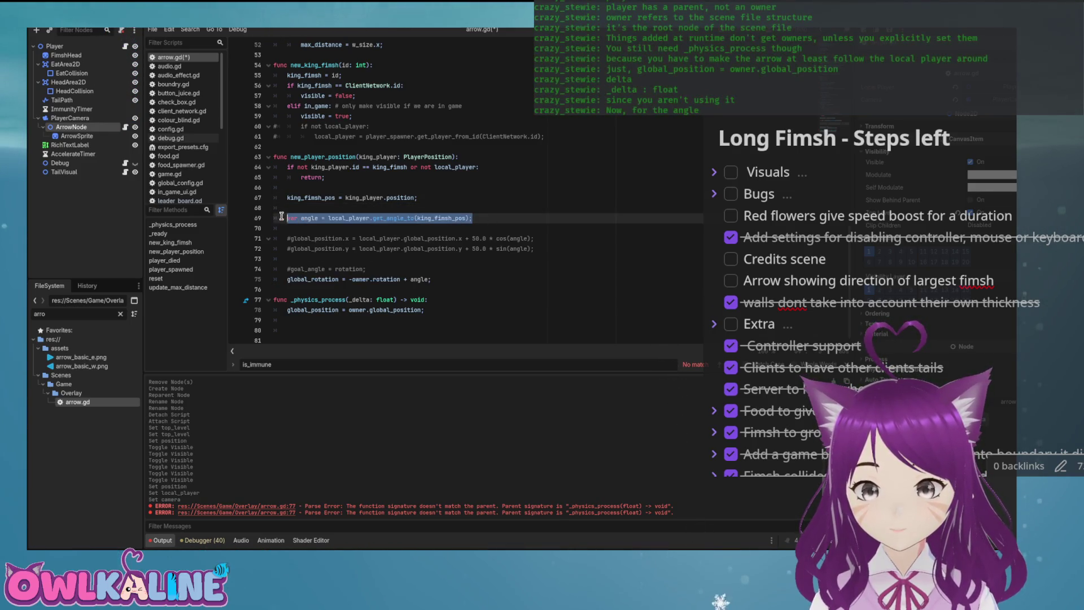
click(329, 323)
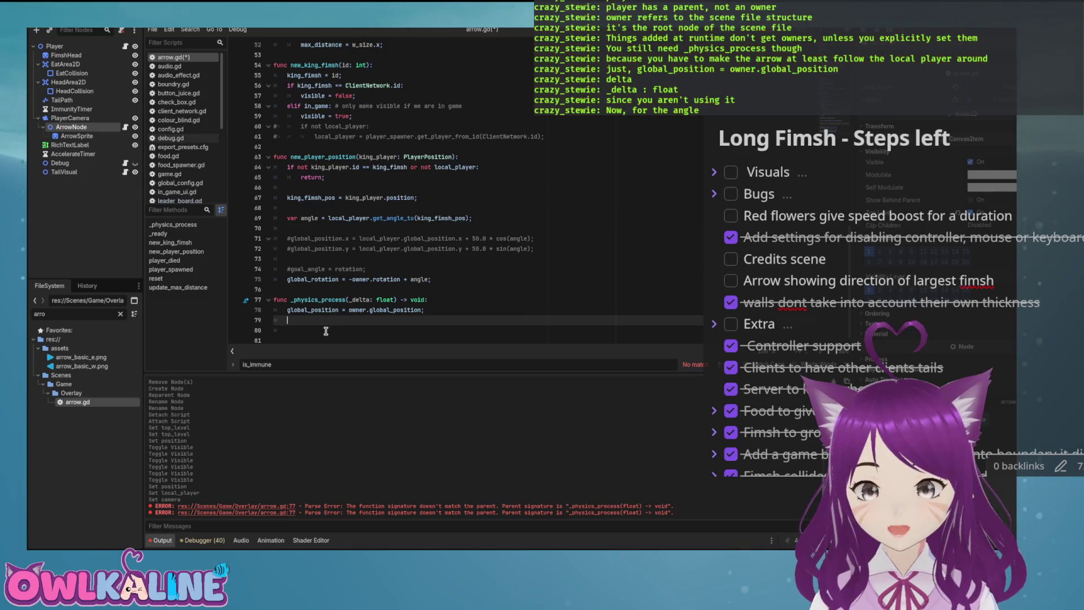
click(325, 331)
Step: Add 'global_rotation = angle;' below the angle line, unindent both lines, and save
drag(287, 280, 355, 284)
click(501, 333)
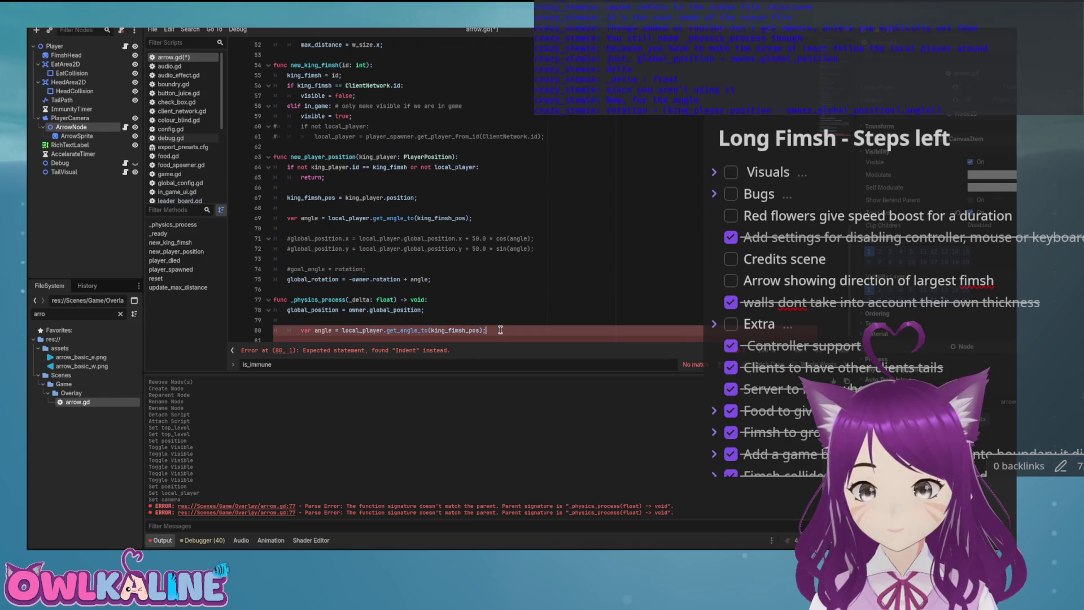
key(Return)
text(global_rotation)
text(;)
key(shift+Up)
key(shift+Tab)
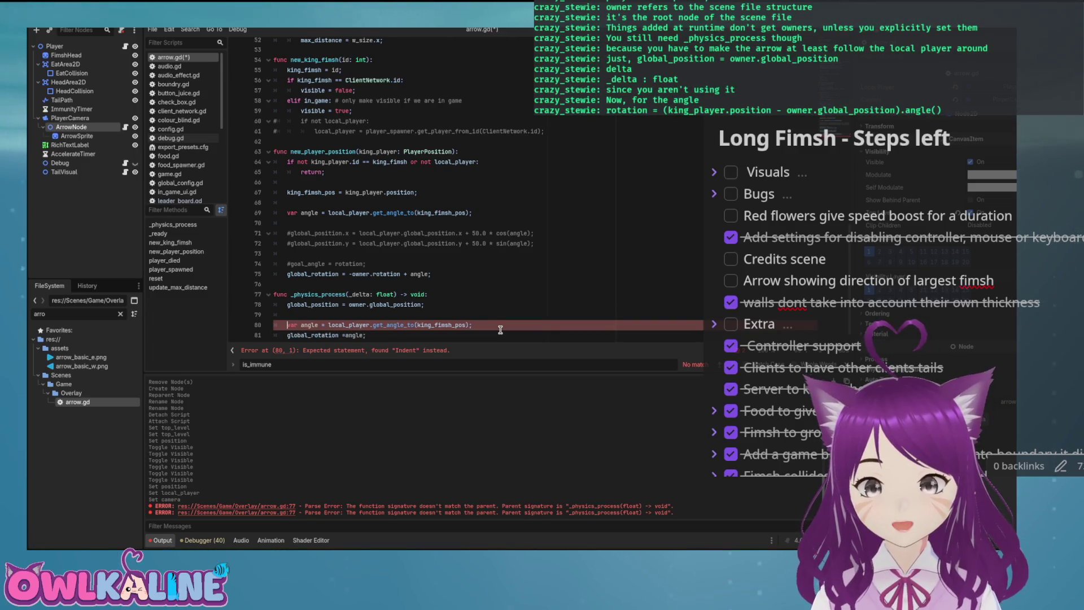
key(Up)
key(ctrl+s)
click(343, 341)
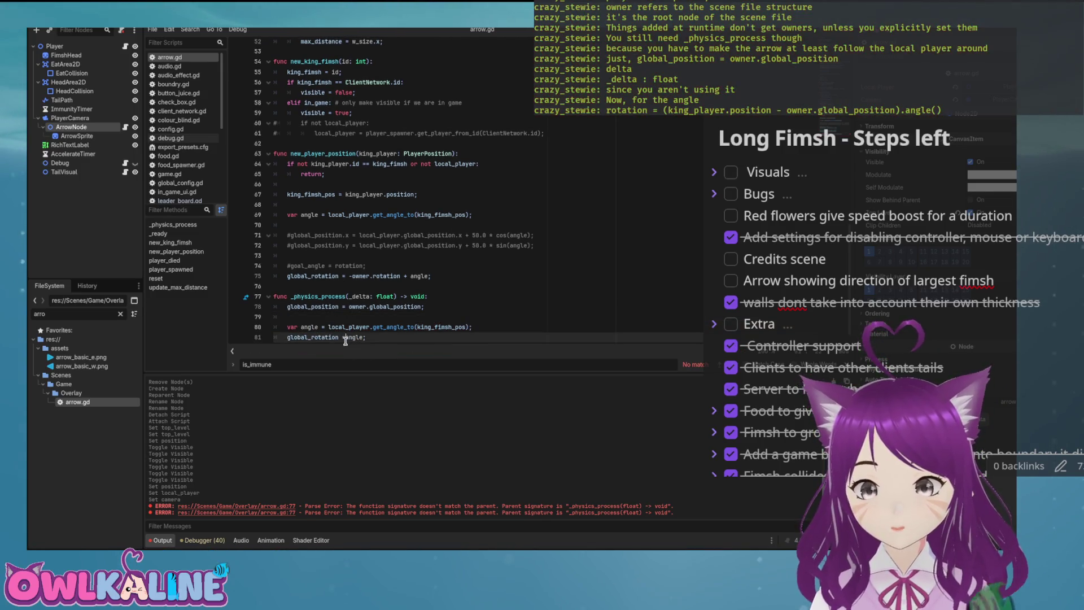
click(567, 305)
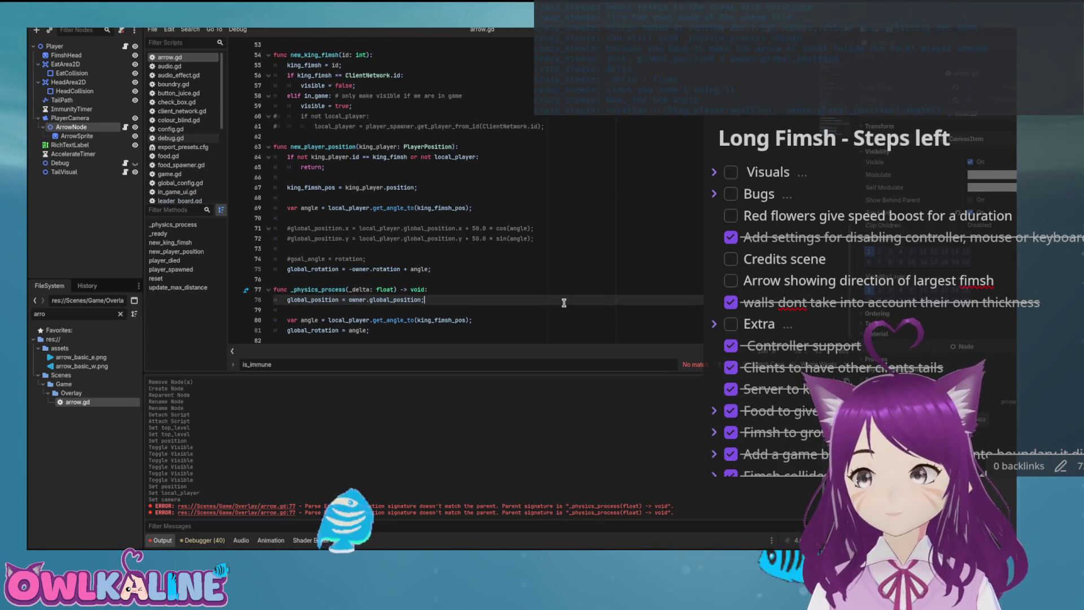
click(364, 323)
Step: Rewrite line 80 as (king_fimsh_pos - local_player).angle(), save, and comment out the old angle lines
double_click(440, 321)
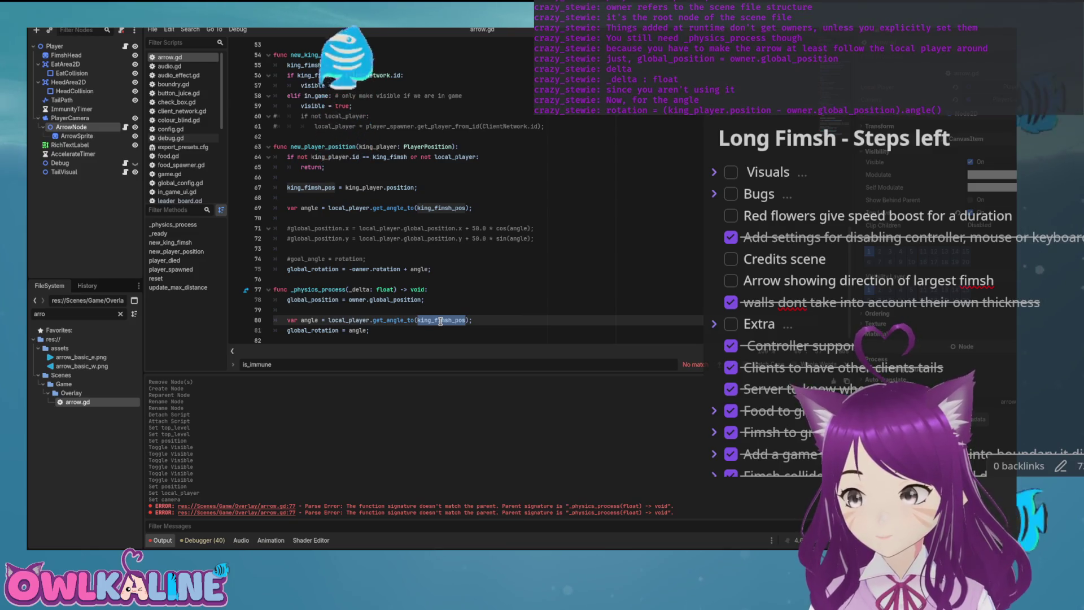
key(Right)
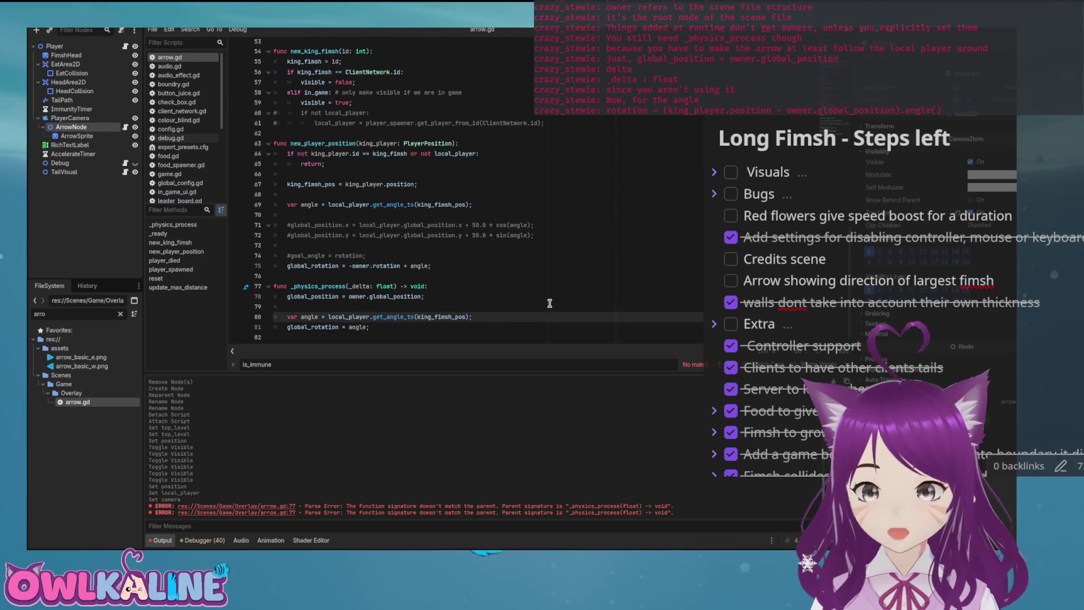
text(- local_play)
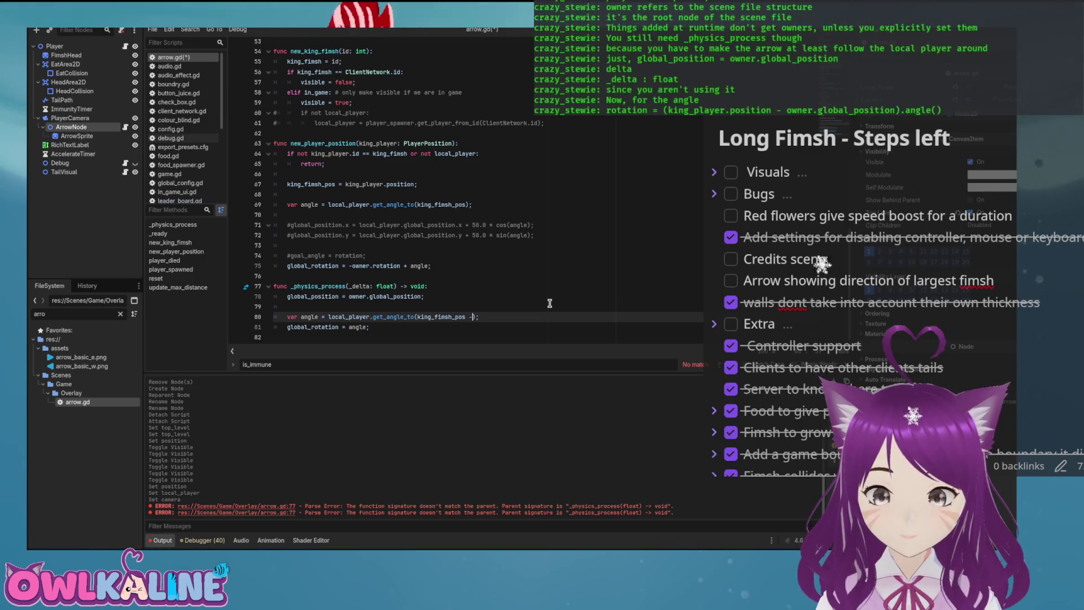
text(er).angle)
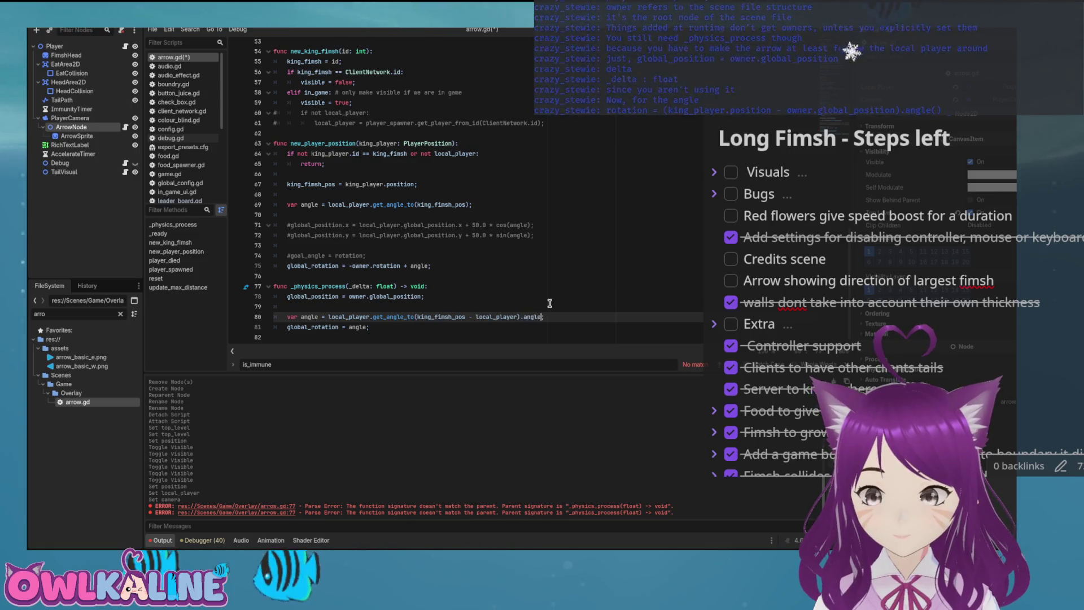
text(();)
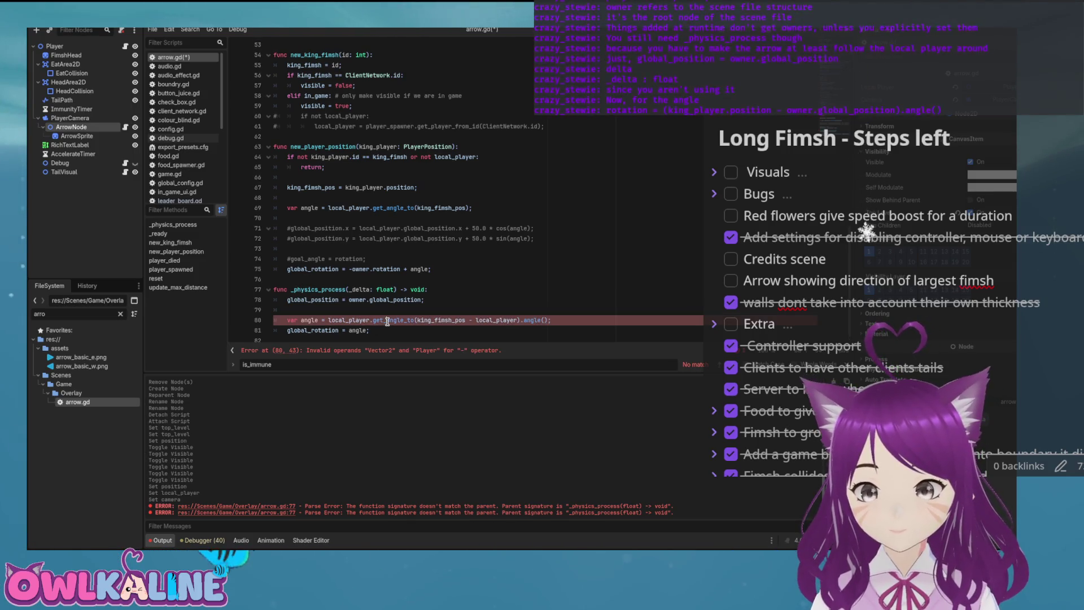
key(BackSpace)
key(BackSpace)
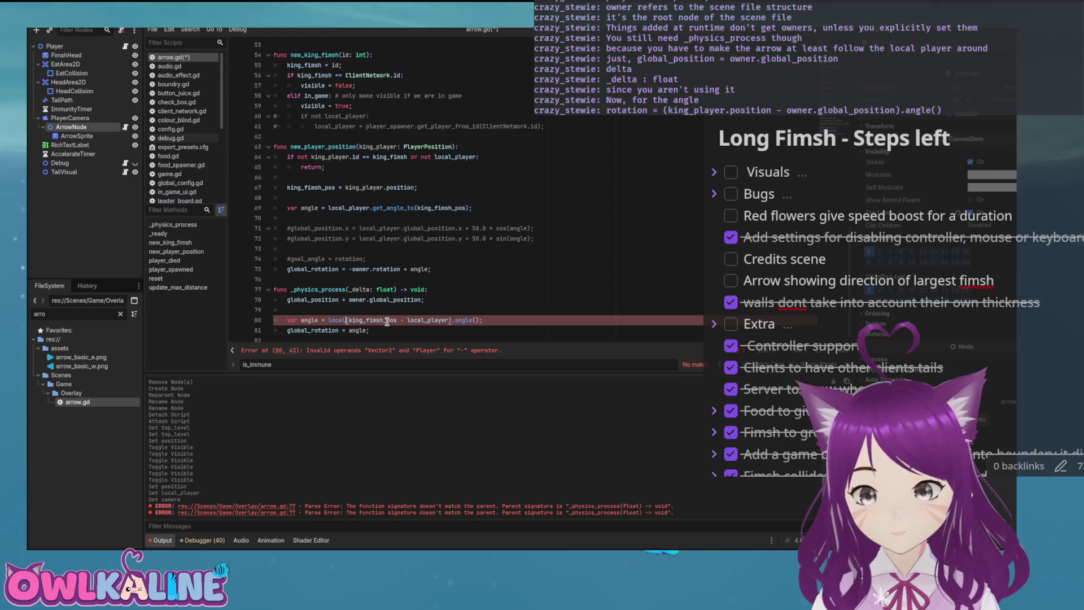
key(BackSpace)
key(BackSpace)
key(ctrl+s)
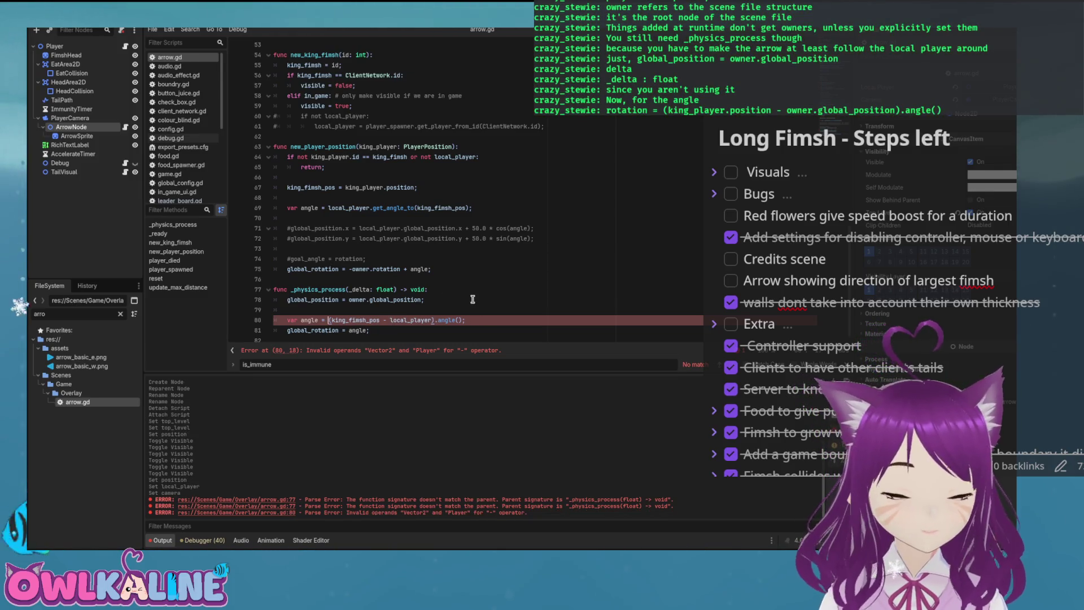
click(286, 209)
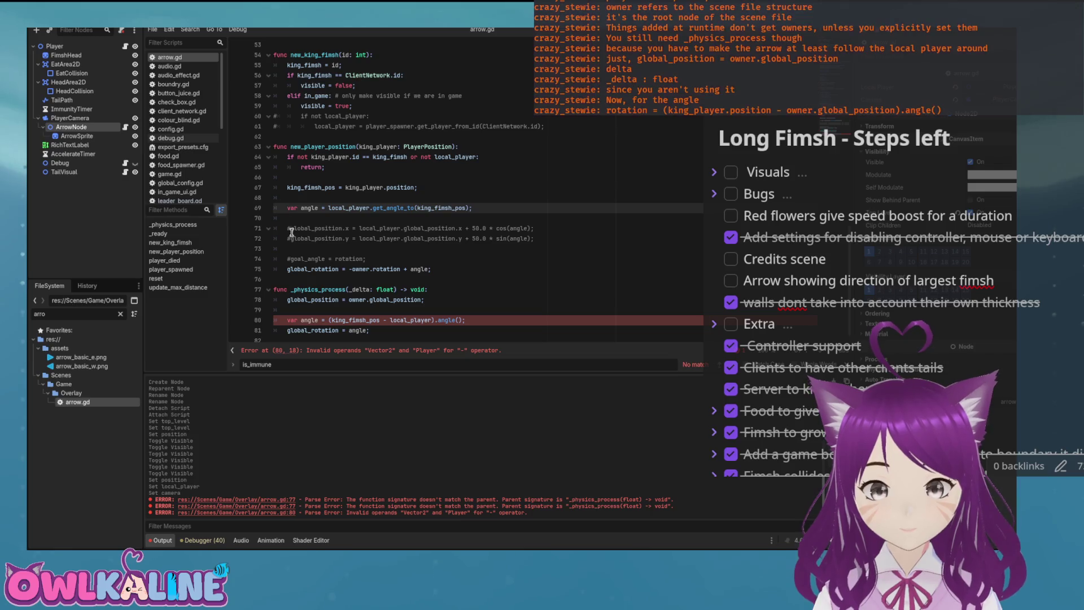
text(#)
click(288, 265)
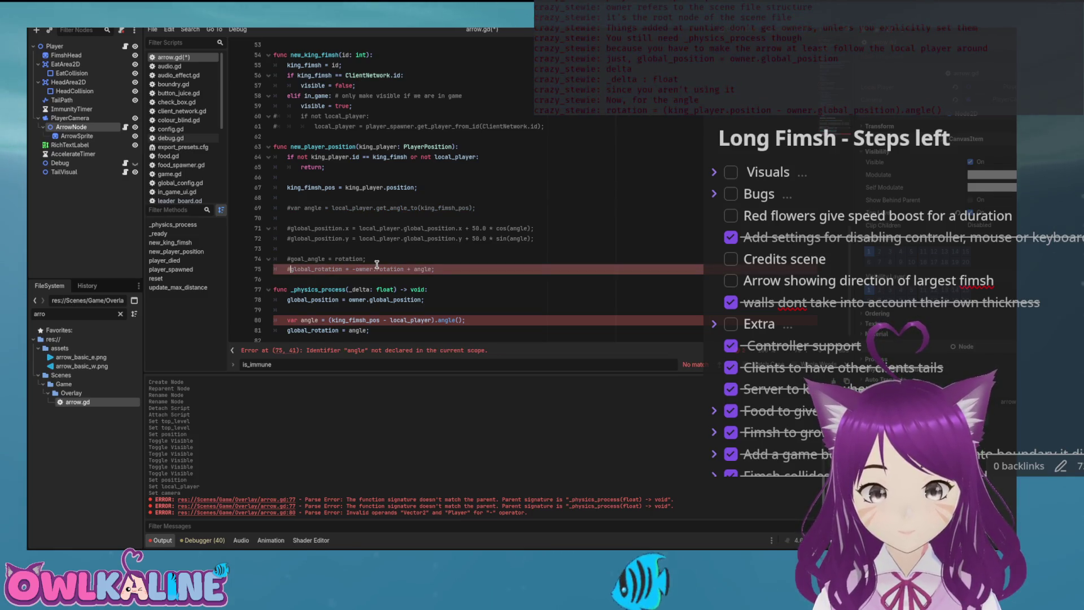
key(ctrl+k)
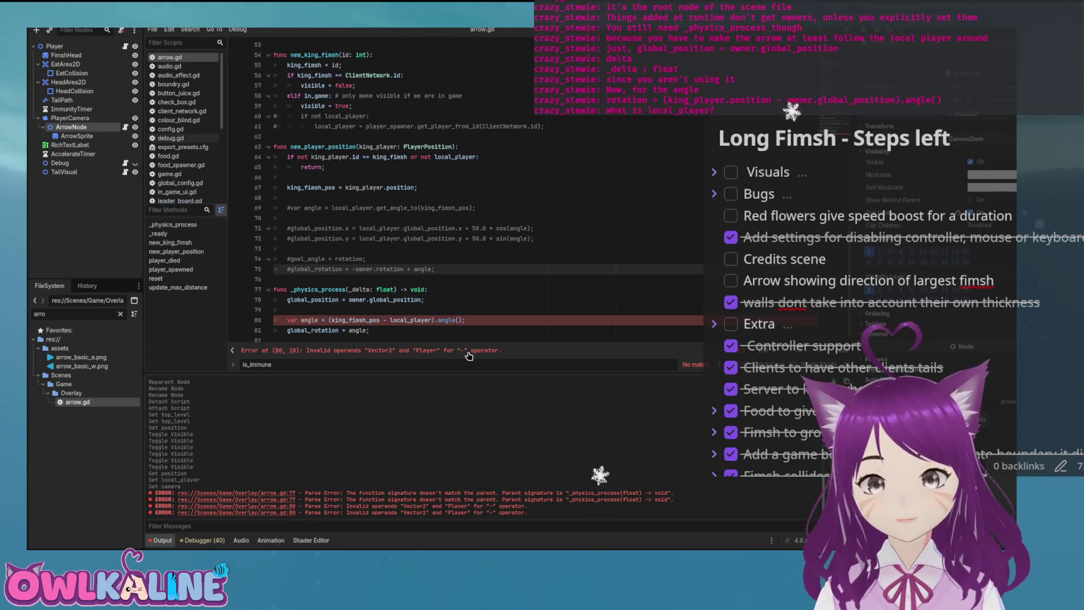
Step: Change local_player to local_player.global_position in the angle expression and remove global_ from line 67
click(427, 320)
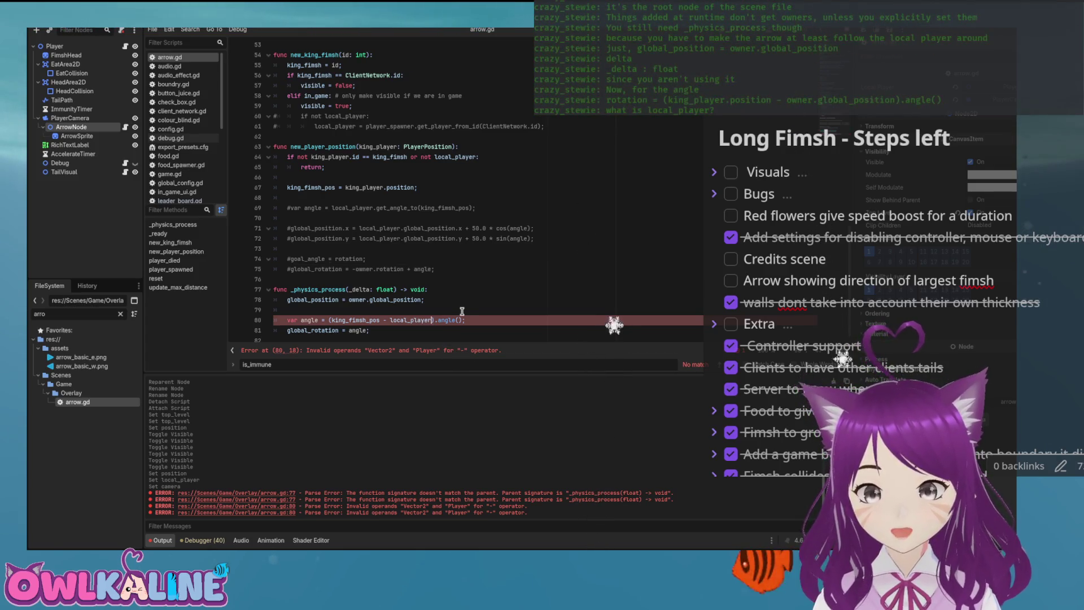
text(.pos)
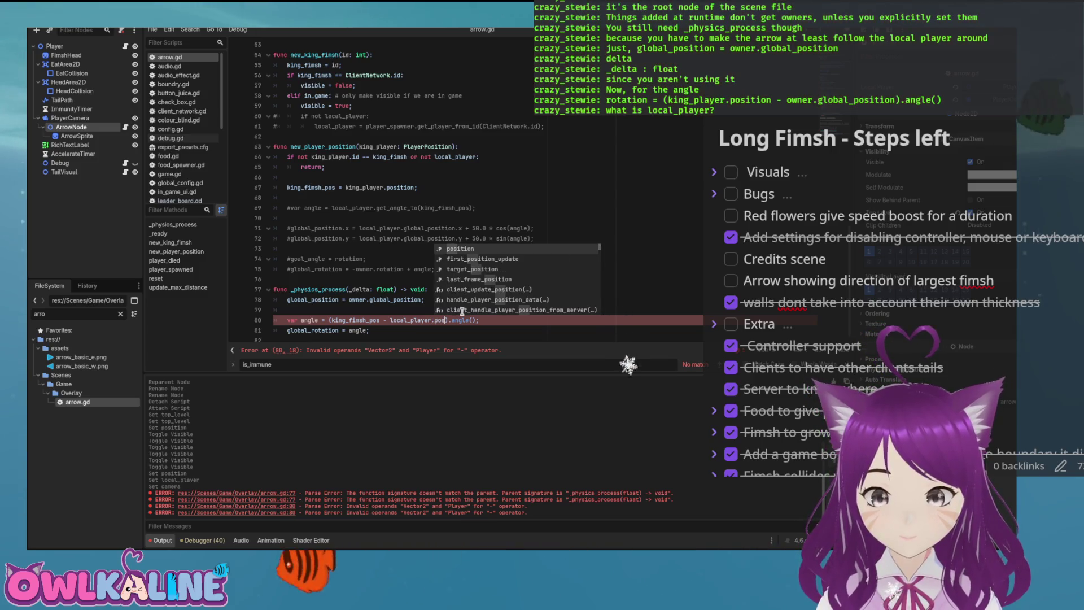
key(Return)
click(433, 320)
text(global_)
click(402, 289)
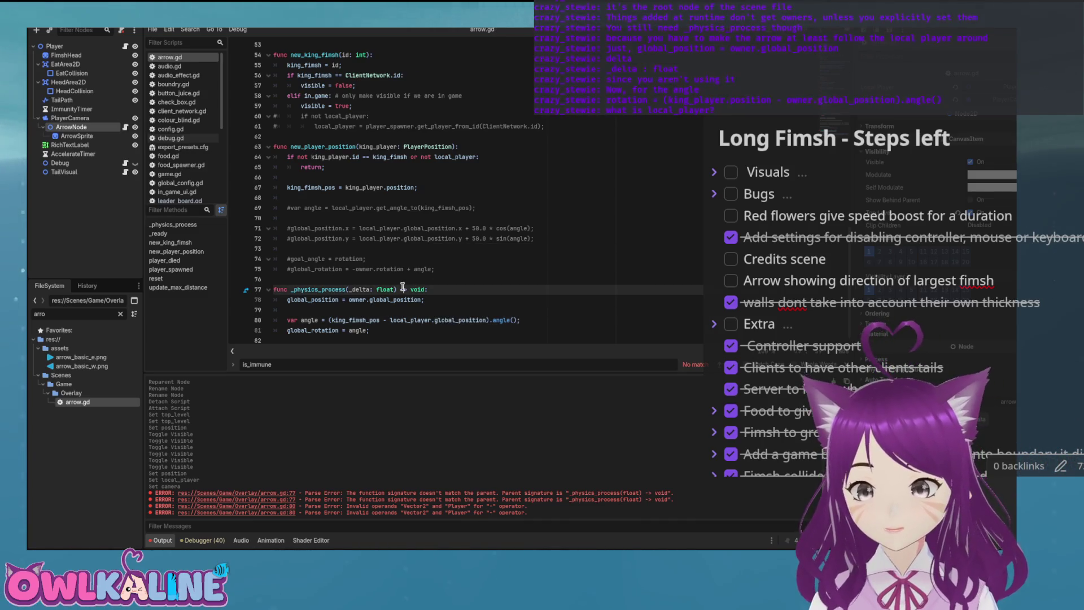
click(387, 186)
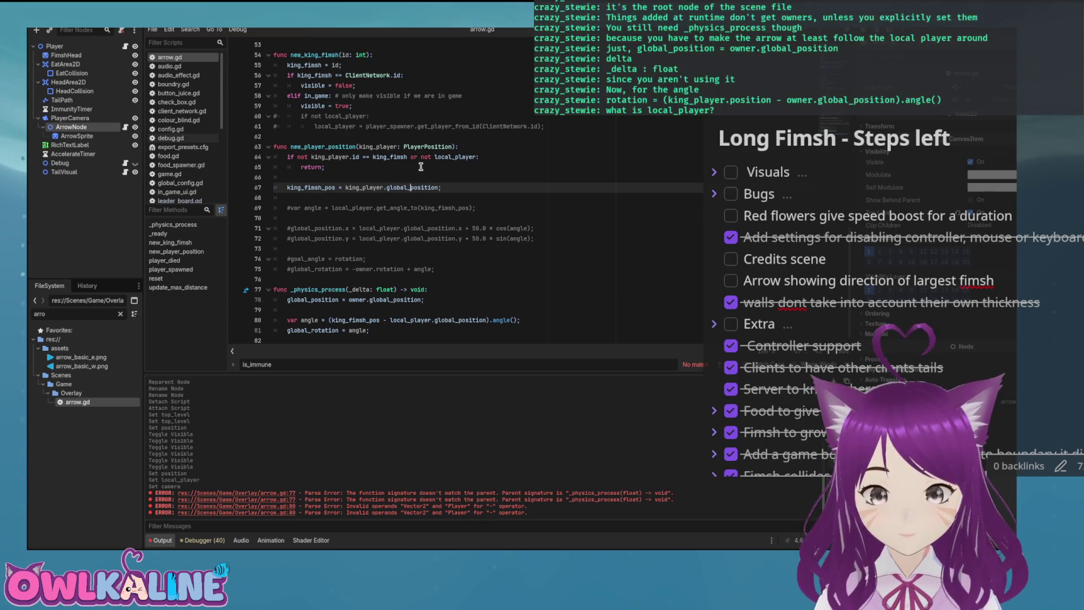
text(global_)
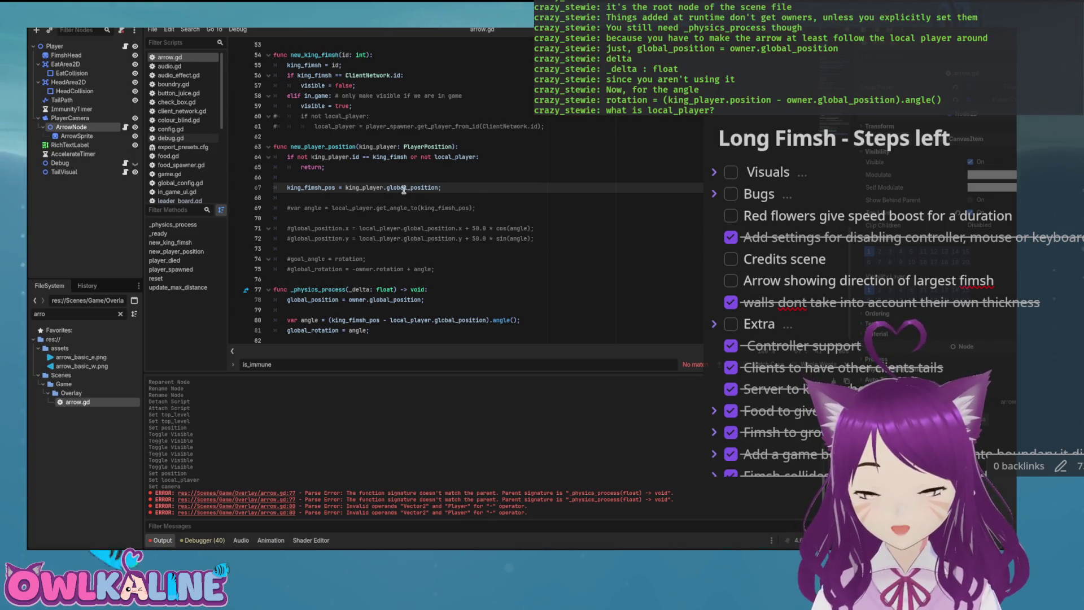
key(BackSpace)
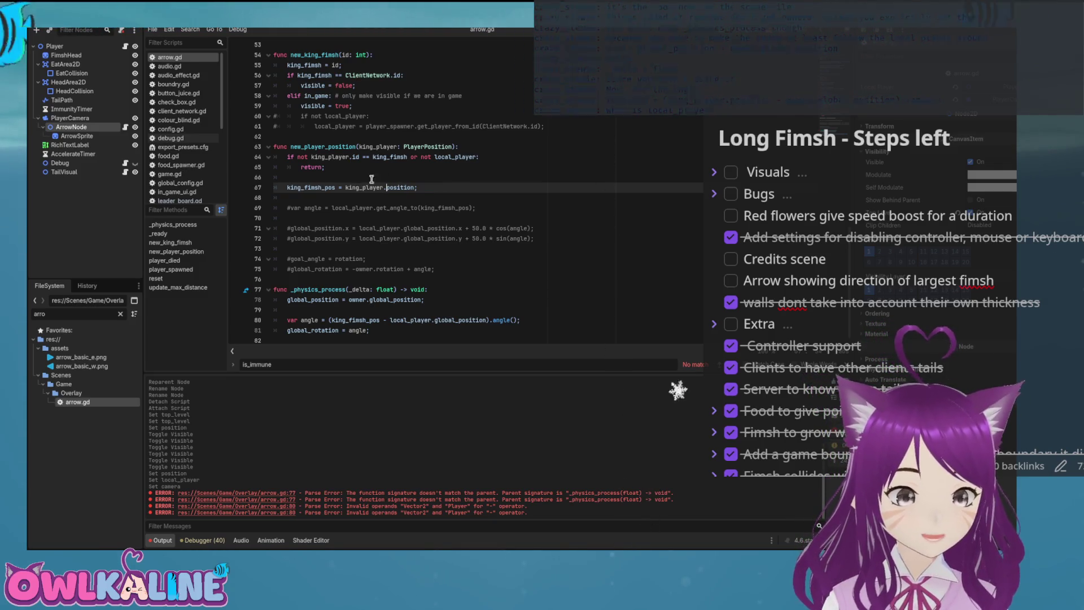
click(503, 258)
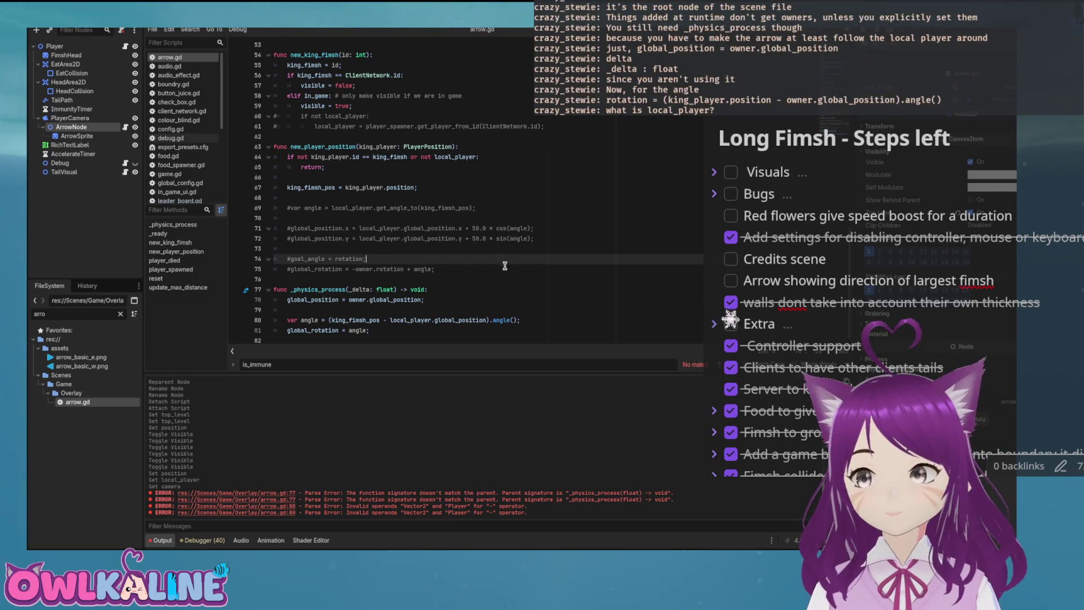
click(55, 47)
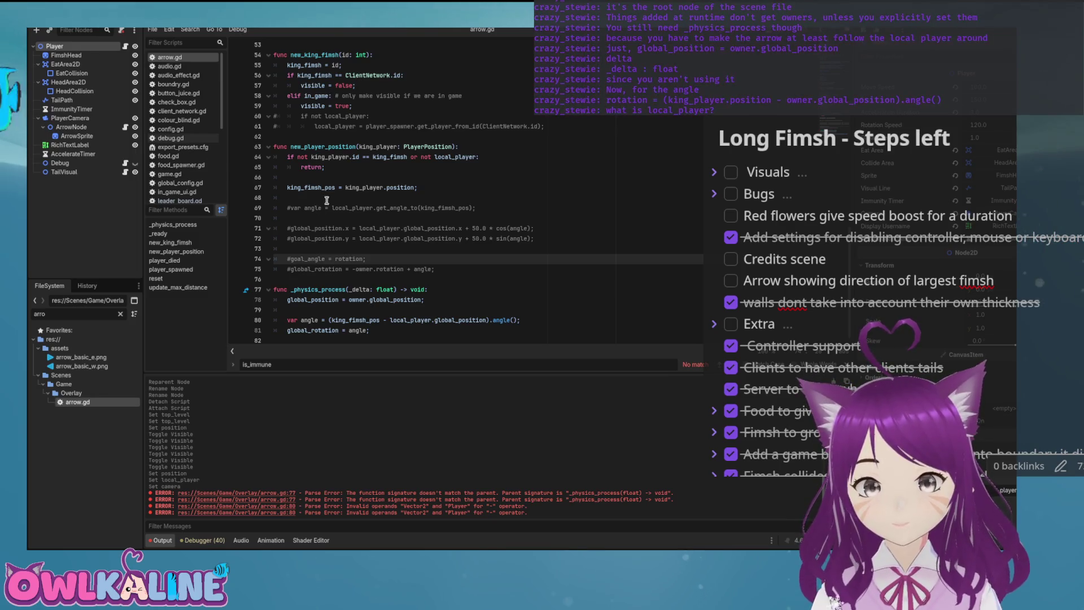
Step: Look over the Player node's player.gd script from the top
scroll(487, 204, up, 4)
scroll(524, 84, up, 12)
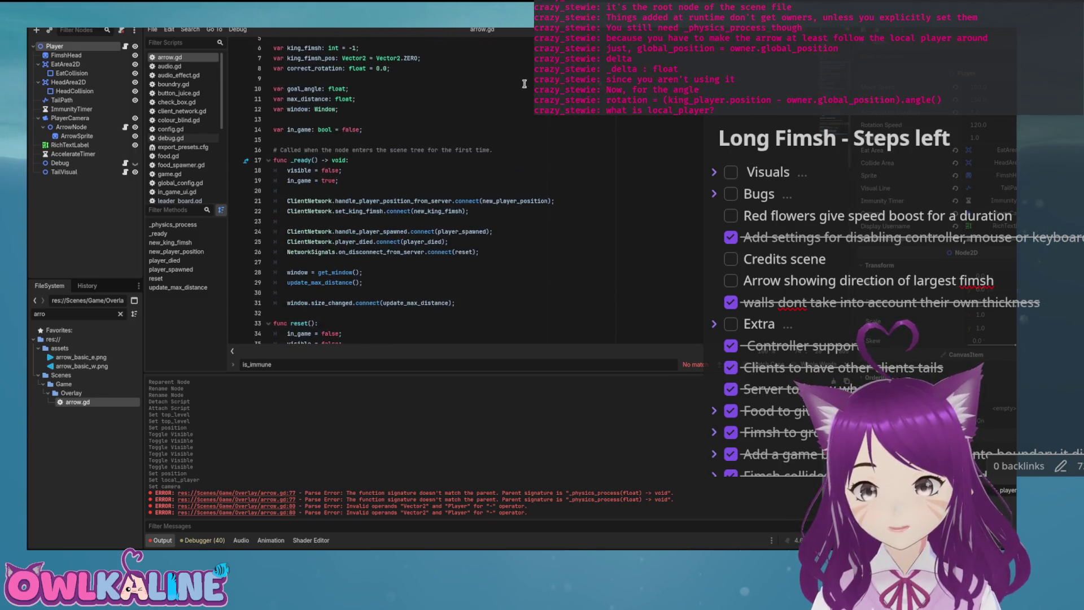
click(125, 47)
key(ctrl+Home)
scroll(416, 179, down, 2)
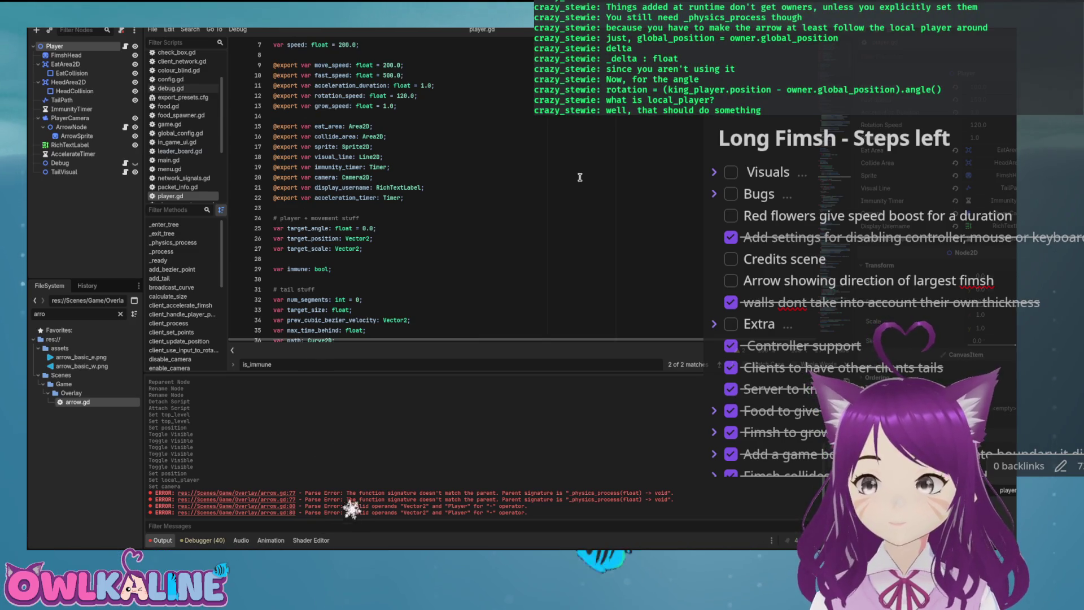
Step: Back in arrow.gd, run the project; it stops on a Nil global_position error at line 80
click(126, 127)
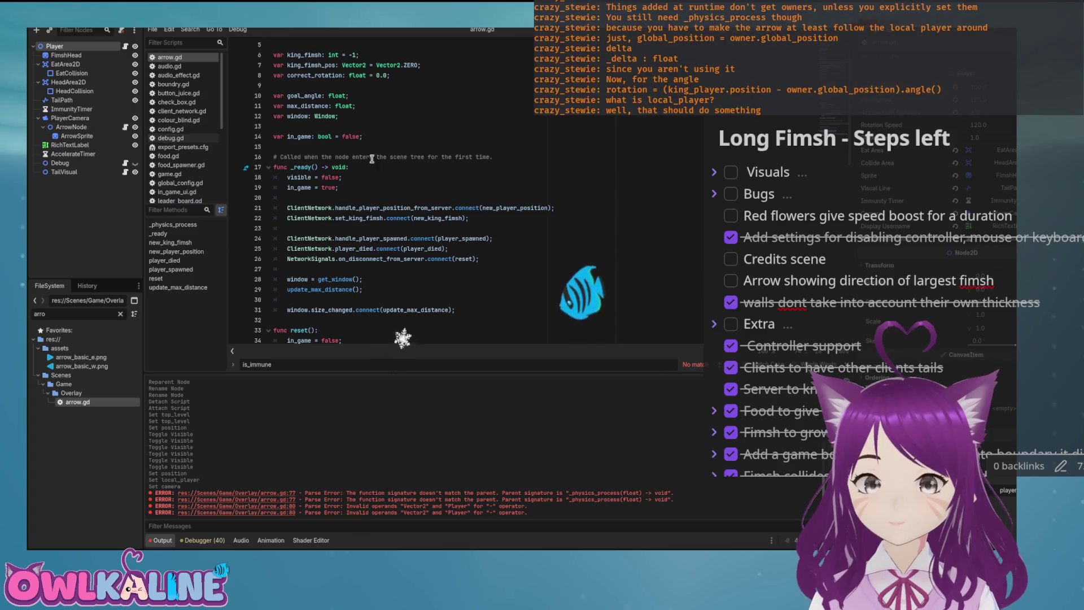
scroll(584, 231, down, 10)
click(584, 231)
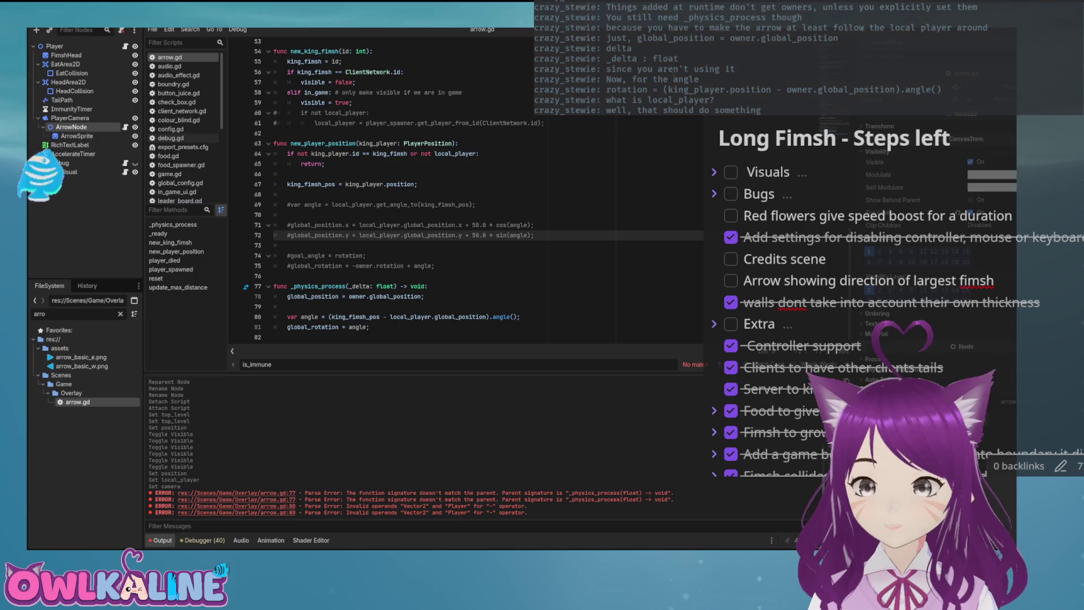
key(F5)
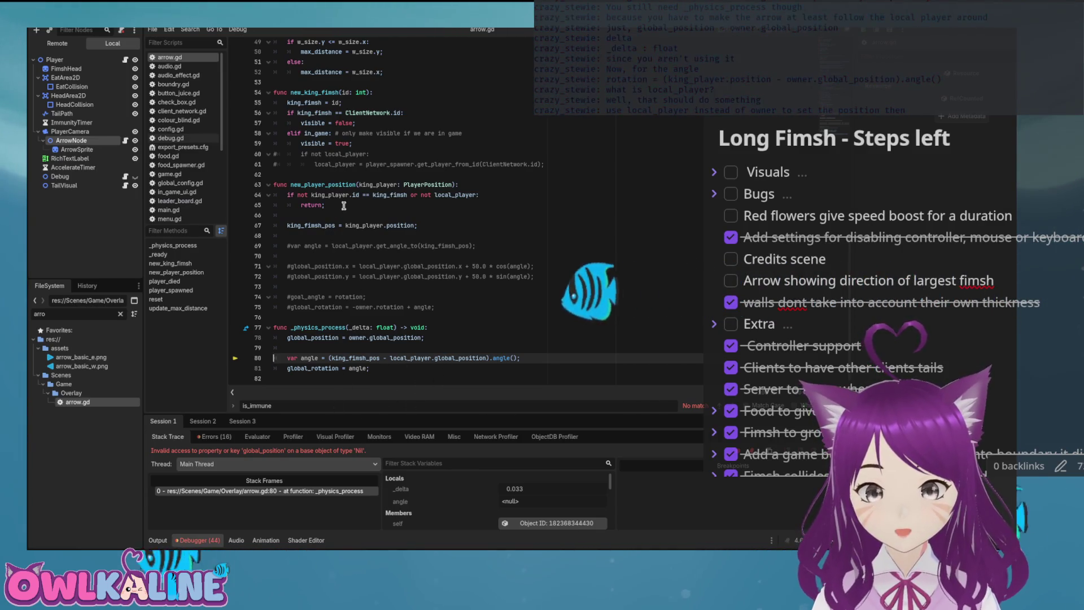
Step: Copy the guard lines into _physics_process and reduce them to 'if not local_player: return'
drag(325, 205, 275, 195)
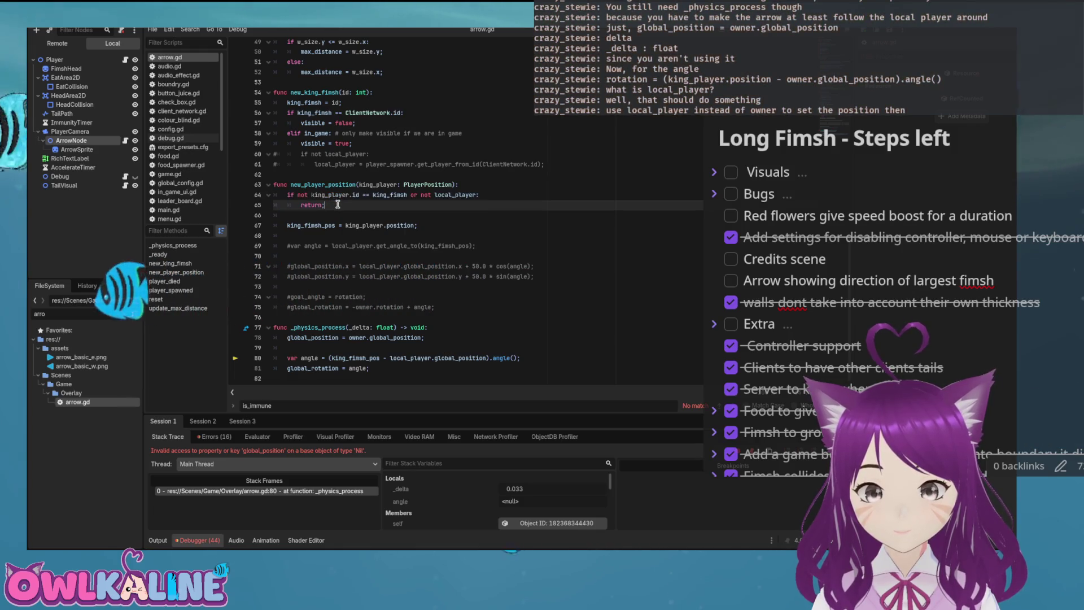
key(ctrl+c)
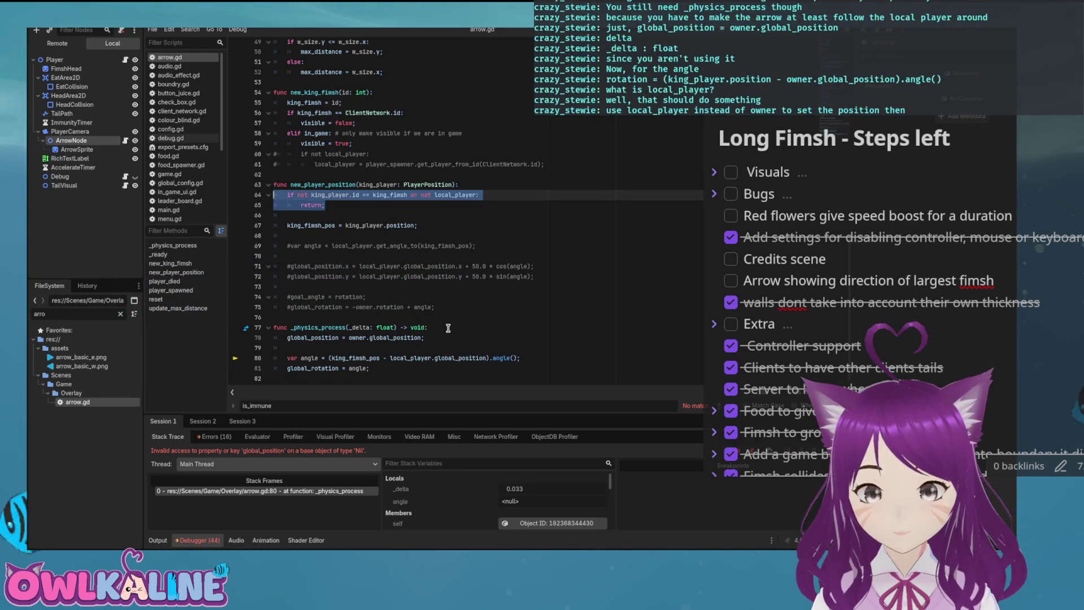
click(449, 329)
key(Return)
key(ctrl+v)
key(Up)
key(Down)
key(Down)
key(Return)
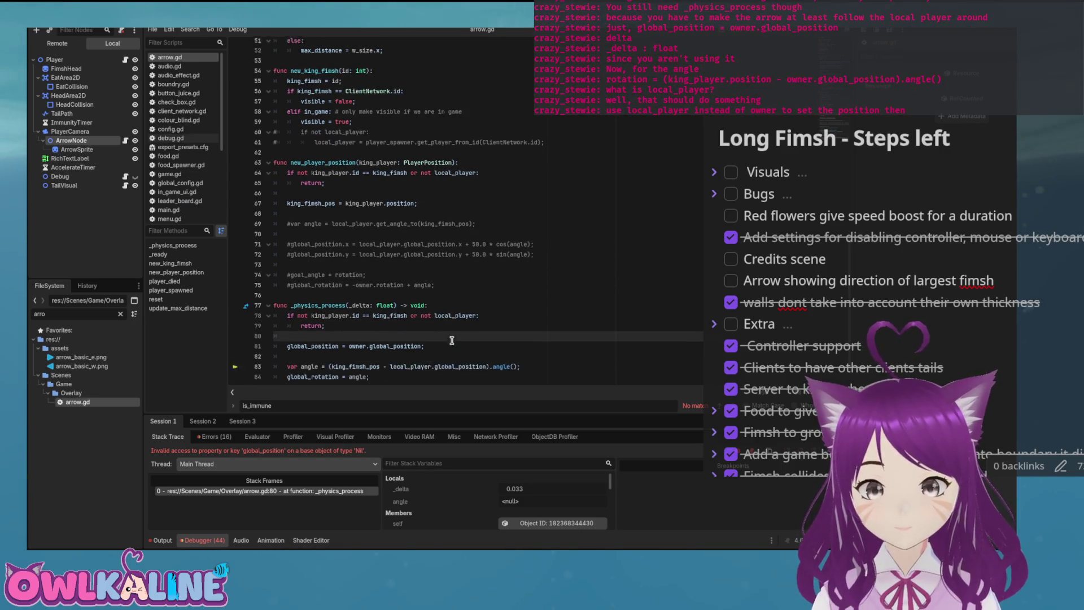
double_click(333, 310)
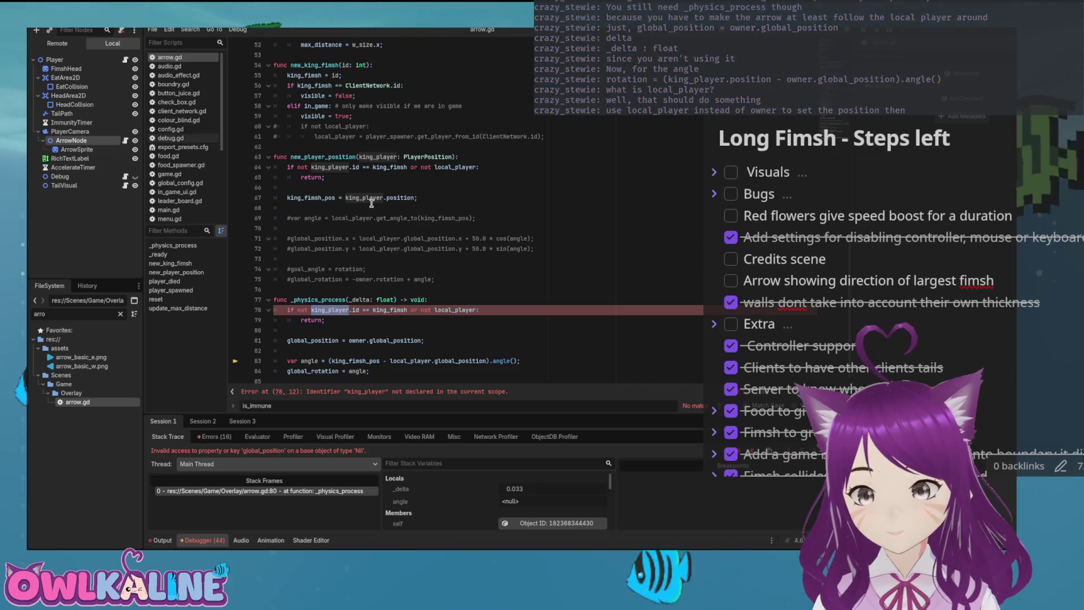
drag(418, 310, 297, 311)
key(BackSpace)
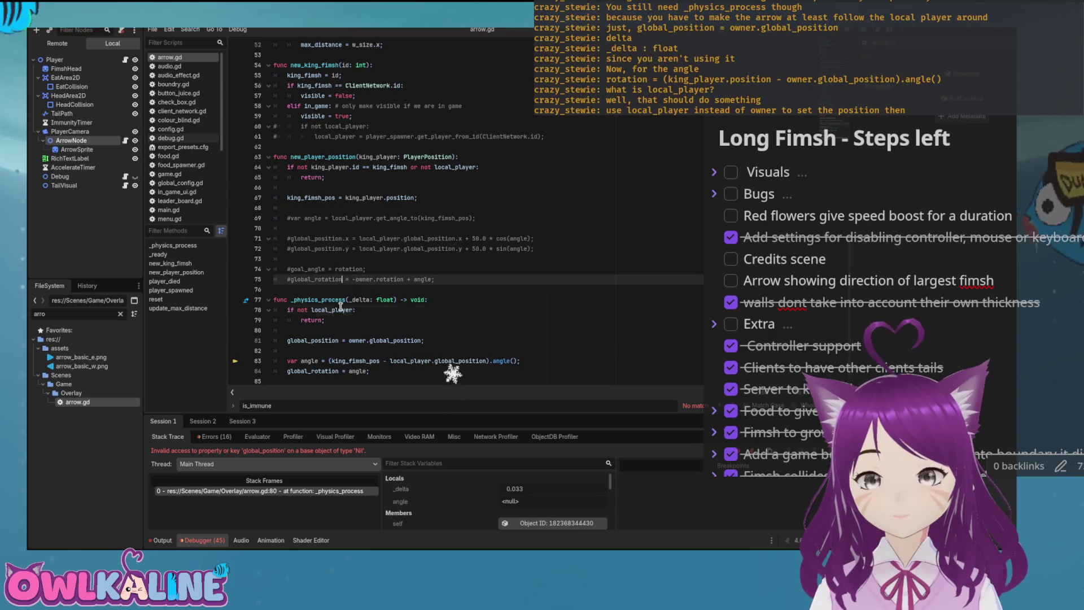
click(355, 319)
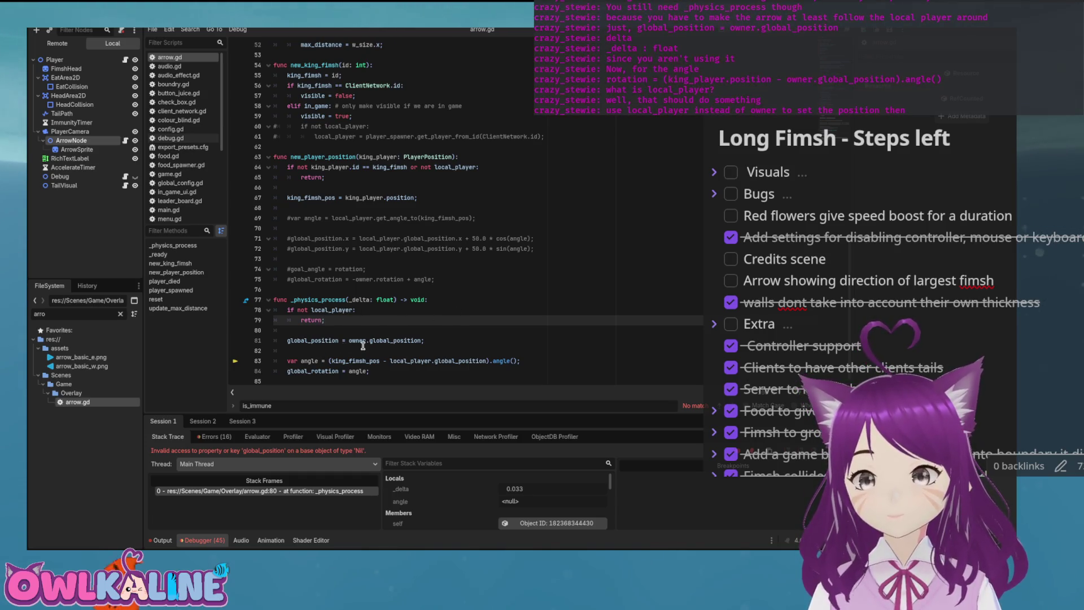
Step: Check the local_player usages, then stop the debug session and rerun the project
double_click(332, 311)
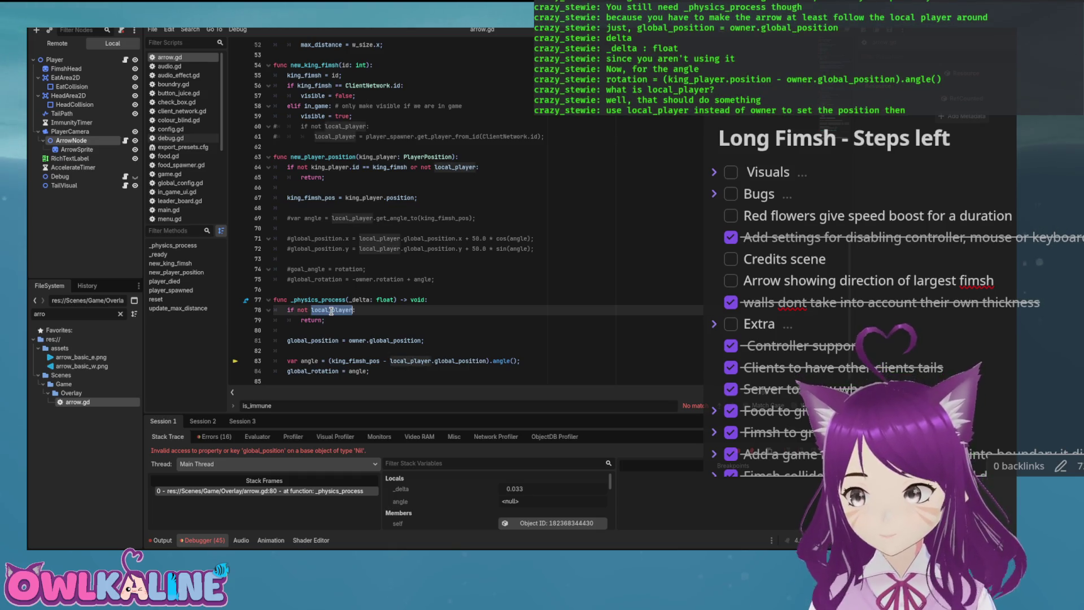
click(354, 336)
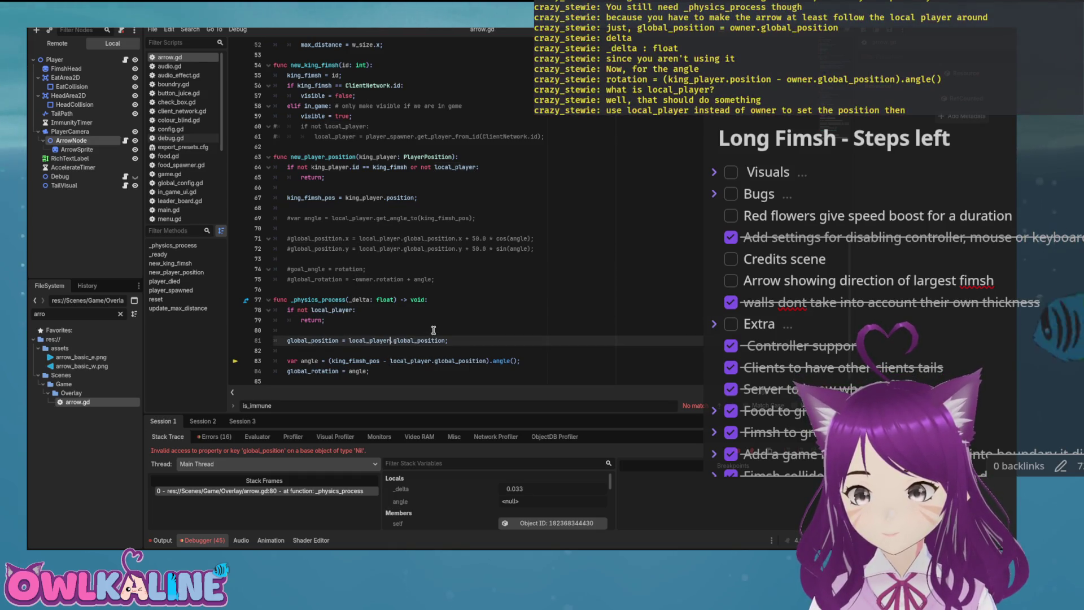
key(Up)
key(F8)
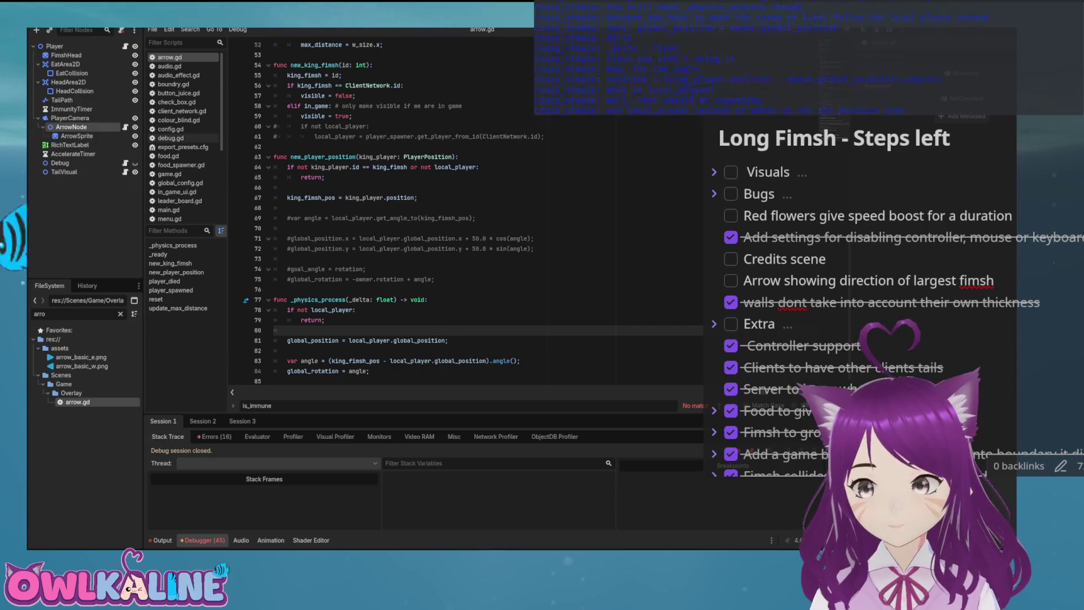
key(F5)
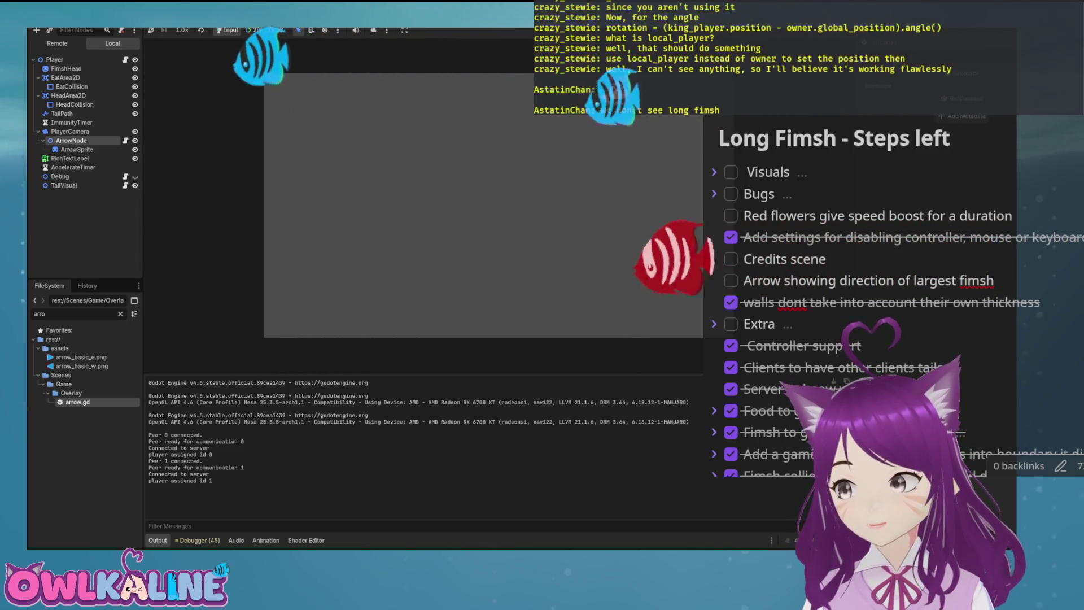
Step: Bring the Long Fimsh game window forward from the window overview
key(super)
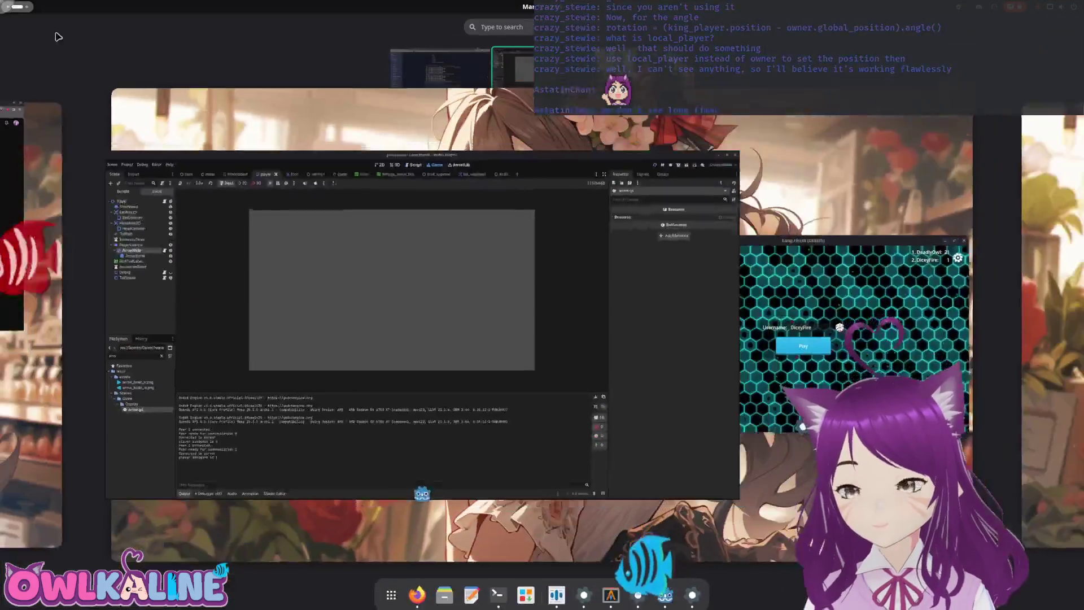
click(799, 383)
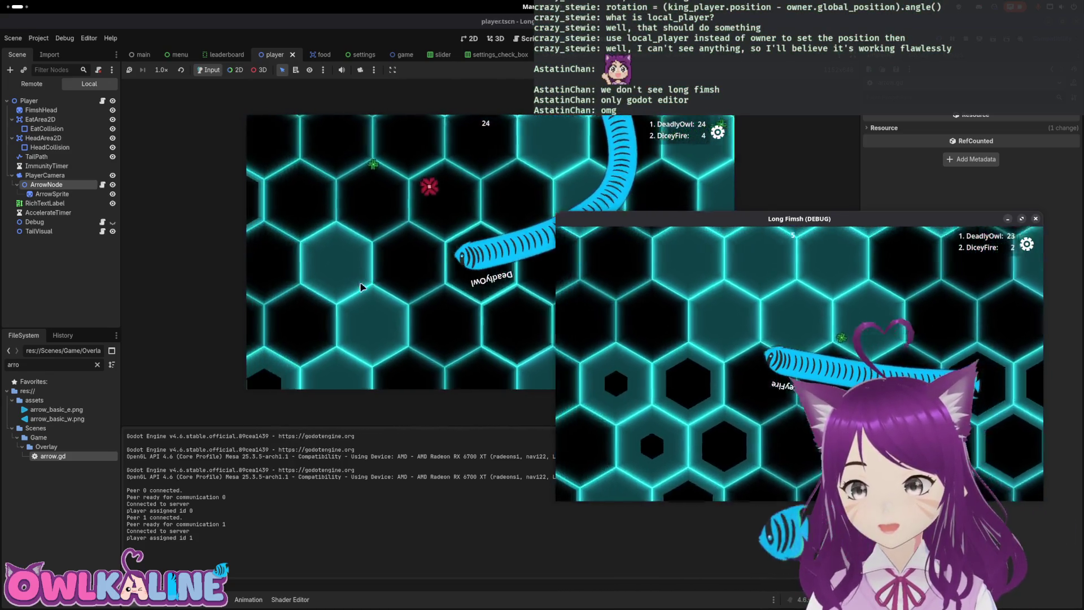
Step: Arrange the two game windows, join the match with Play, playtest, then stop both runs
drag(630, 219, 617, 304)
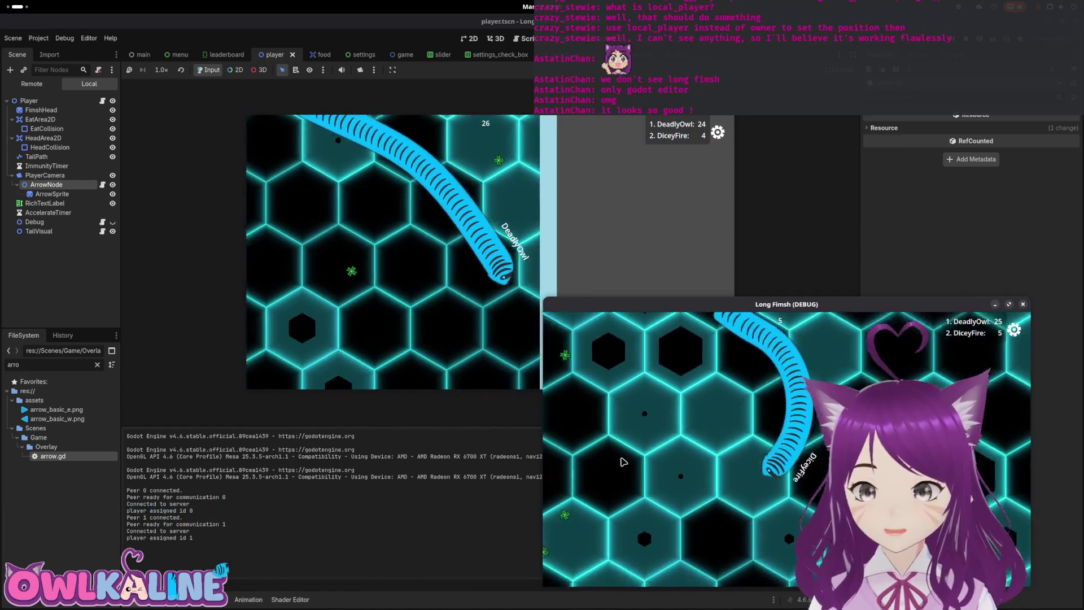
click(481, 262)
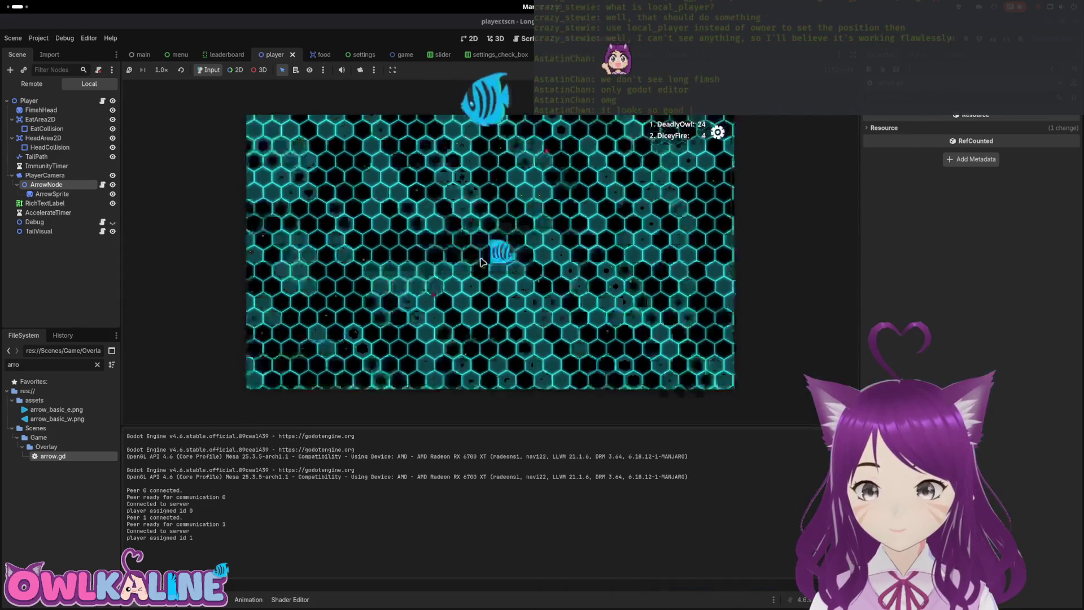
mouse_move(2, 3)
click(678, 351)
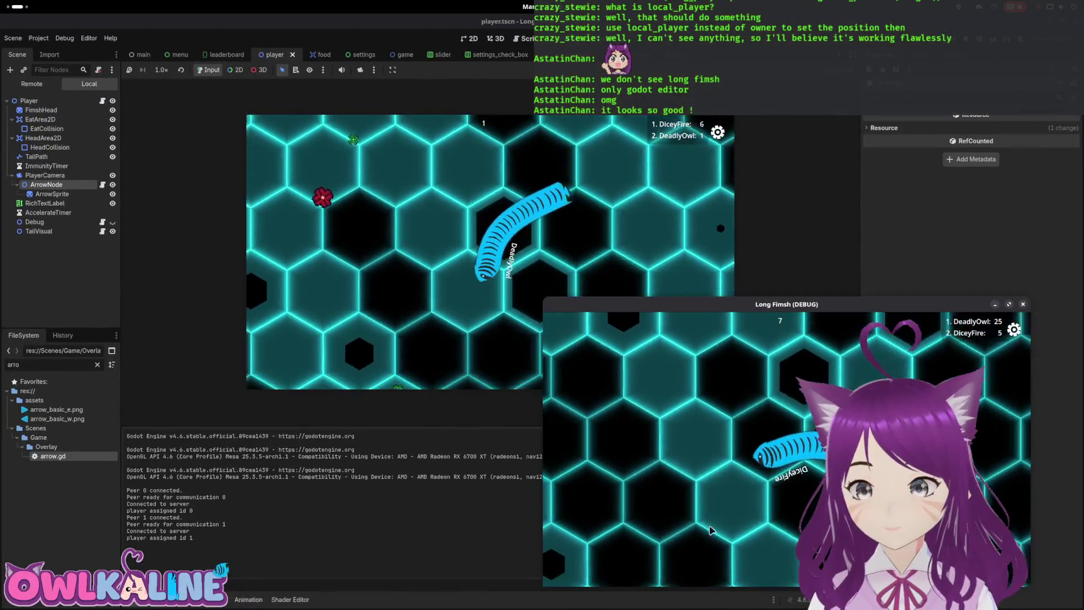
mouse_move(650, 304)
mouse_down()
mouse_move(431, 250)
mouse_move(430, 399)
mouse_move(358, 319)
mouse_up()
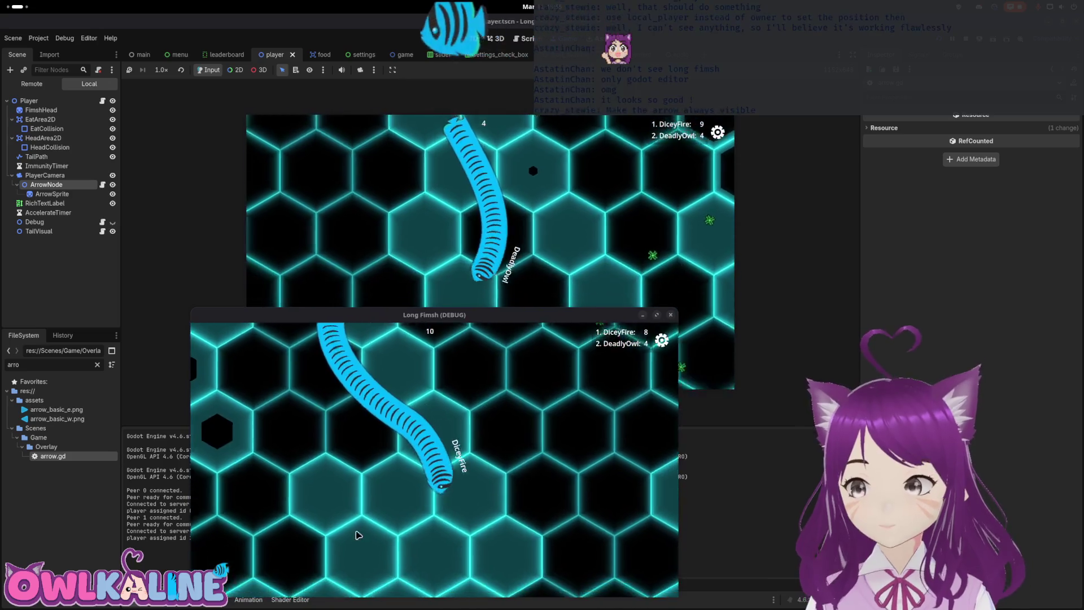
key(F8)
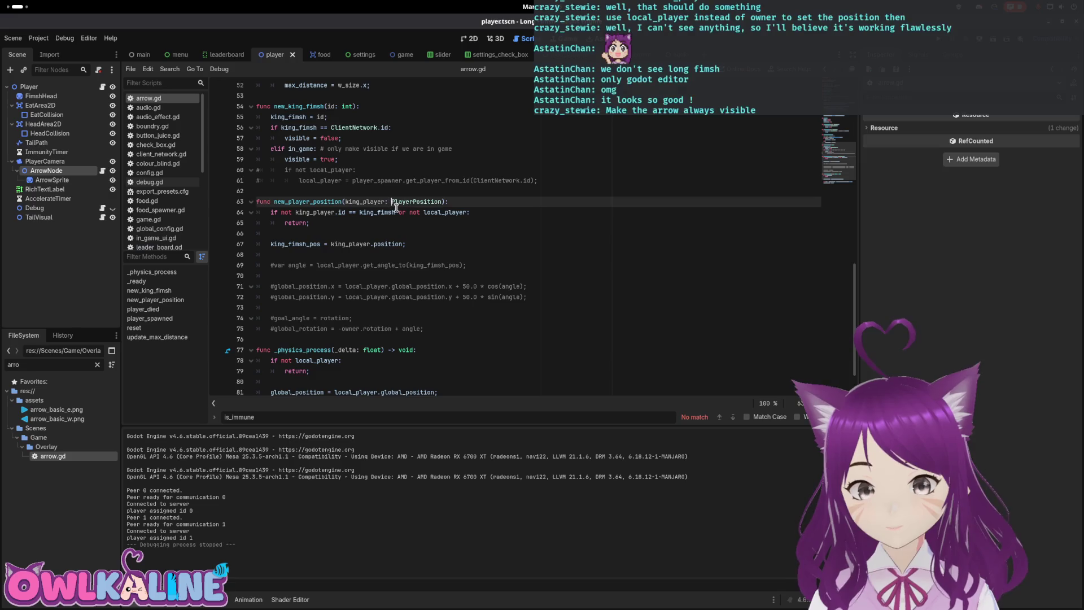
Step: Uncomment new_king_fimsh's visible line, switch _ready's visible from false to true, and run the game
scroll(386, 257, up, 2)
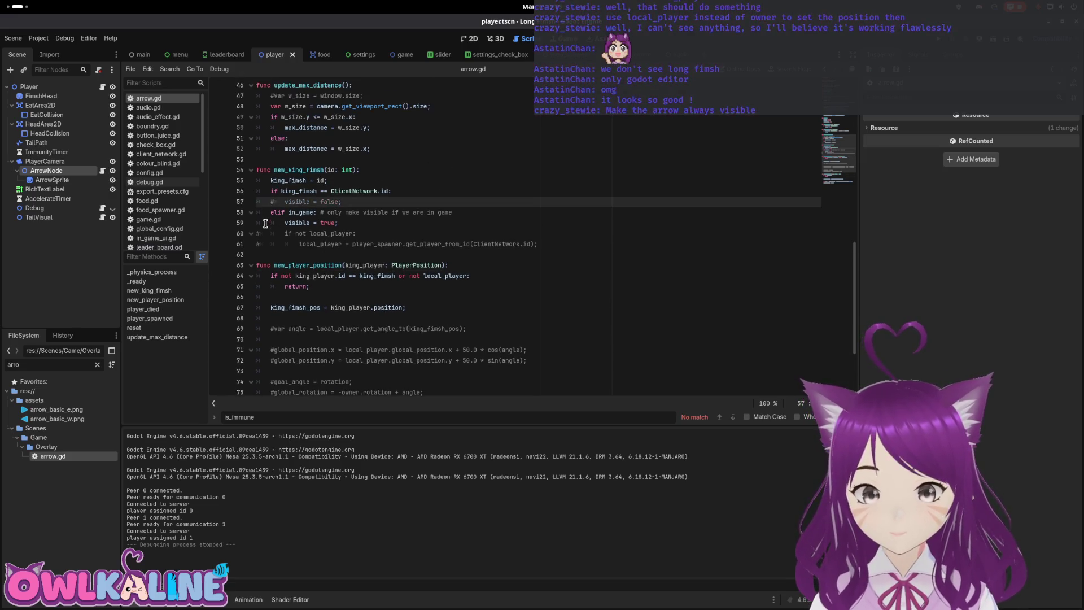
click(275, 202)
key(BackSpace)
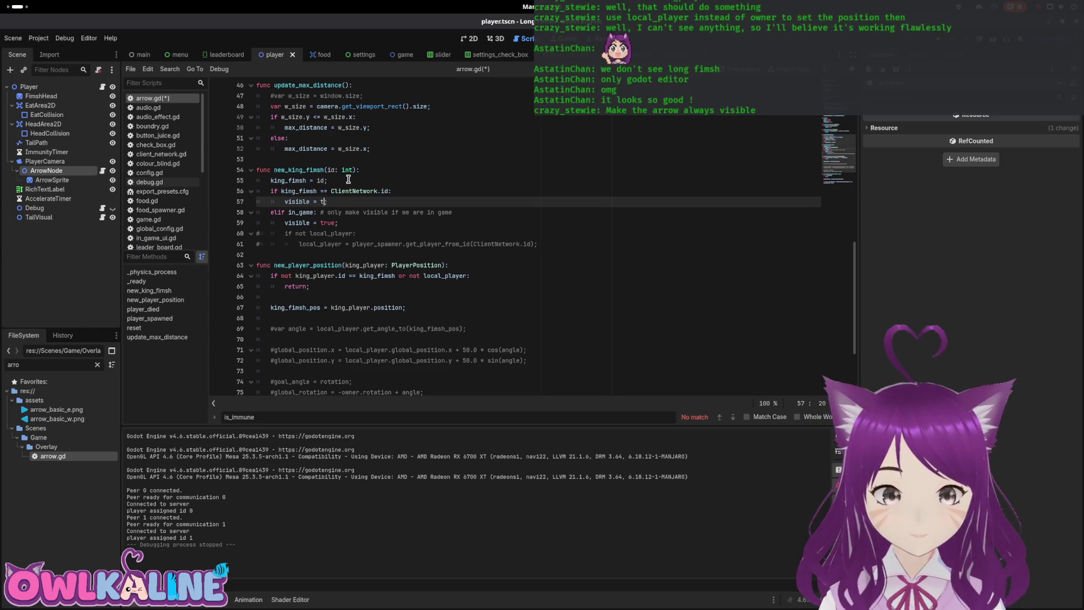
scroll(349, 179, up, 8)
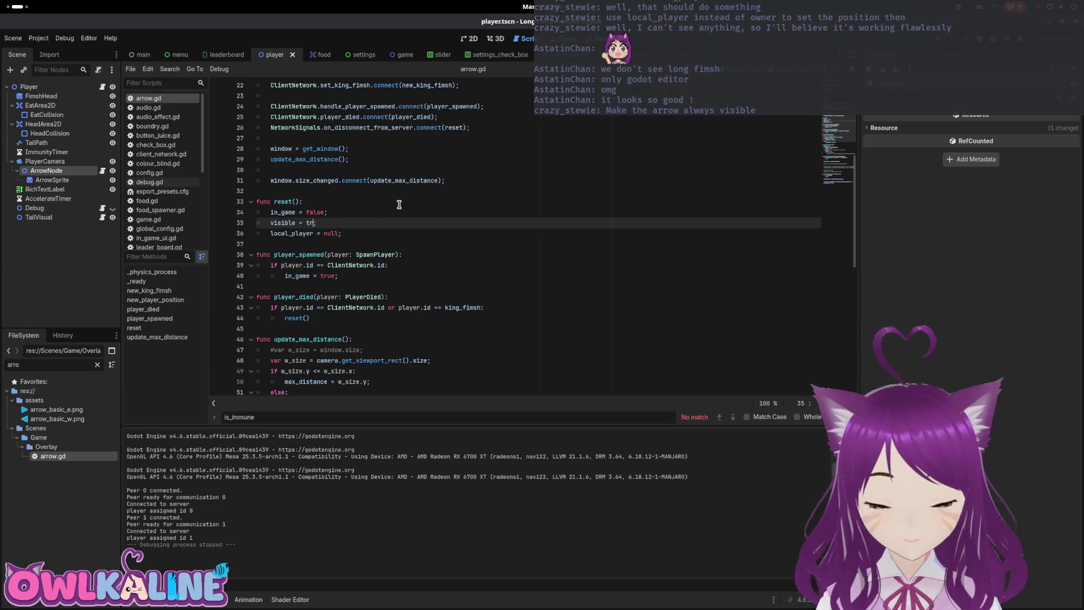
scroll(434, 249, up, 5)
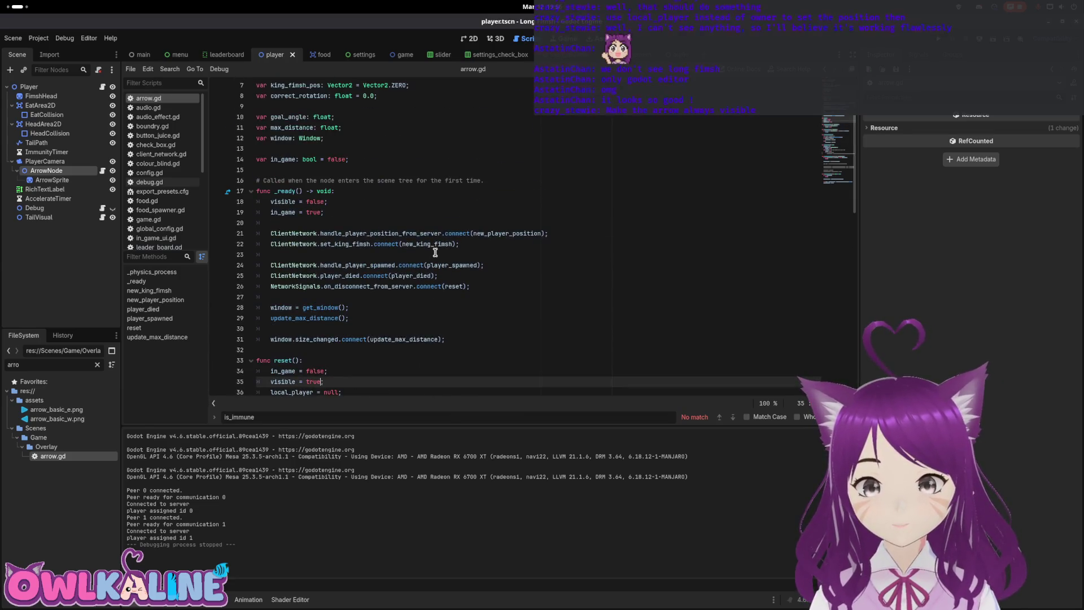
double_click(313, 202)
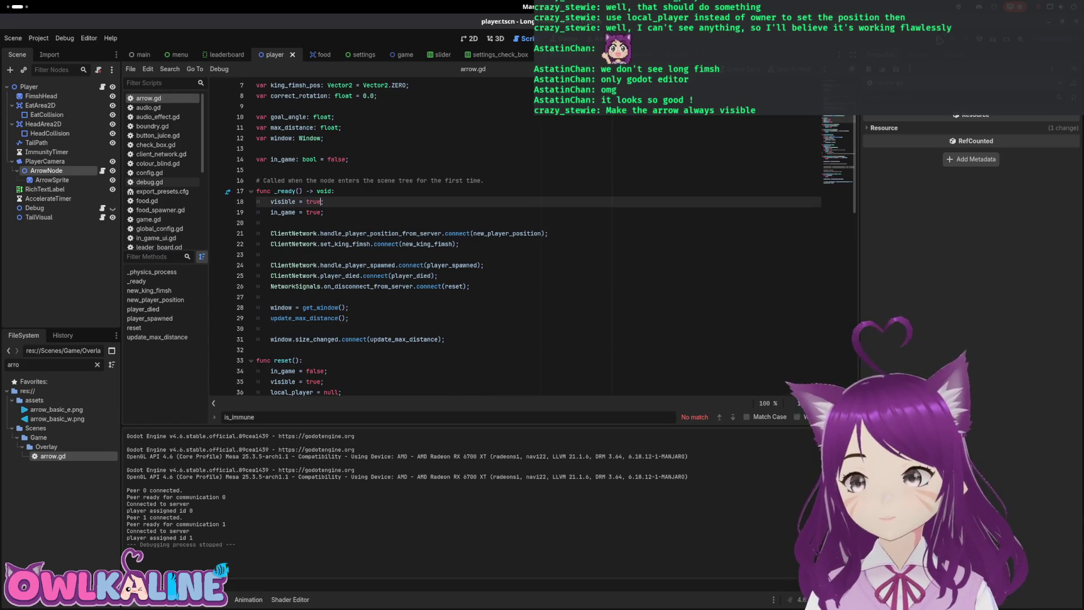
key(F5)
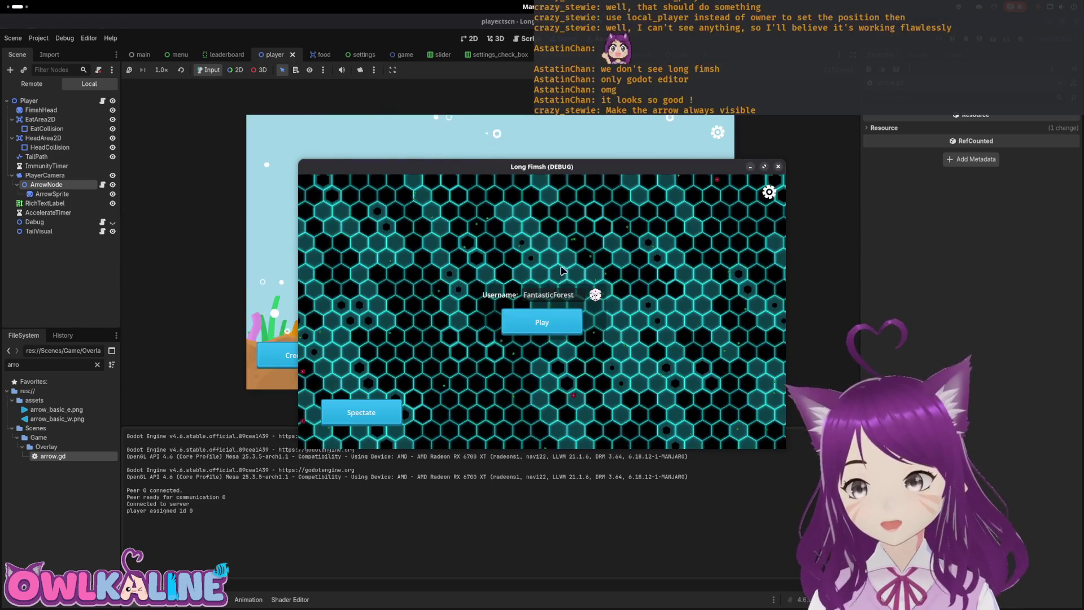
Step: Join as Client and Play to check the arrow beside the snake, then stop and relaunch
drag(556, 166, 682, 151)
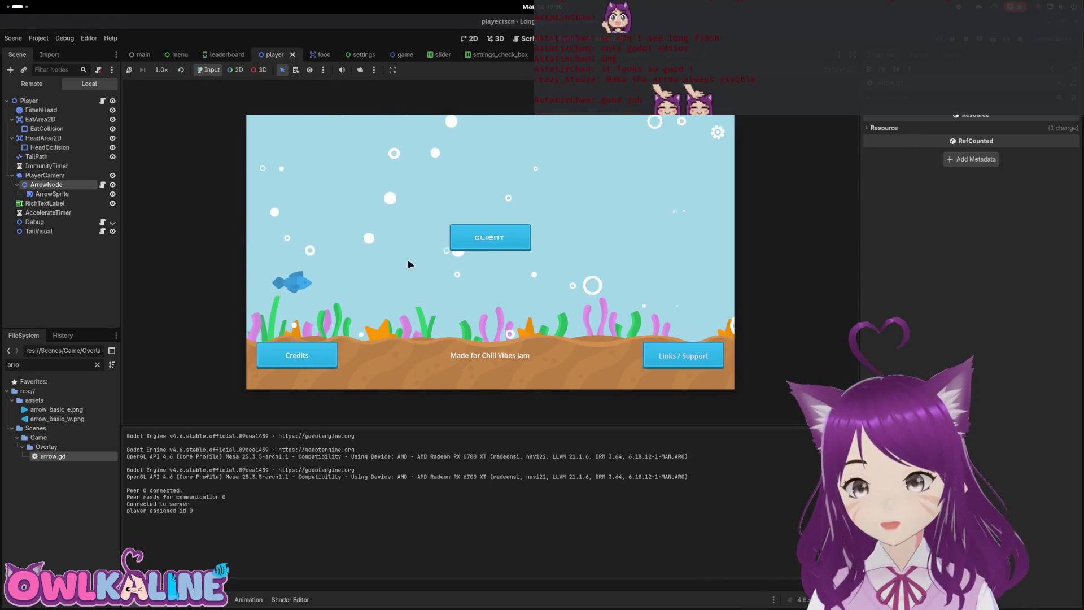
click(468, 248)
click(471, 276)
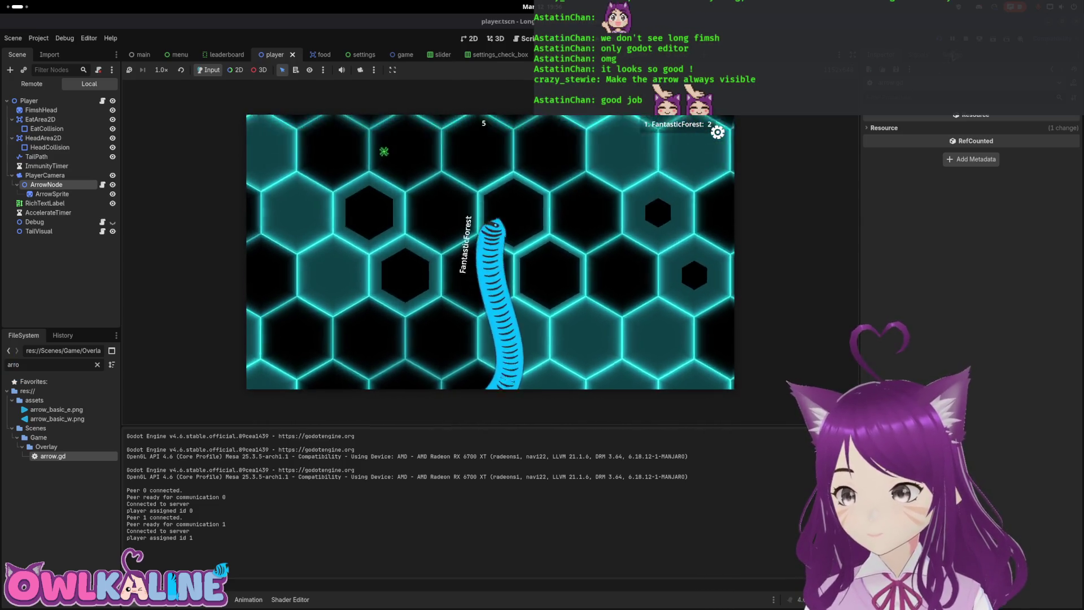
key(F8)
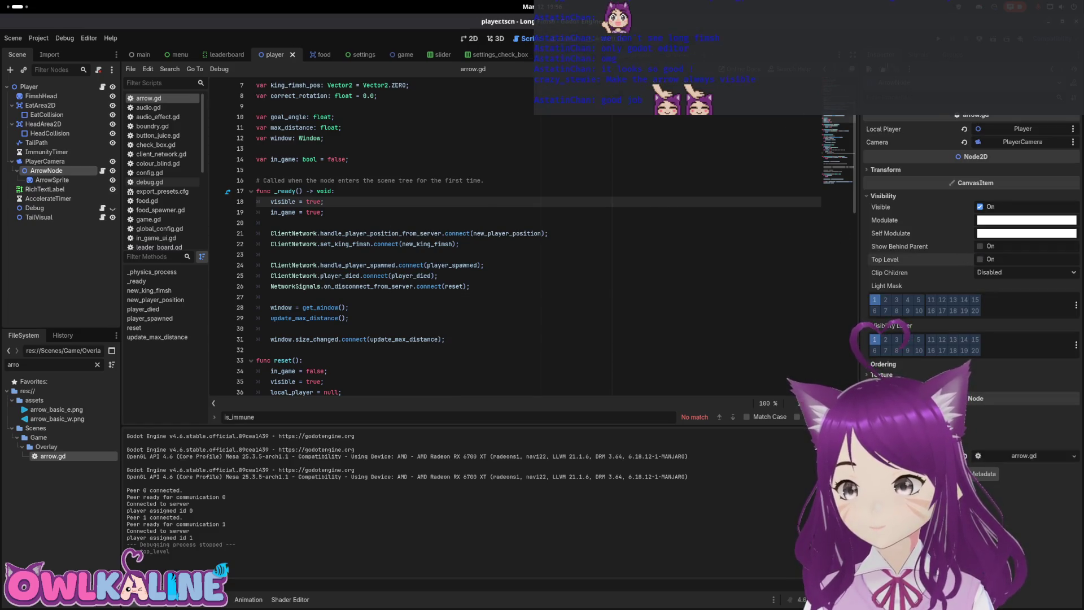
key(F5)
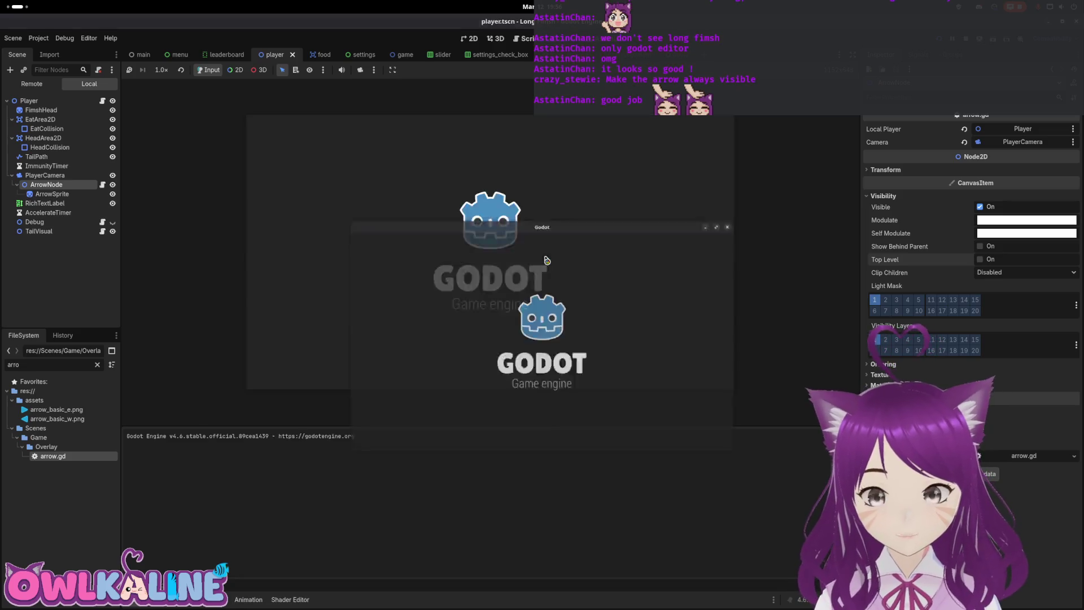